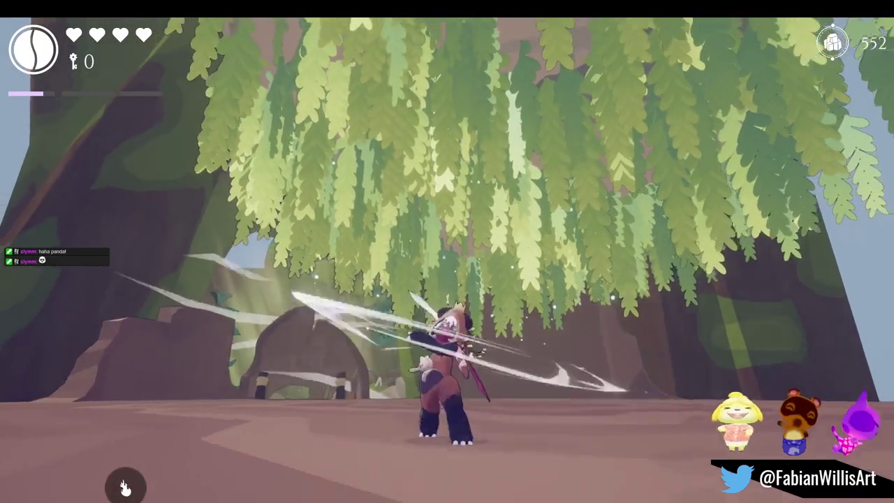
Step: Pause the game with Esc so the Continue/Options/Main Menu pause menu is showing
key("Escape")
key("Escape")
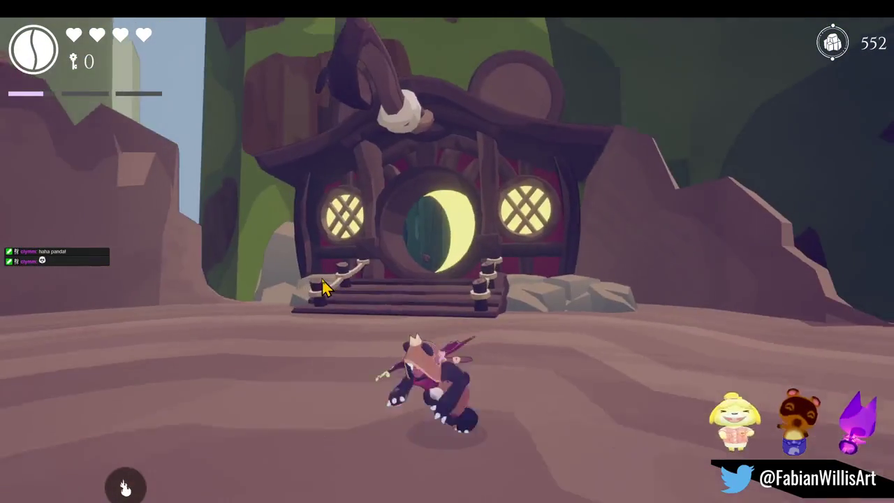
key("Escape")
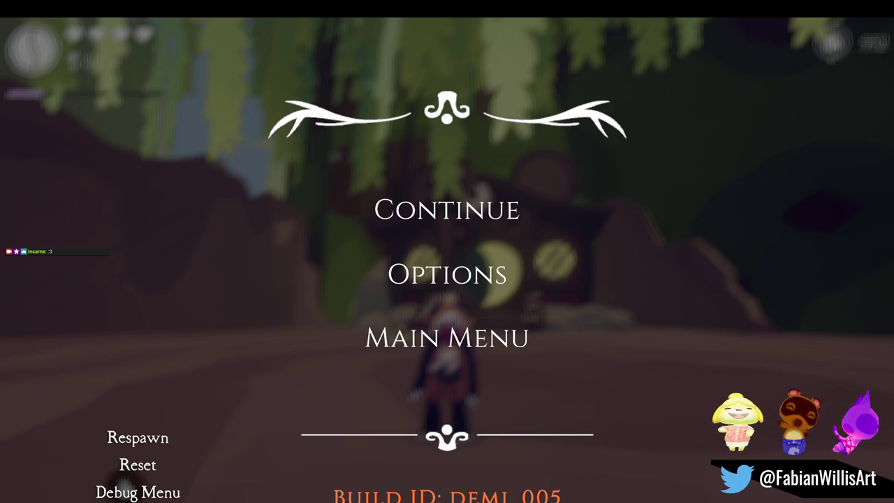
Step: Resume the game, run and dash around the foliage clearing, then minimize Unity for Blender
left_click(479, 229)
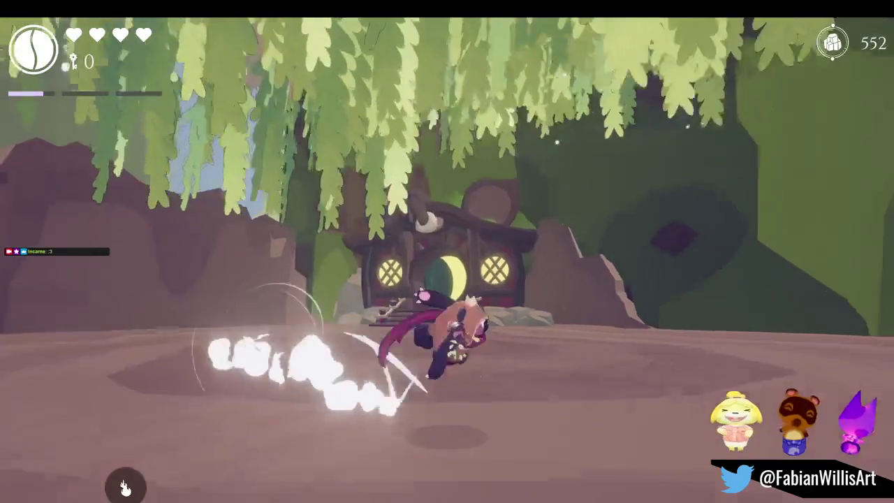
key("w")
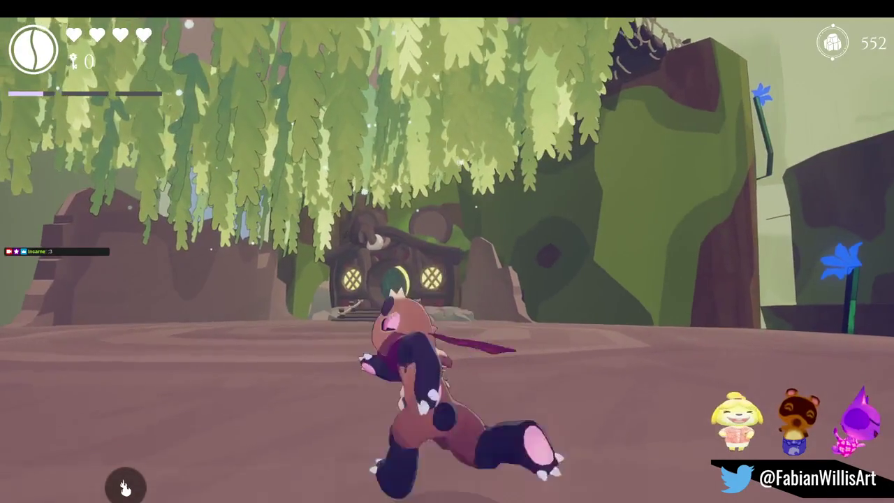
key("w")
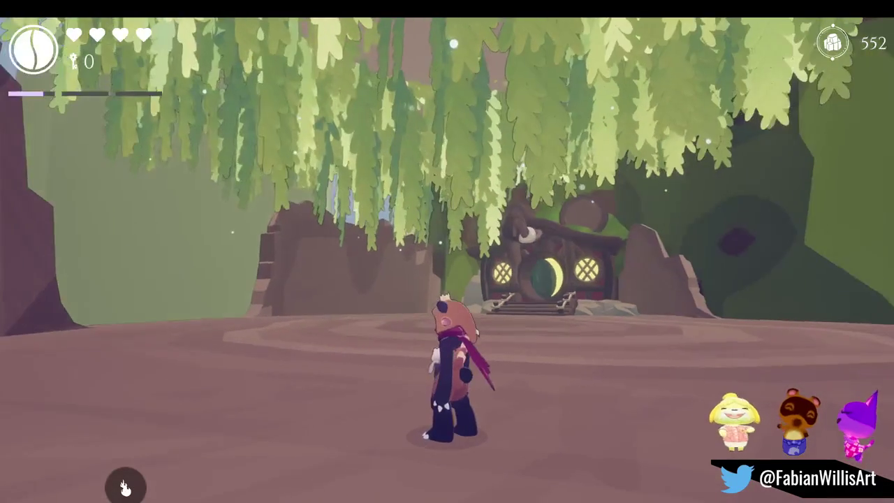
key("s")
key("w")
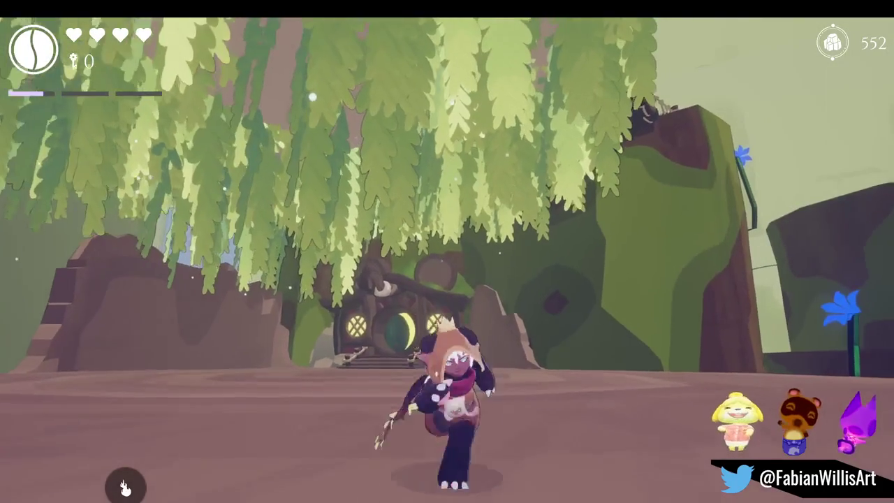
key("shift")
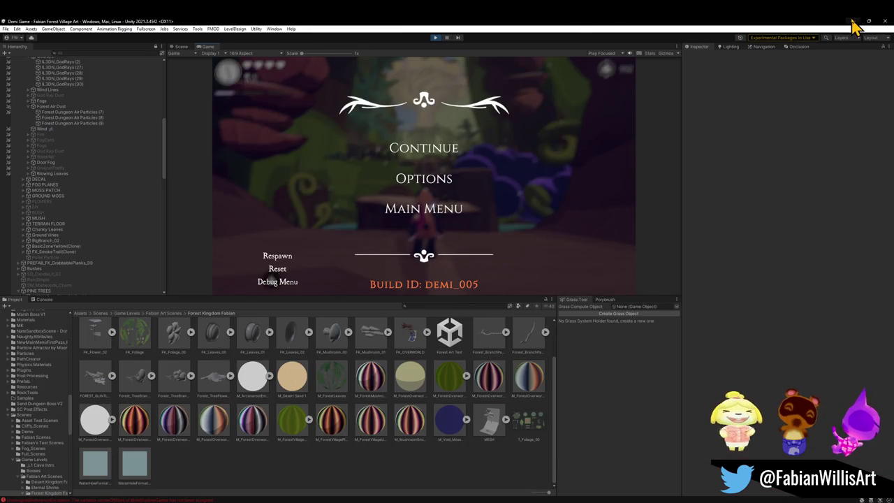
left_click(853, 21)
scroll(551, 193, "up", 5)
Step: Select the grass clump on the island and try converting it to a mesh, then undo
scroll(604, 200, "down", 5)
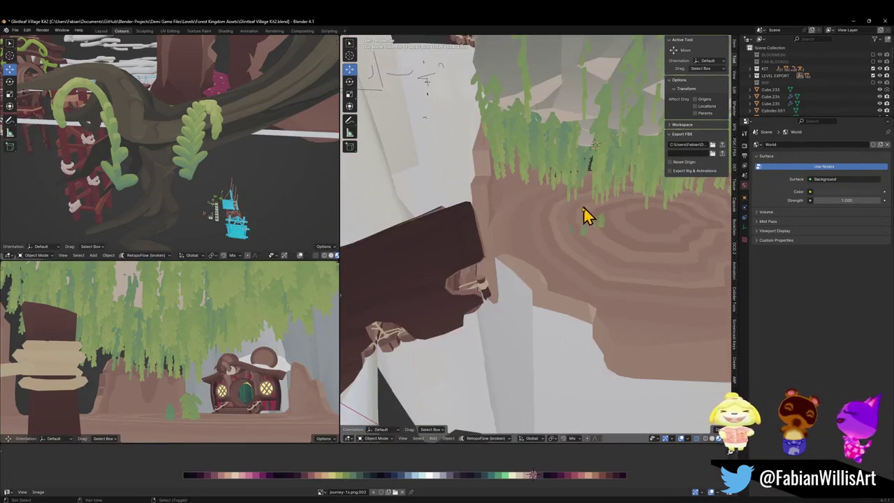
left_click(543, 197)
key("Tab")
key("Tab")
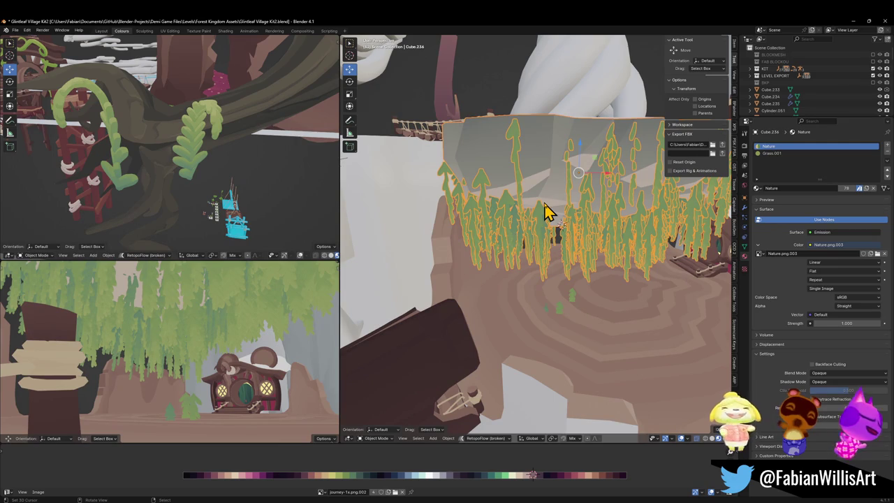
right_click(543, 209)
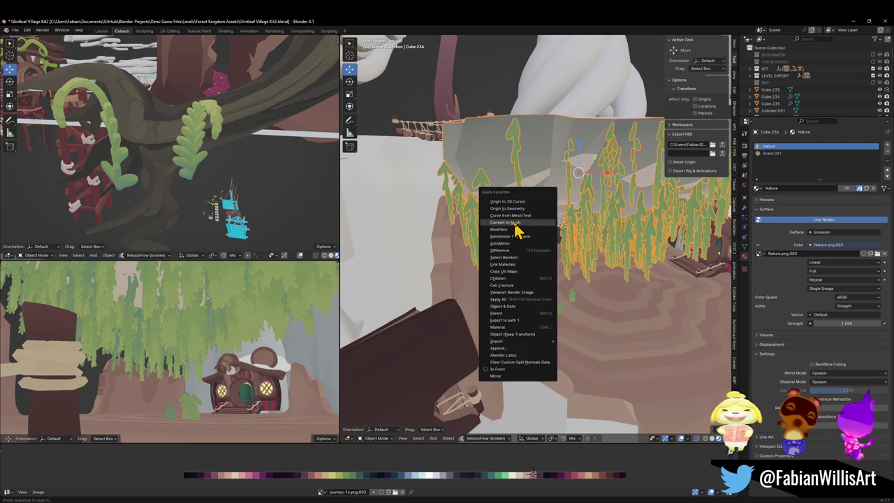
left_click(517, 225)
key("ctrl+z")
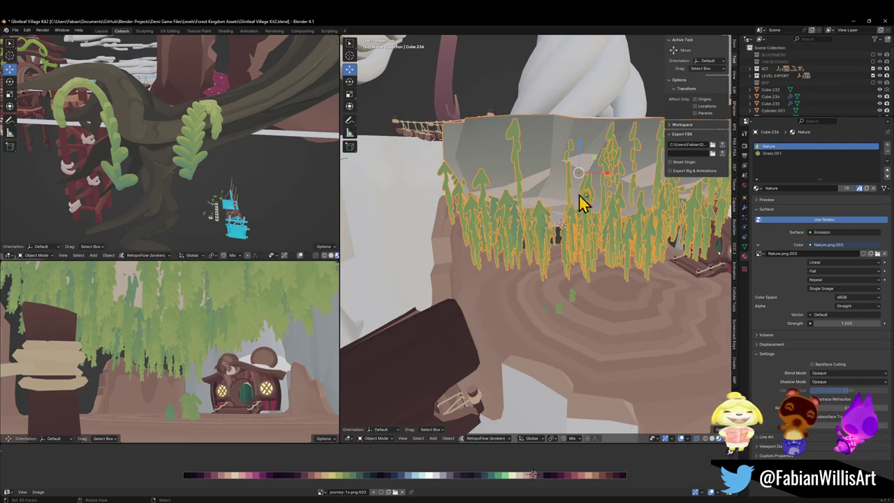
Step: Make the grass ParticleSystem instances real, hide everything else, and pick a stray strand
left_click(745, 209)
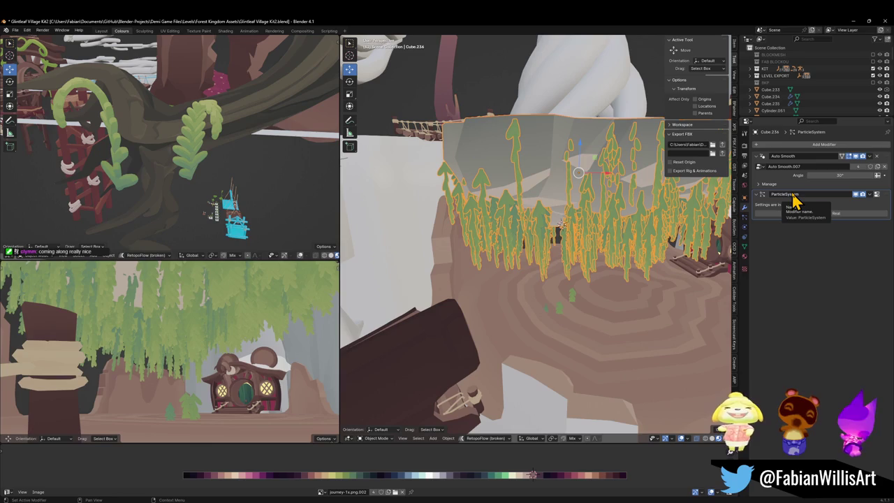
key("ctrl+a")
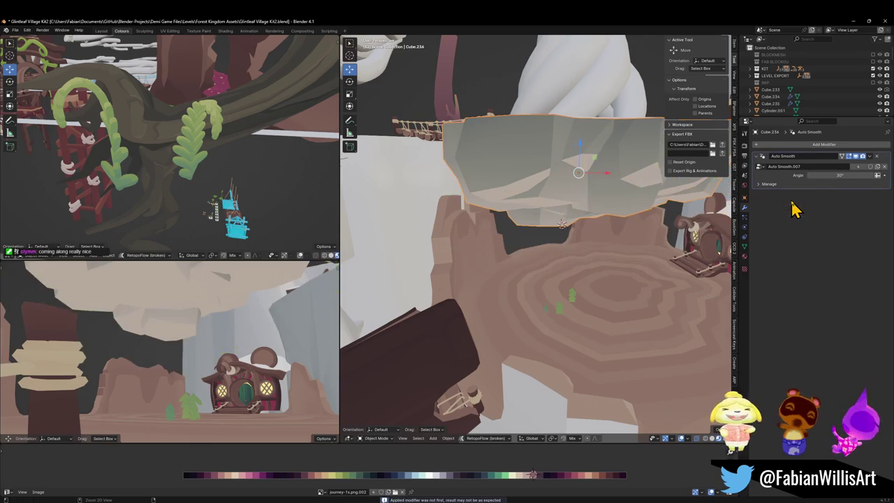
key("ctrl+z")
left_click(814, 215)
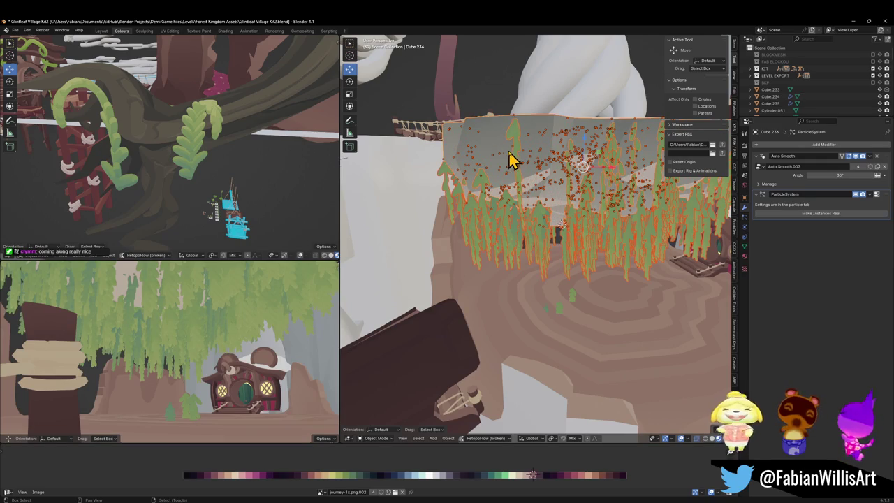
key("shift+h")
left_click_drag(458, 265, 493, 248)
left_click(494, 248)
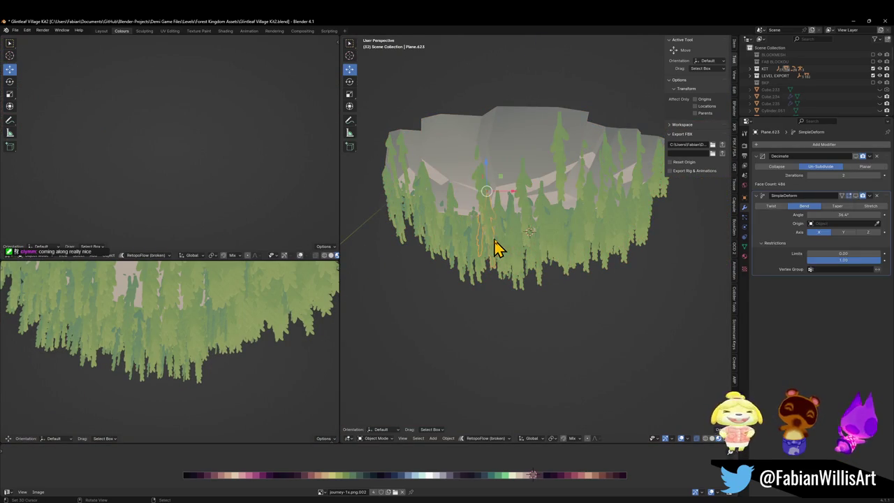
Step: Delete the selected stray strand, then delete a foliage card near the island's top edge
key("Delete")
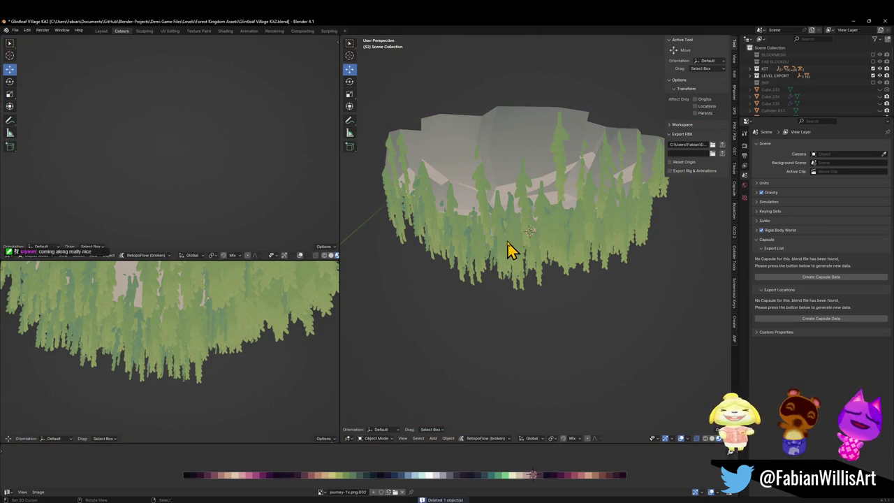
scroll(213, 363, "down", 5)
scroll(554, 214, "up", 4)
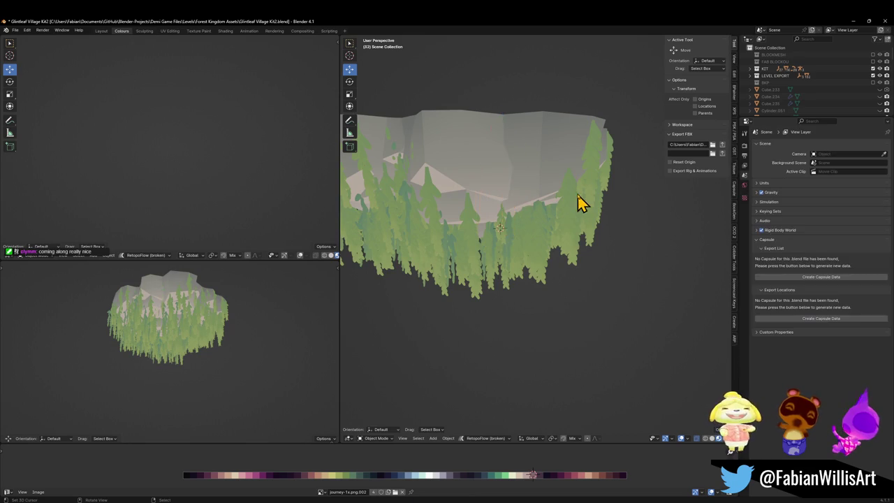
mouse_move(602, 177)
left_mouse_down()
mouse_move(574, 191)
mouse_move(590, 175)
left_mouse_up()
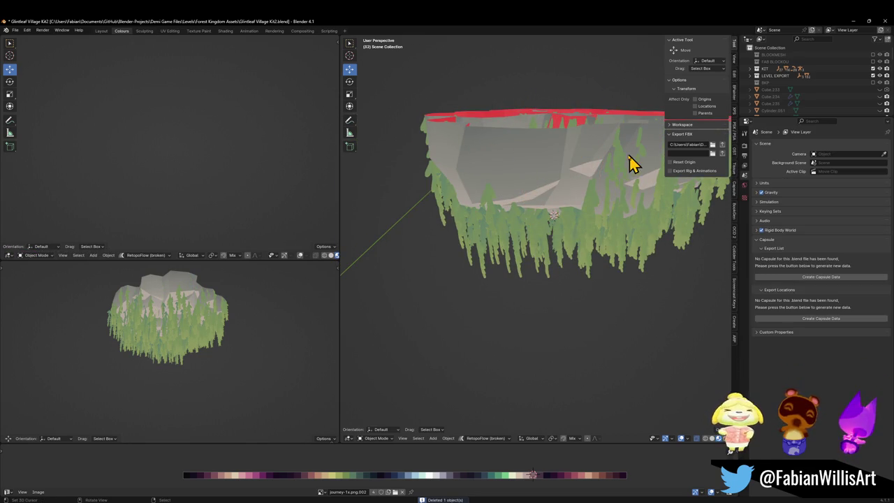
left_click_drag(621, 170, 625, 204)
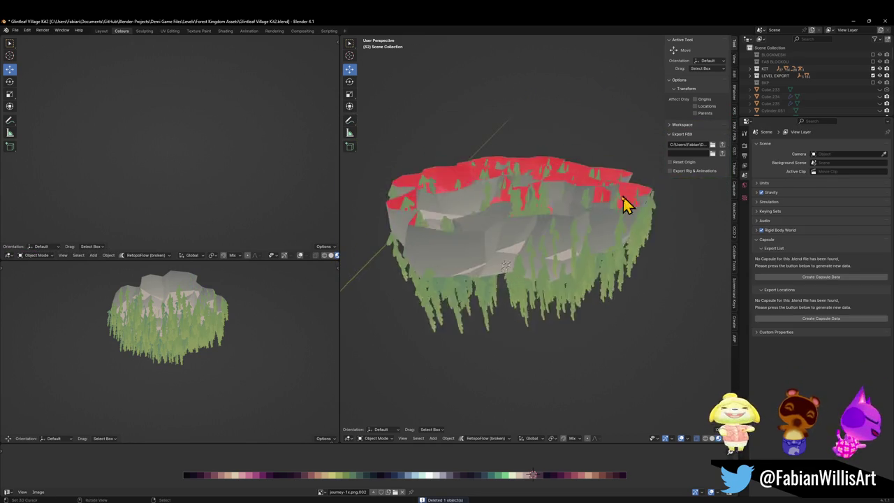
scroll(625, 204, "up", 5)
left_click(545, 269)
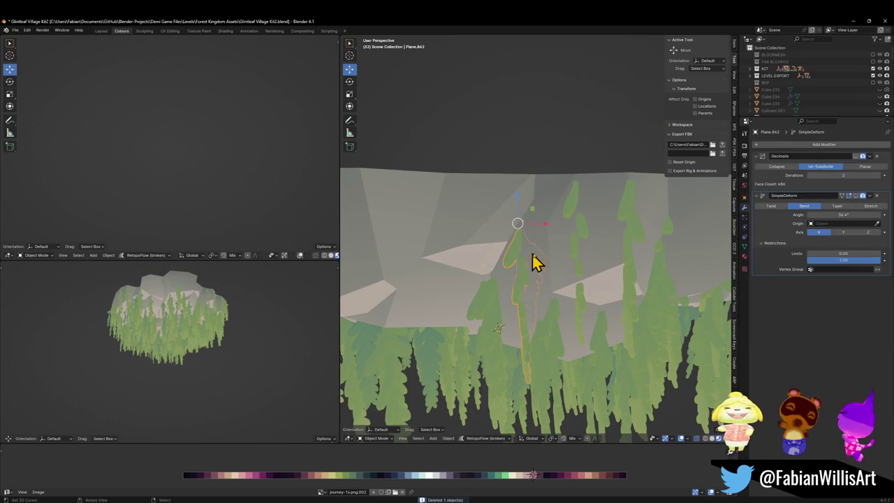
key("Delete")
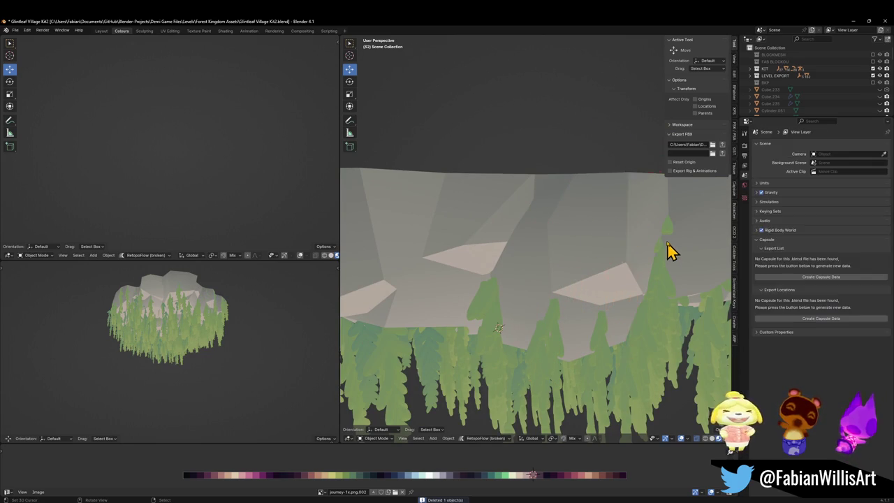
Step: Cycle through overlapping objects to pick the wanted foliage card around the island
left_click(671, 249)
mouse_move(671, 249)
left_mouse_down()
mouse_move(531, 256)
mouse_move(549, 253)
left_mouse_up()
left_click(552, 250)
left_click(572, 236)
left_click(503, 241)
left_click(559, 241)
left_click(570, 236)
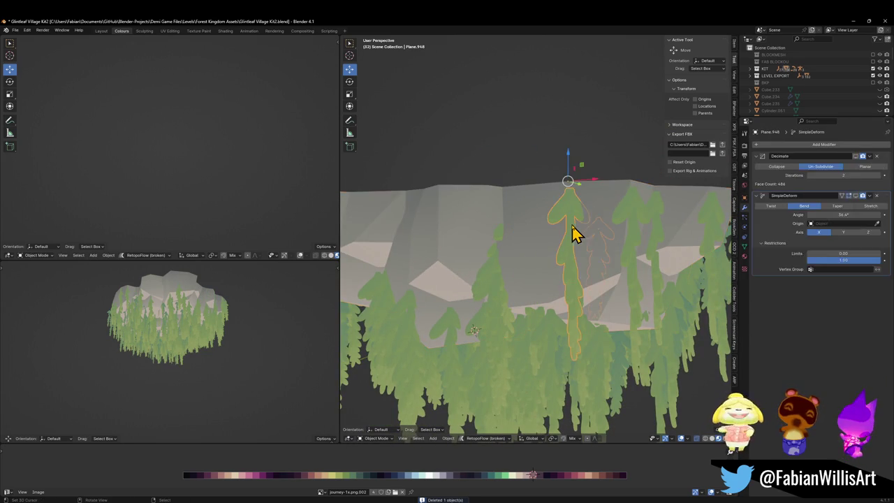
left_click(544, 259)
left_click_drag(545, 259, 502, 256)
Step: Select the tall foliage card among the overlapping cards and delete it
left_click(509, 246)
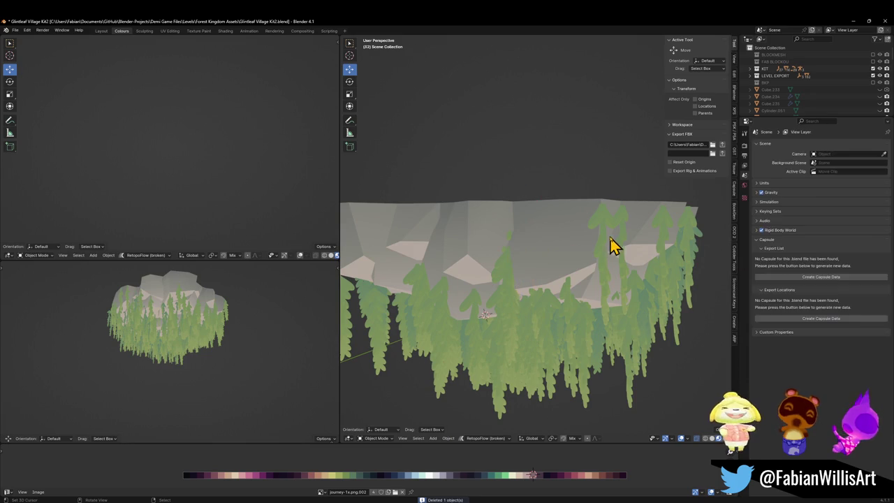
left_click(612, 239)
mouse_move(613, 240)
left_mouse_down()
mouse_move(621, 243)
mouse_move(533, 259)
left_mouse_up()
left_click(639, 250)
left_click(638, 250)
left_click(523, 244)
key("Delete")
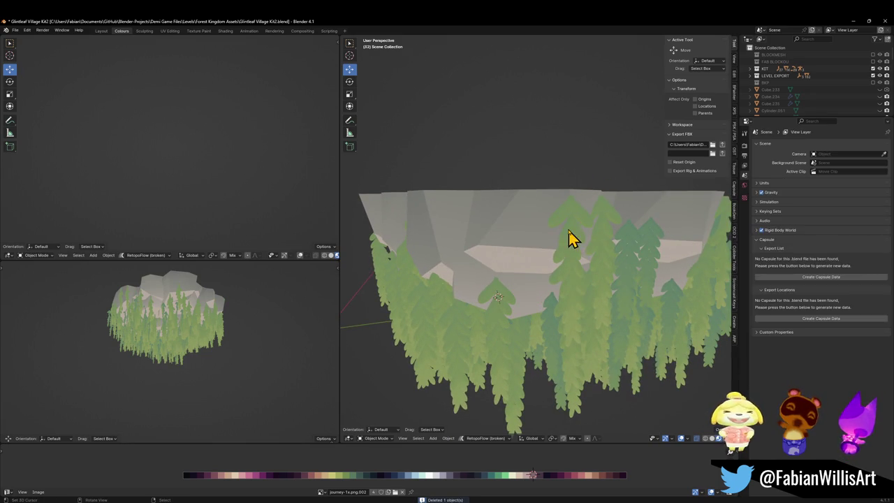
Step: Delete two more stray foliage cards, then select all the rock and foliage objects
left_click(630, 241)
mouse_move(630, 241)
left_mouse_down()
mouse_move(640, 254)
mouse_move(520, 250)
mouse_move(489, 235)
mouse_move(529, 222)
mouse_move(557, 263)
mouse_move(535, 272)
mouse_move(558, 238)
left_mouse_up()
key("Delete")
left_click(538, 253)
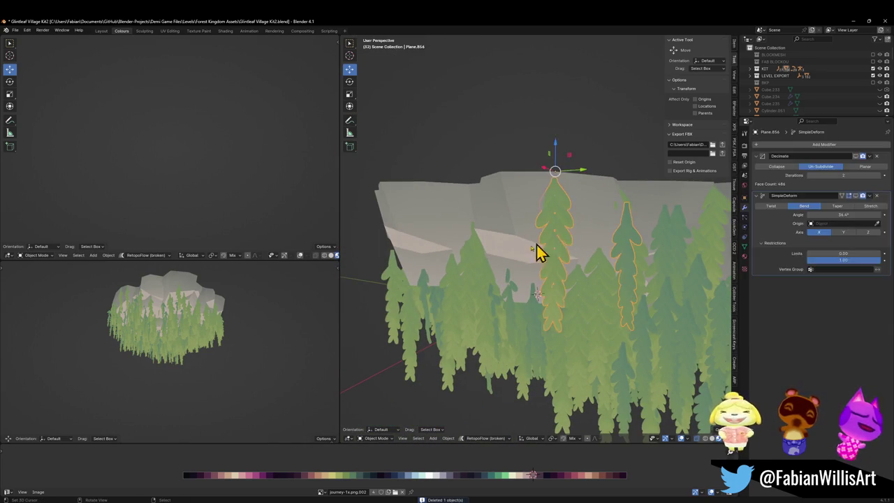
key("Delete")
left_click(391, 282)
key("Delete")
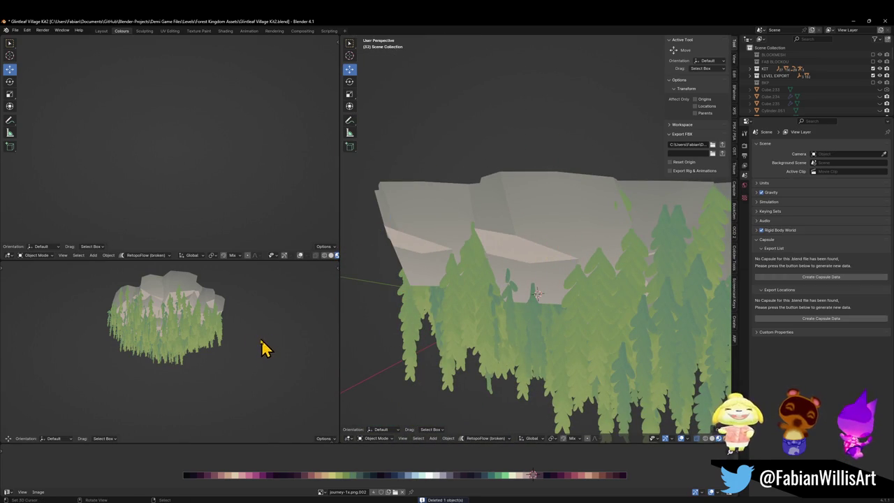
key("a")
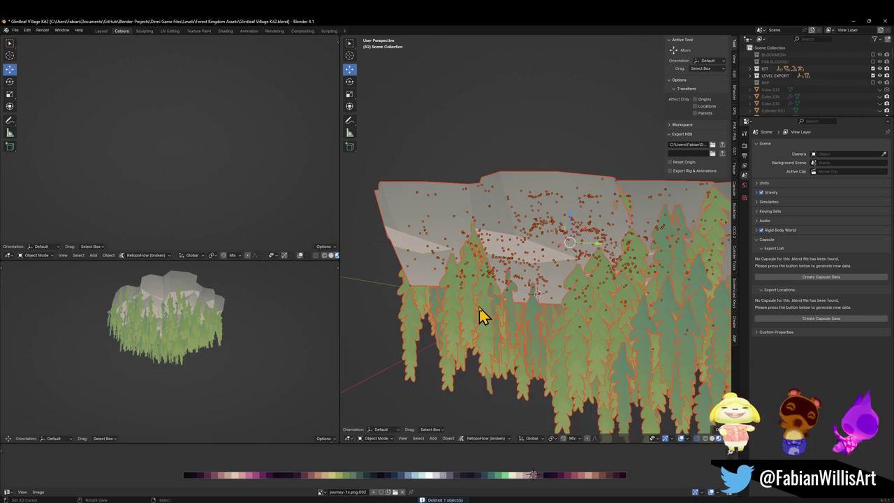
scroll(528, 280, "down", 4)
key("alt+a")
left_click_drag(486, 270, 505, 273)
key("alt+h")
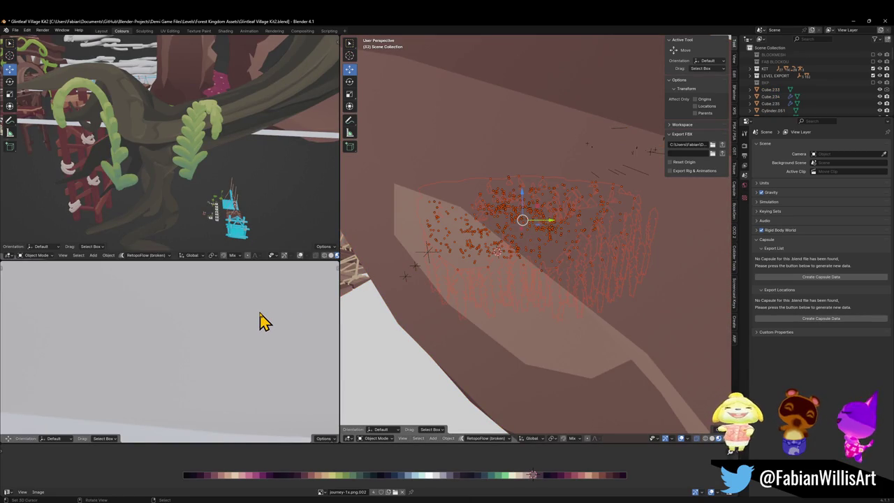
key("KP_Divide")
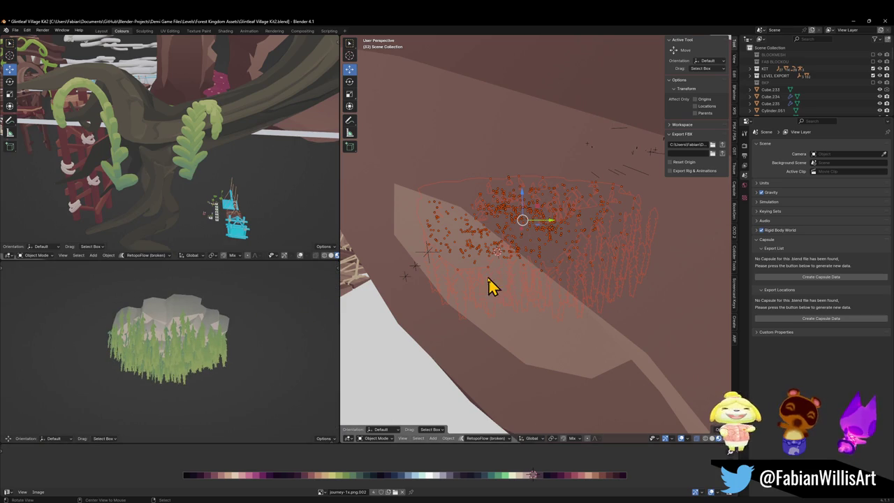
key("KP_Divide")
key("shift+grave")
key("Escape")
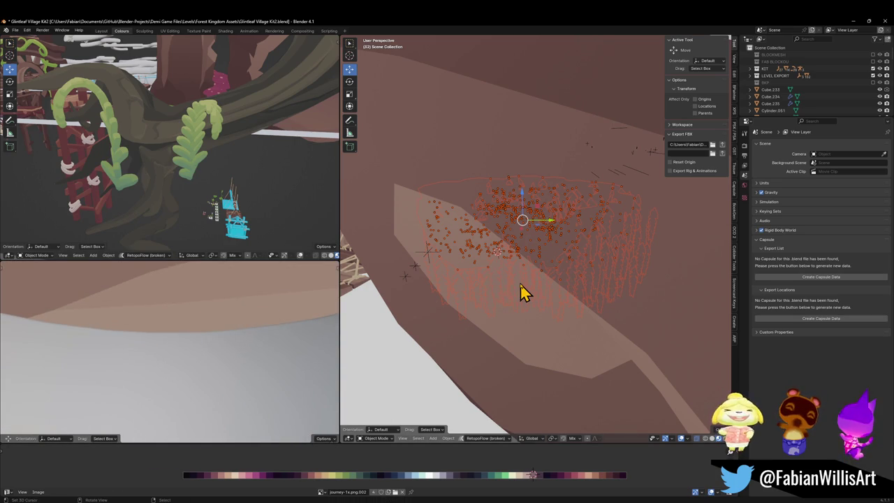
key("KP_Divide")
key("shift+grave")
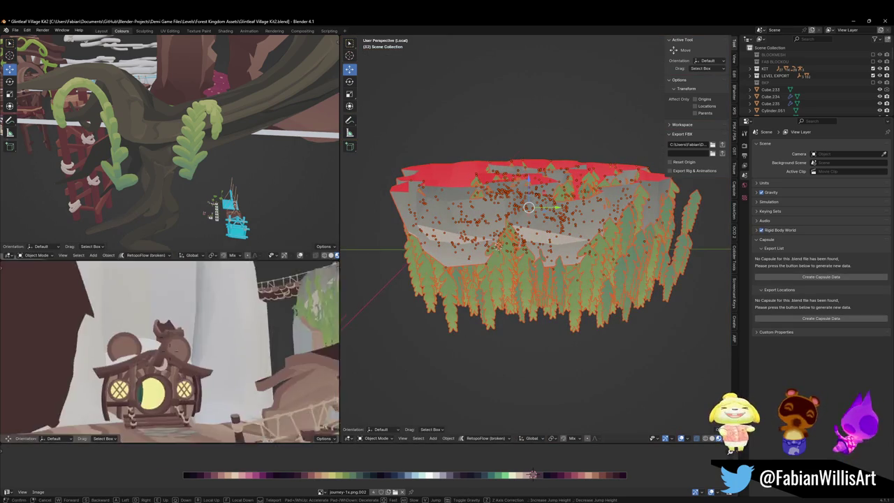
key("w")
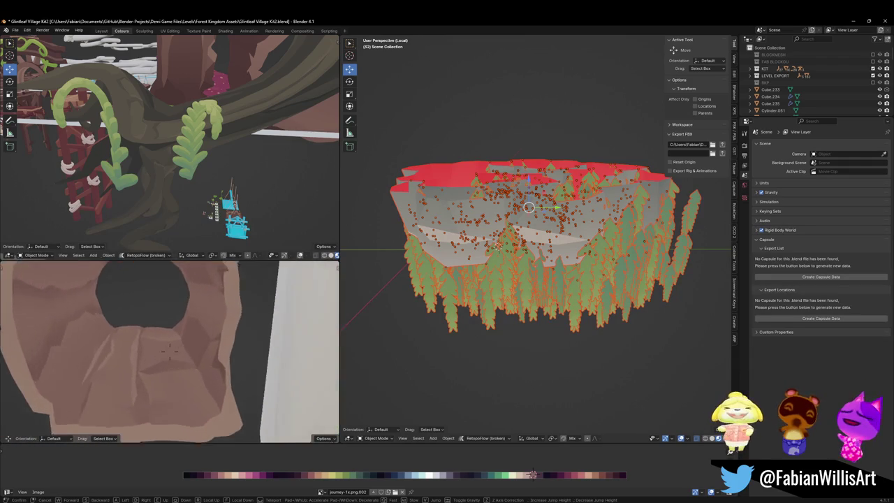
key("s")
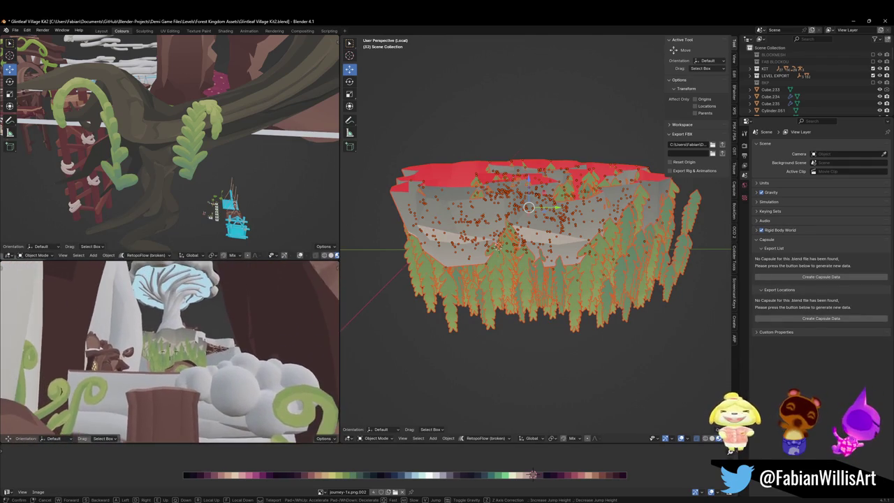
left_click(169, 347)
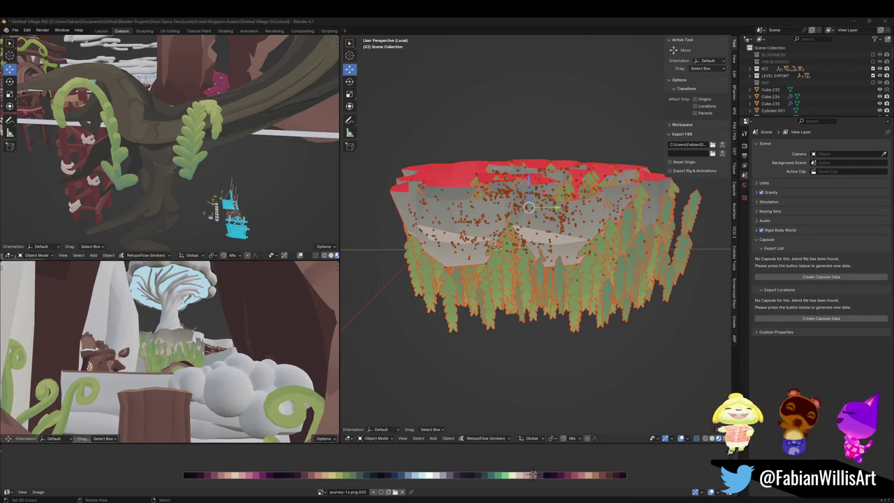
left_click_drag(484, 270, 468, 267)
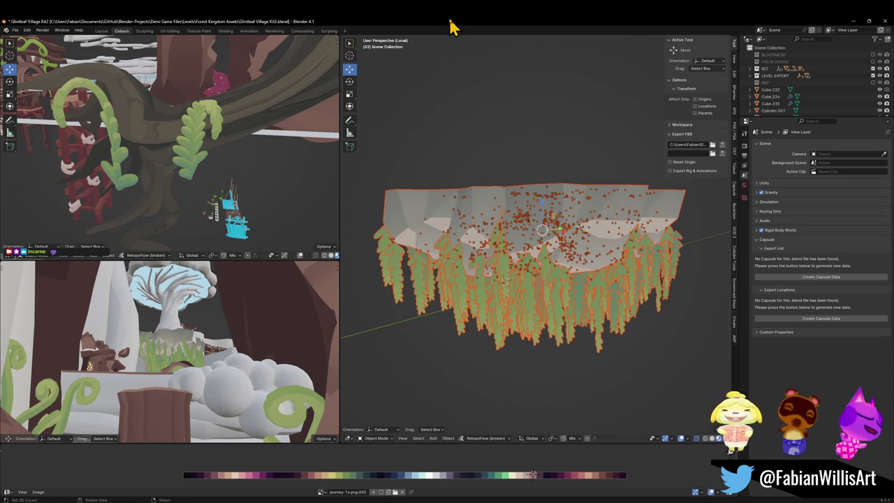
Step: Deselect the trees and delete the stray tree card Plane.1004
key("alt+a")
left_click(168, 359)
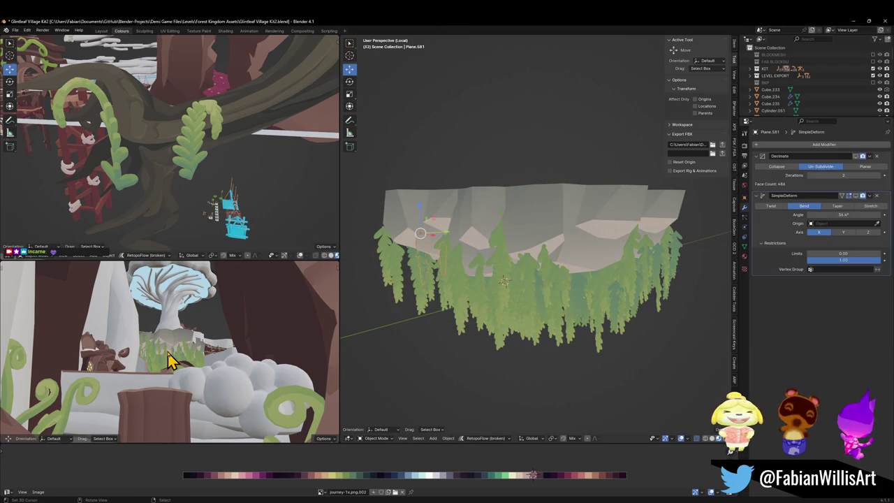
mouse_move(433, 253)
left_mouse_down()
mouse_move(530, 269)
mouse_move(479, 259)
mouse_move(511, 254)
left_mouse_up()
scroll(531, 257, "up", 3)
key("ctrl+z")
mouse_move(573, 271)
left_mouse_down()
mouse_move(525, 266)
mouse_move(551, 267)
left_mouse_up()
scroll(551, 268, "up", 1)
key("Delete")
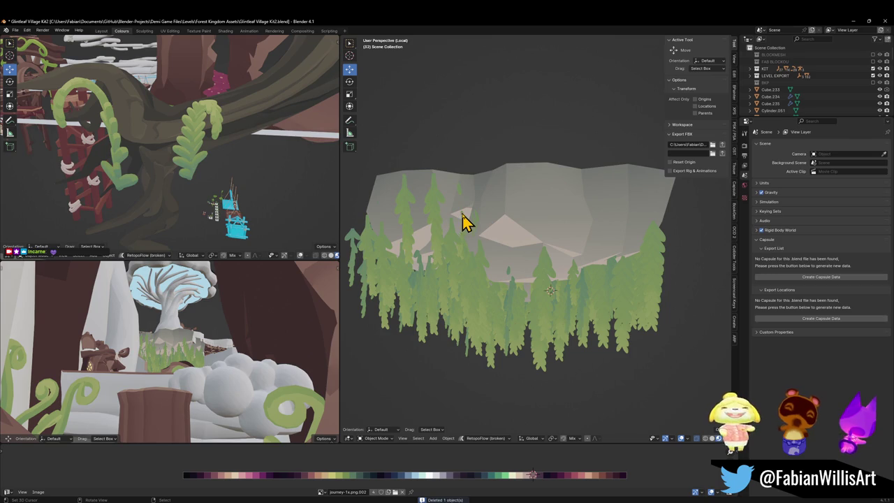
Step: Enable the Outliner's Selectable column and make the cliff mesh Cube.236 unselectable
left_click(502, 218)
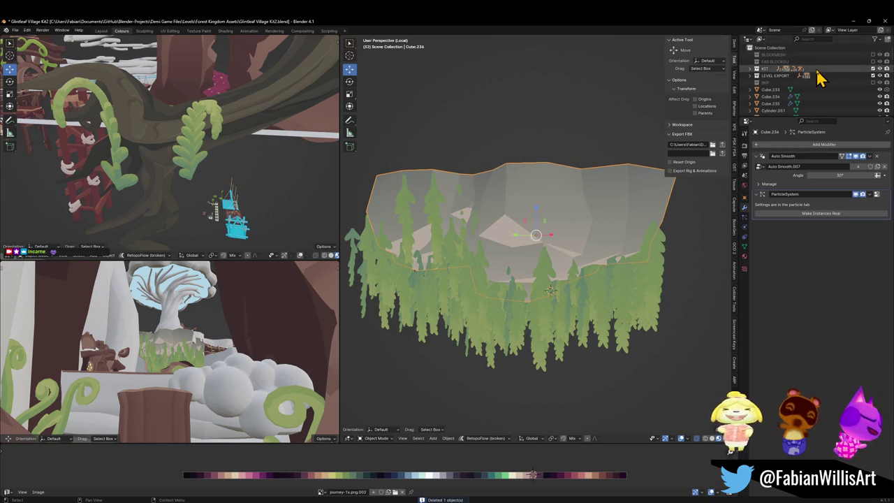
key("period")
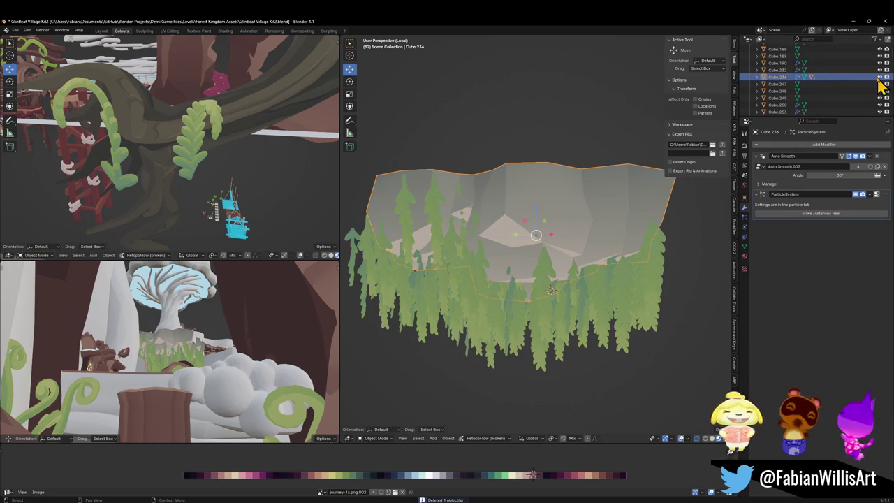
left_click(876, 40)
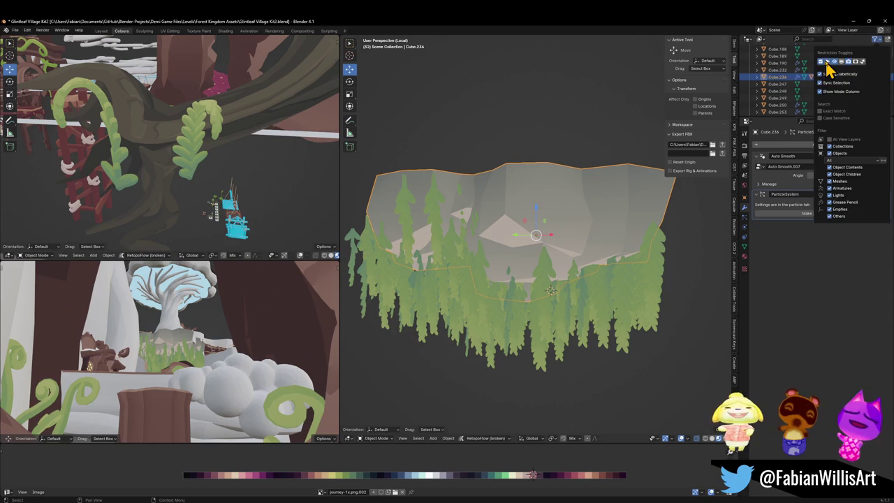
left_click(826, 62)
left_click(873, 77)
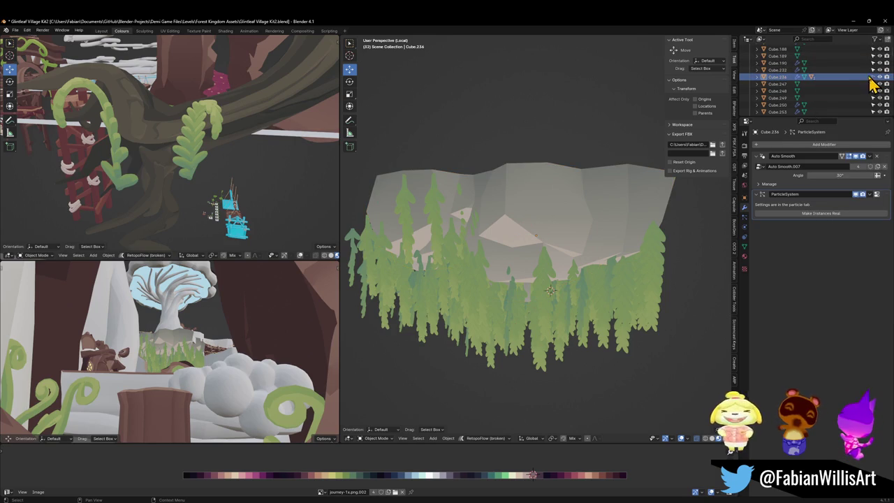
Step: Delete a stray object, then circle-select and delete 69 trees near the rock top
left_click(457, 233)
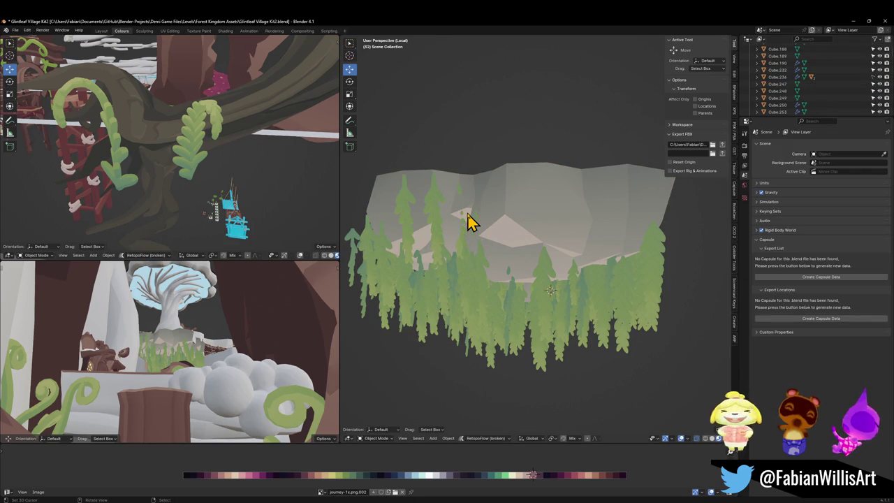
left_click(467, 220)
key("Delete")
key("c")
left_click_drag(507, 188, 417, 193)
key("Escape")
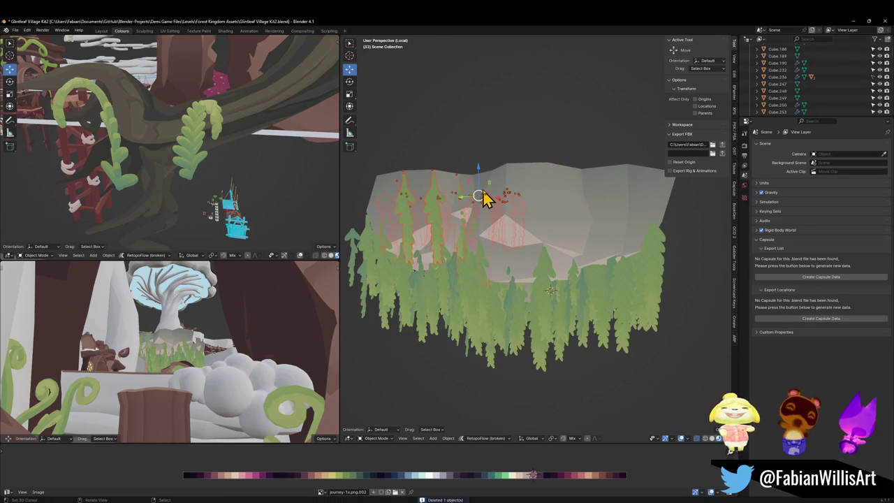
key("Delete")
Step: Circle-select and delete 245 trees along the rock edge, previewing with overlays hidden
key("c")
mouse_move(561, 211)
left_mouse_down()
mouse_move(473, 207)
mouse_move(643, 208)
left_mouse_up()
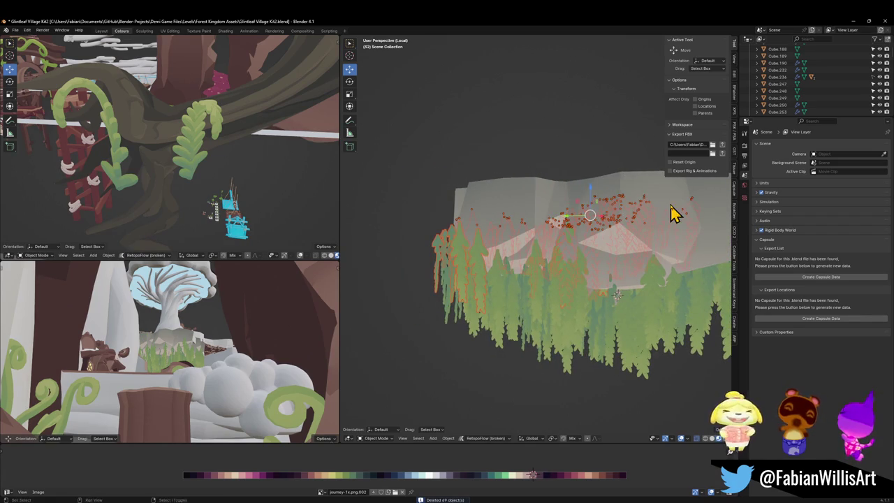
key("Escape")
mouse_move(564, 201)
left_mouse_down()
mouse_move(524, 205)
mouse_move(652, 254)
mouse_move(597, 242)
mouse_move(577, 259)
mouse_move(606, 262)
left_mouse_up()
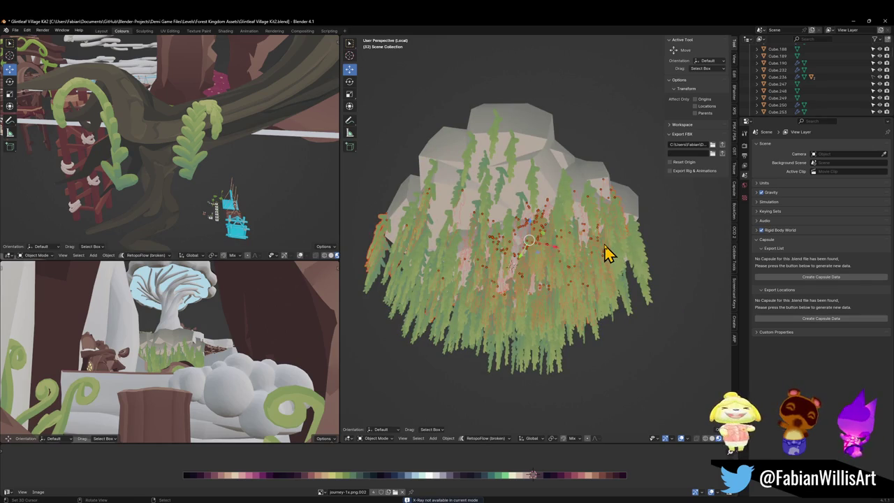
key("Delete")
mouse_move(606, 255)
left_mouse_down()
mouse_move(564, 226)
mouse_move(564, 214)
mouse_move(539, 249)
mouse_move(558, 258)
left_mouse_up()
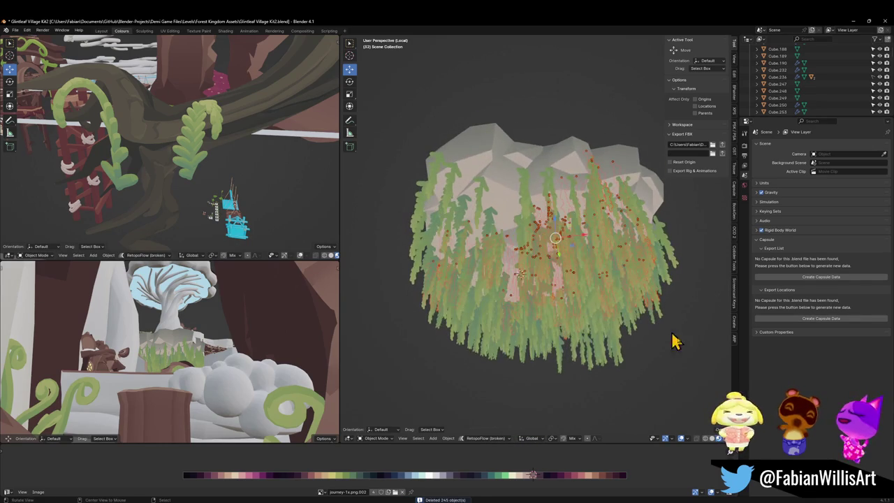
left_click(679, 441)
left_click_drag(629, 342, 626, 338)
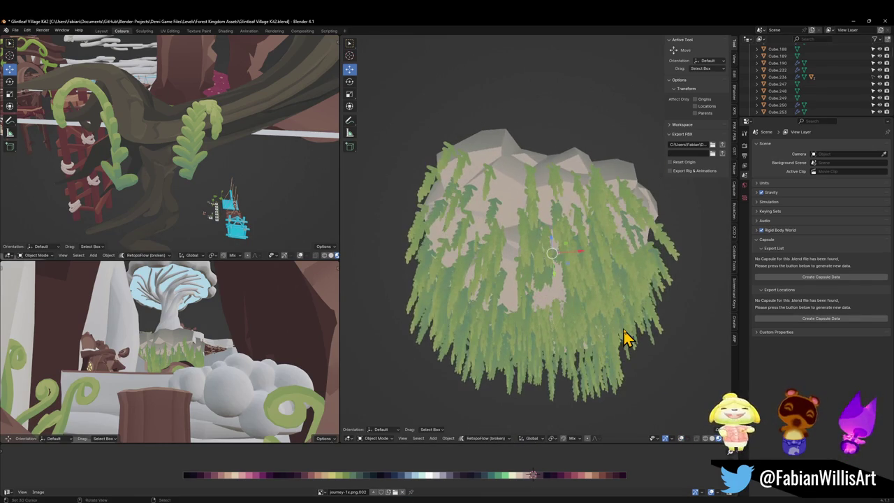
key("Delete")
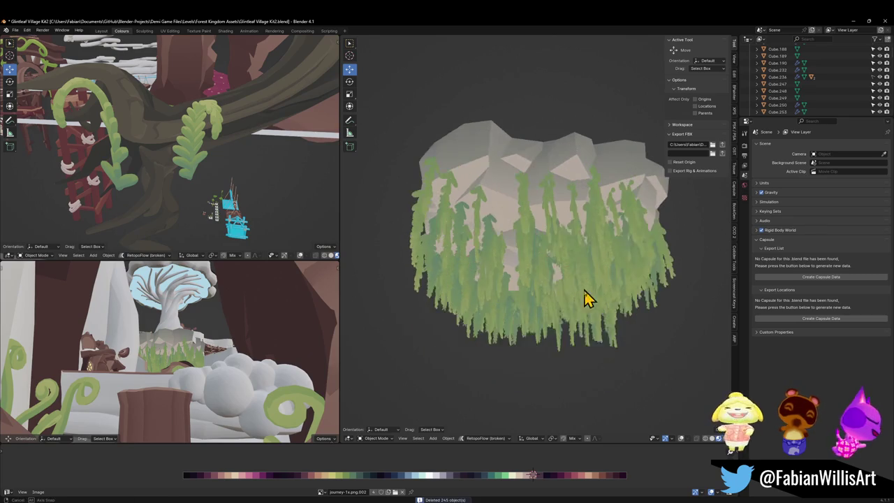
Step: Delete 112 more trees, undo that, then delete 42 trees on the right
left_click_drag(544, 217, 711, 427)
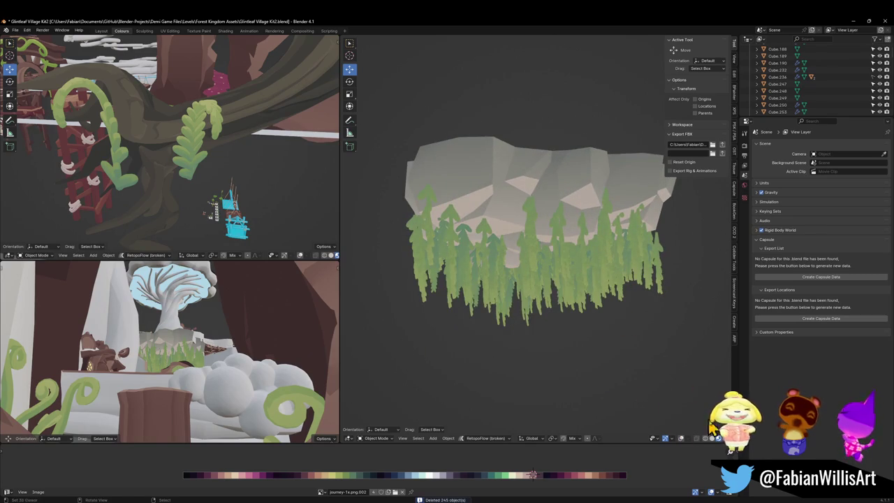
mouse_move(615, 304)
left_mouse_down()
mouse_move(519, 230)
mouse_move(479, 211)
mouse_move(527, 202)
mouse_move(475, 199)
mouse_move(494, 226)
left_mouse_up()
scroll(475, 216, "up", 3)
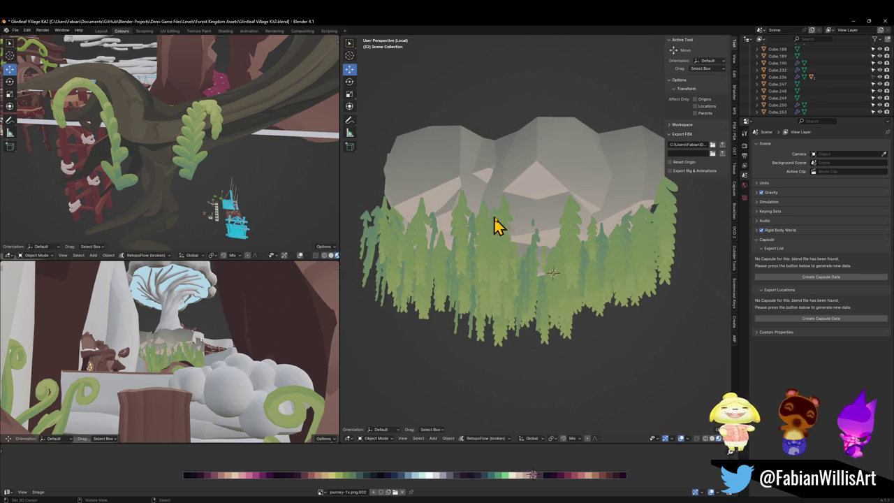
key("ctrl+z")
key("ctrl+shift+z")
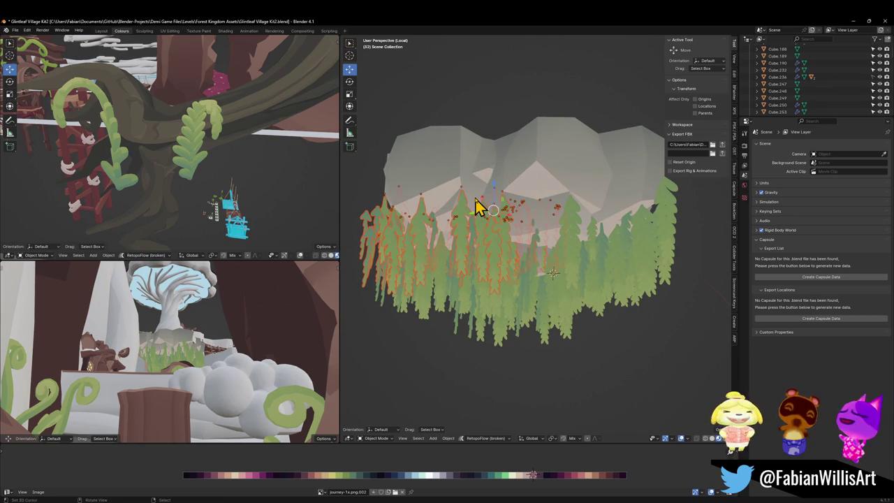
key("Delete")
key("ctrl+z")
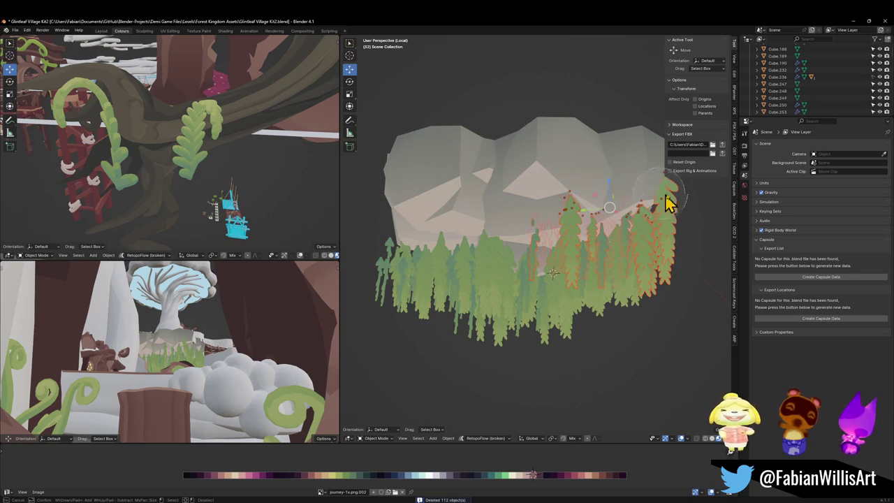
key("Delete")
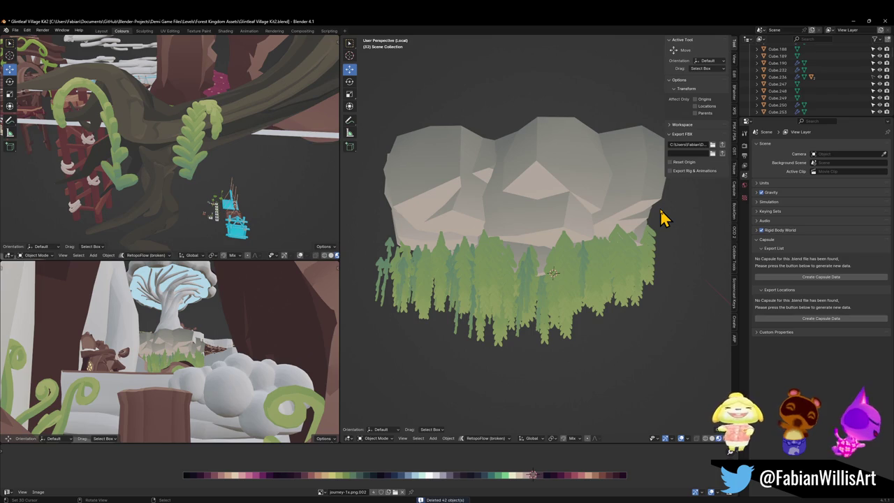
Step: Delete tree card Plane.1004 and the 15 foliage objects circle-selected beside the rock
mouse_move(637, 219)
left_mouse_down()
mouse_move(599, 213)
mouse_move(622, 209)
mouse_move(533, 236)
left_mouse_up()
left_click(542, 227)
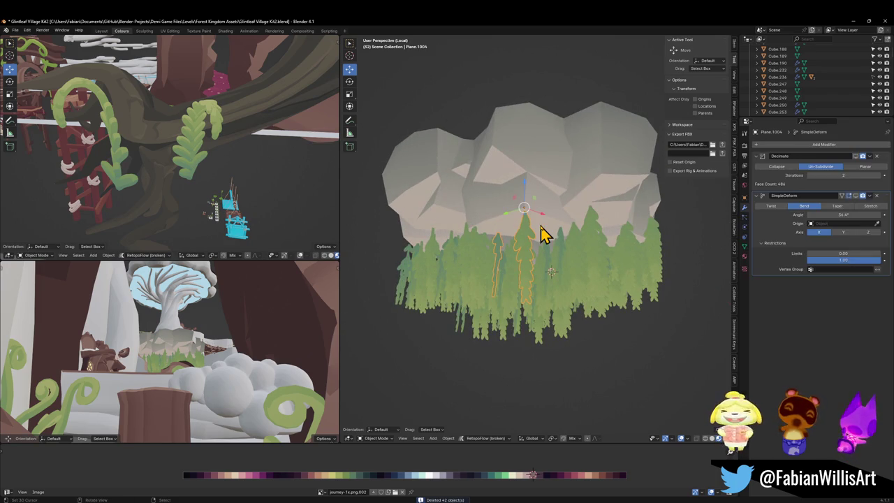
key("Delete")
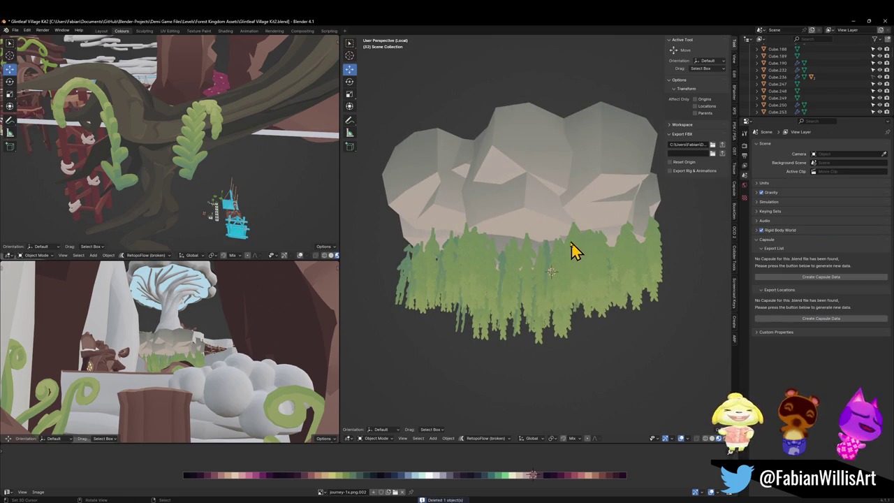
mouse_move(588, 247)
left_mouse_down()
mouse_move(538, 229)
mouse_move(575, 246)
mouse_move(483, 235)
mouse_move(460, 259)
mouse_move(505, 240)
mouse_move(540, 277)
mouse_move(545, 256)
left_mouse_up()
scroll(544, 256, "up", 2)
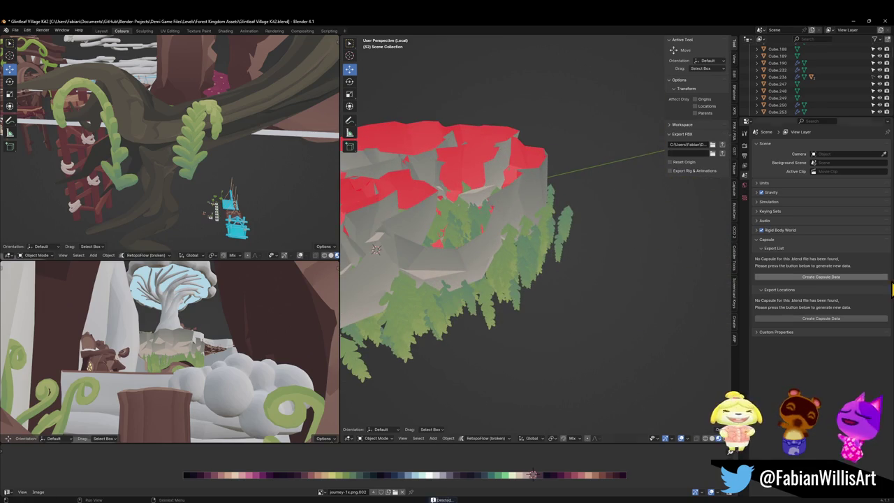
mouse_move(593, 272)
left_mouse_down()
mouse_move(544, 266)
mouse_move(554, 265)
left_mouse_up()
key("c")
mouse_move(540, 327)
left_mouse_down()
mouse_move(524, 273)
mouse_move(506, 261)
mouse_move(531, 326)
mouse_move(519, 256)
mouse_move(533, 256)
mouse_move(533, 273)
mouse_move(517, 262)
mouse_move(521, 231)
mouse_move(512, 270)
mouse_move(510, 206)
mouse_move(509, 278)
left_mouse_up()
key("Escape")
key("Delete")
Step: Delete six more circle-selected foliage cards plus one single card
key("c")
key("Escape")
key("Delete")
left_click(497, 273)
key("Delete")
Step: Remove several more hanging tree cards under the rock, including Plane.916
left_click_drag(510, 282, 501, 284)
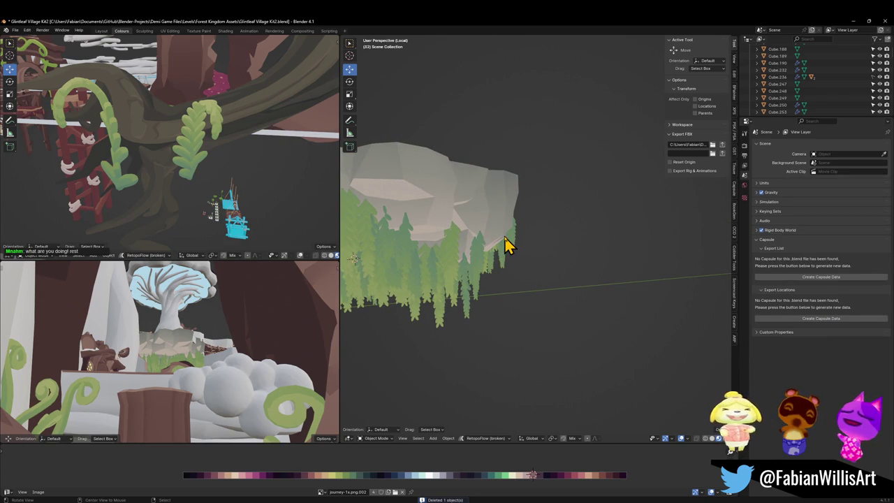
mouse_move(508, 240)
left_mouse_down()
mouse_move(590, 256)
mouse_move(545, 244)
left_mouse_up()
left_click(544, 234)
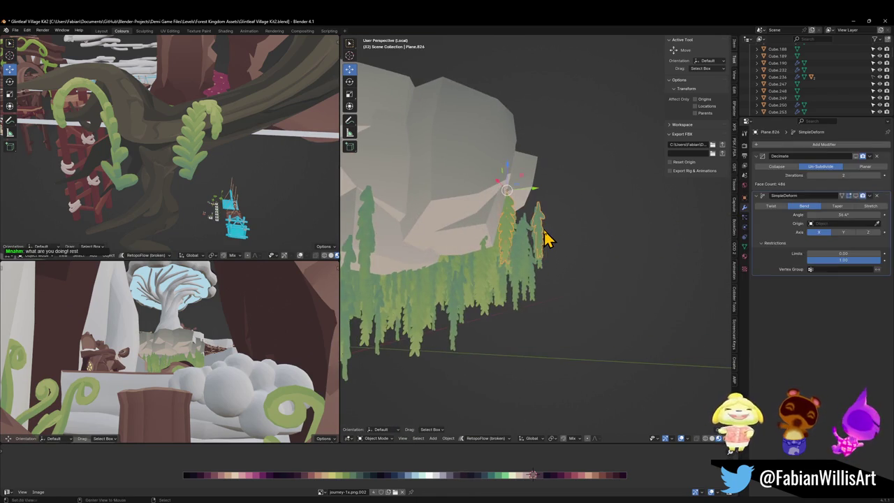
left_click(541, 247)
key("Delete")
left_click(529, 268)
key("Delete")
left_click(529, 268)
key("Delete")
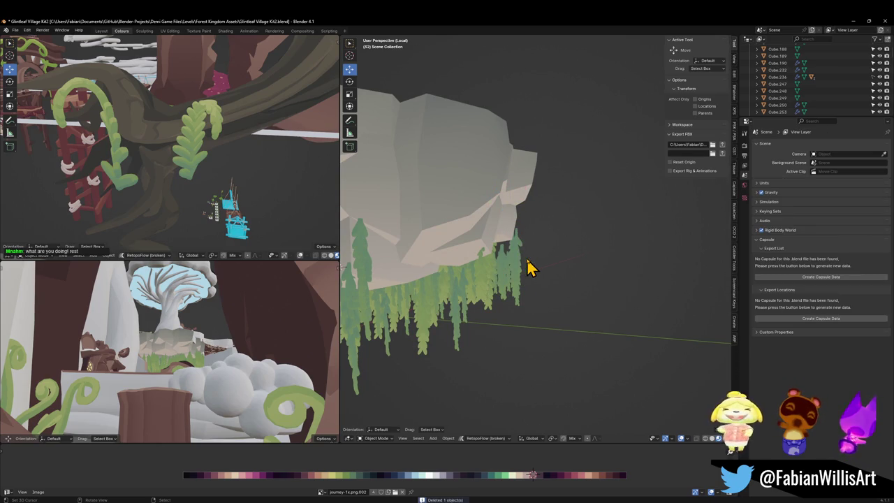
left_click(523, 270)
key("Delete")
left_click(520, 272)
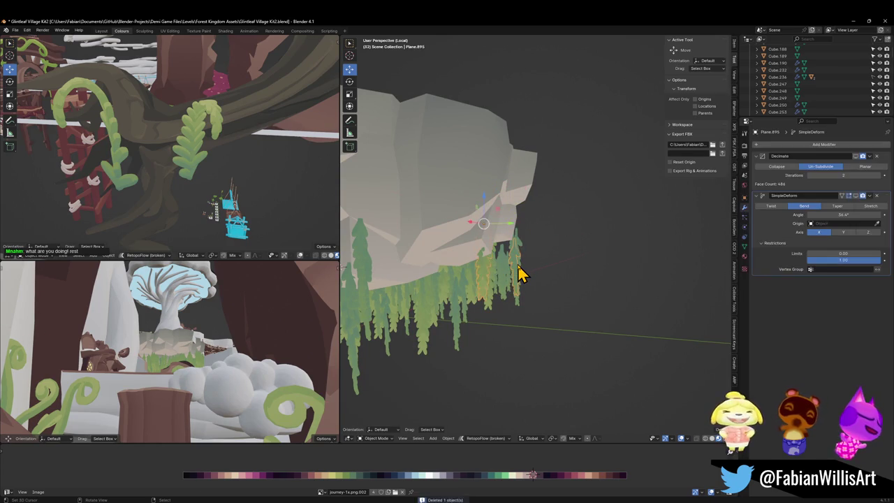
key("Delete")
Step: Duplicate tree card Plane.543 and place the copy at a new height along Z
scroll(592, 282, "down", 4)
mouse_move(552, 283)
left_mouse_down()
mouse_move(479, 291)
mouse_move(547, 271)
left_mouse_up()
scroll(547, 271, "up", 3)
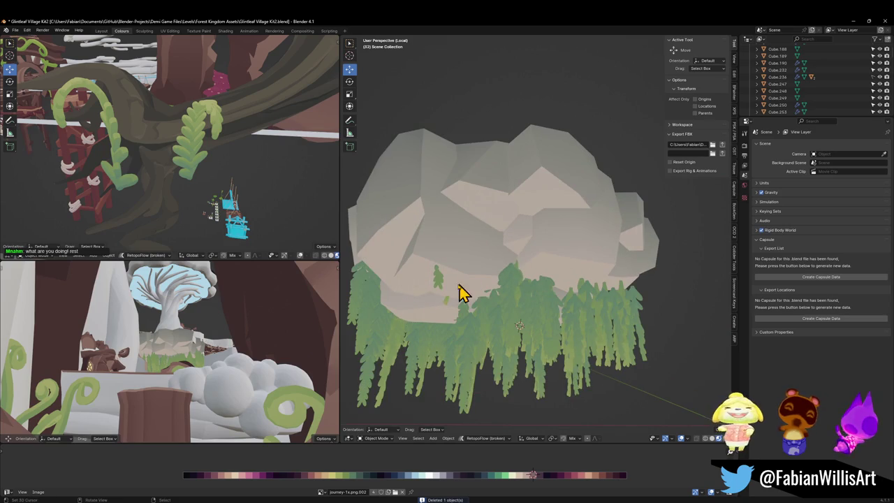
mouse_move(451, 315)
left_mouse_down()
mouse_move(548, 276)
mouse_move(599, 273)
mouse_move(635, 303)
mouse_move(622, 324)
left_mouse_up()
scroll(555, 295, "up", 4)
mouse_move(555, 295)
left_mouse_down()
mouse_move(495, 287)
mouse_move(525, 265)
mouse_move(524, 254)
mouse_move(481, 279)
left_mouse_up()
left_click(527, 266)
key("shift+d")
key("z")
left_click(514, 285)
Step: Duplicate another tree card and offset the copy along Z
left_click(529, 275)
left_click(500, 259)
key("shift+d")
key("z")
left_click(522, 244)
Step: Raise tree card Plane.583 along Z and save the file
left_click(513, 265)
left_click(497, 272)
key("g")
key("z")
left_click(496, 233)
mouse_move(495, 233)
left_mouse_down()
mouse_move(535, 256)
mouse_move(538, 243)
left_mouse_up()
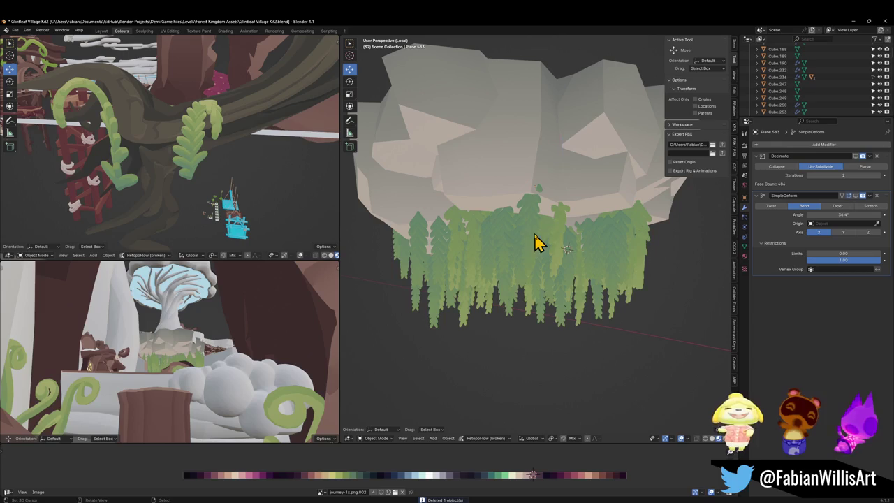
key("ctrl+s")
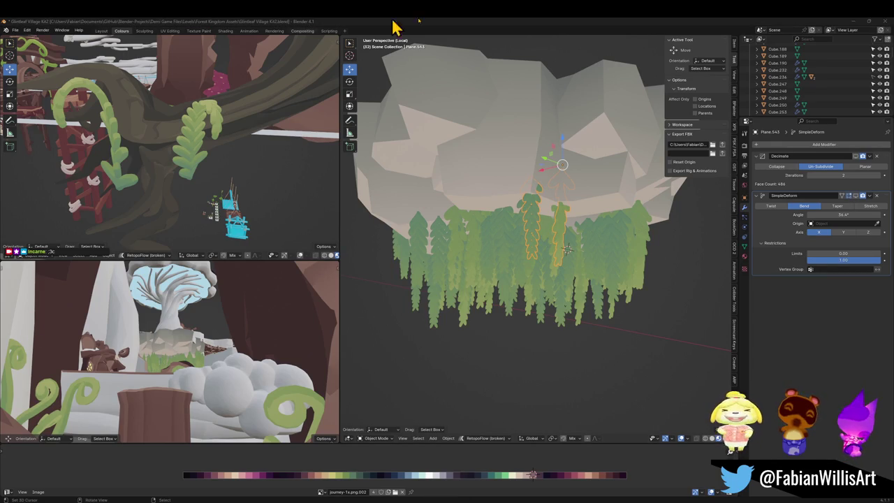
Step: Undo the last tree card change and lower the two selected fern leaves along Z
scroll(599, 240, "up", 6)
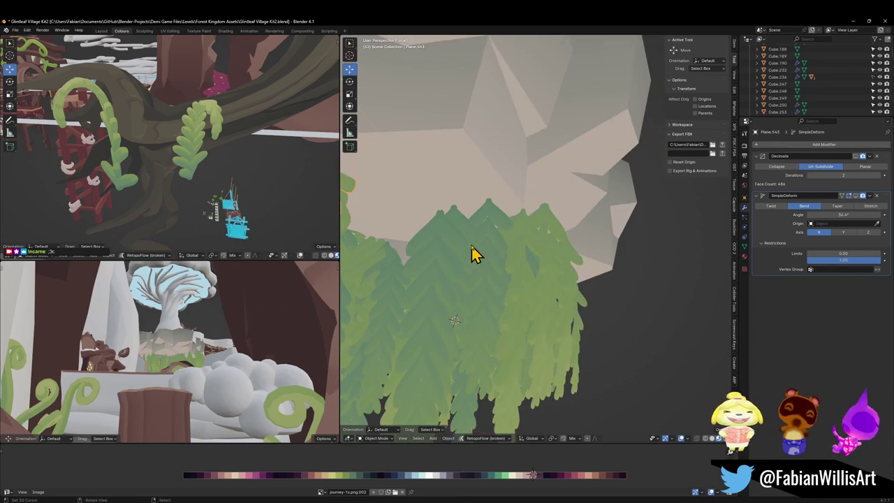
key("ctrl+z")
key("ctrl+z")
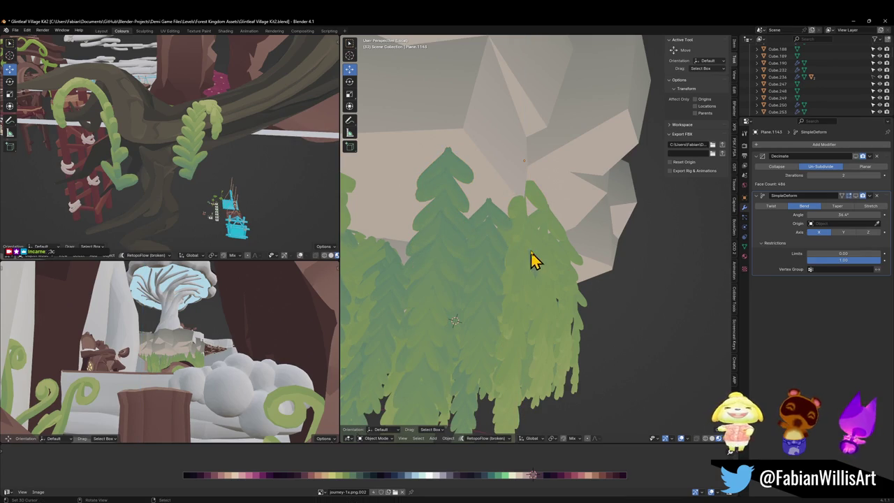
scroll(528, 250, "down", 5)
mouse_move(528, 235)
left_mouse_down()
mouse_move(449, 279)
mouse_move(531, 269)
mouse_move(467, 261)
mouse_move(569, 264)
mouse_move(568, 239)
left_mouse_up()
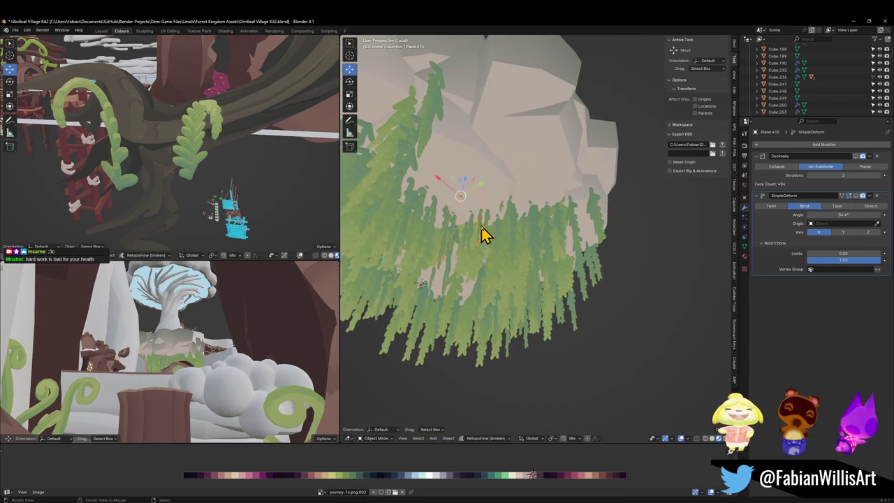
scroll(510, 245, "up", 2)
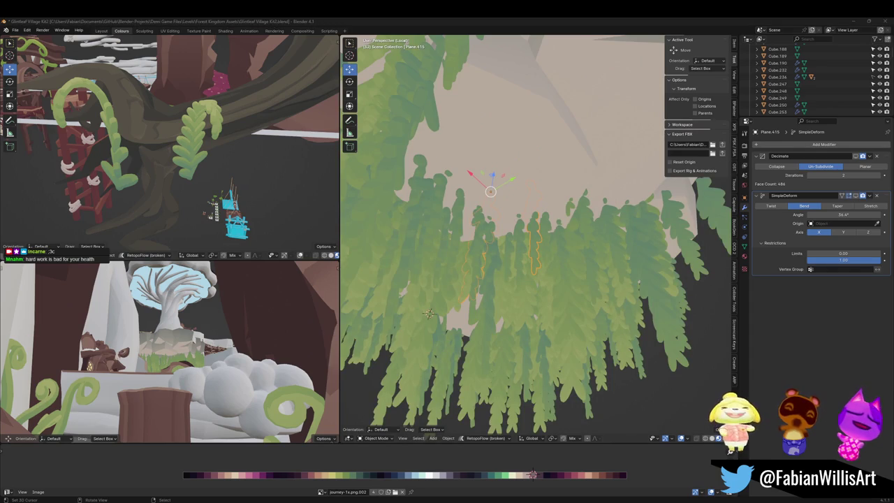
mouse_move(395, 233)
left_mouse_down()
mouse_move(509, 259)
mouse_move(534, 239)
left_mouse_up()
mouse_move(506, 285)
left_mouse_down()
mouse_move(549, 300)
mouse_move(559, 323)
left_mouse_up()
scroll(577, 281, "up", 5)
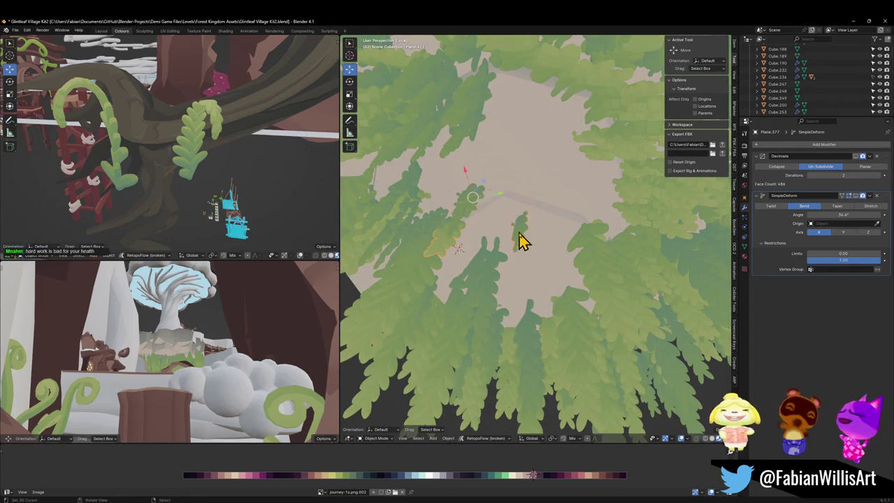
key("g")
key("z")
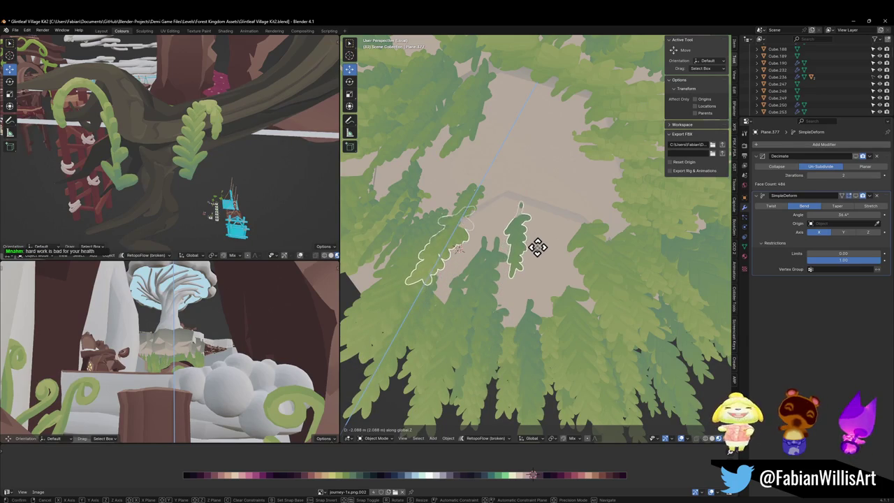
left_click(535, 247)
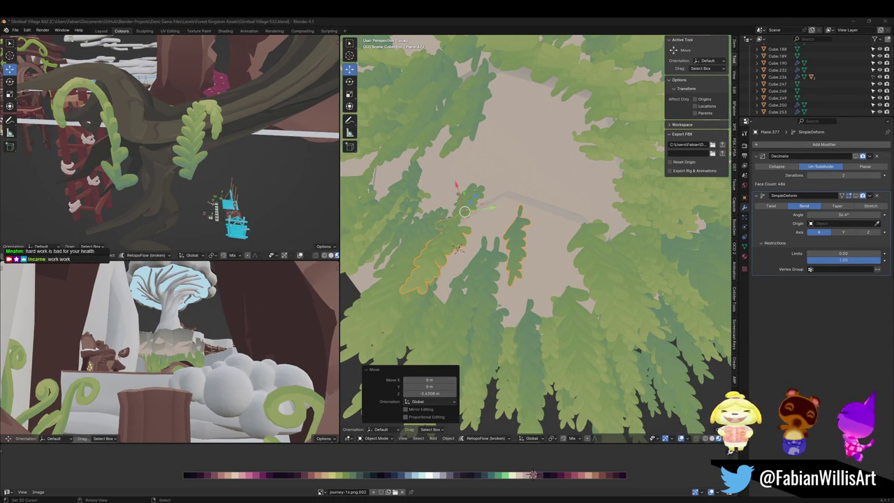
Step: Make two duplicated sets of the fern leaves hanging at different heights along Z
mouse_move(538, 259)
left_mouse_down()
mouse_move(512, 284)
mouse_move(549, 300)
mouse_move(548, 275)
mouse_move(529, 295)
mouse_move(541, 315)
left_mouse_up()
key("shift+d")
key("z")
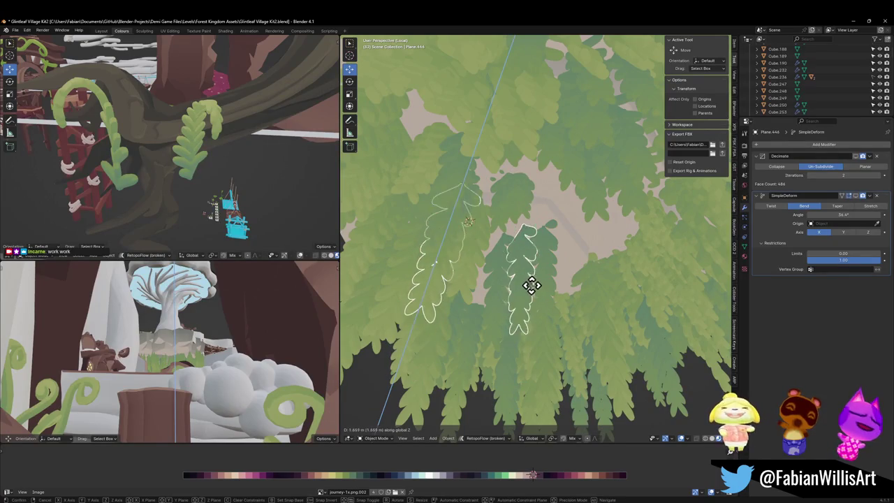
left_click(533, 282)
key("shift+d")
key("z")
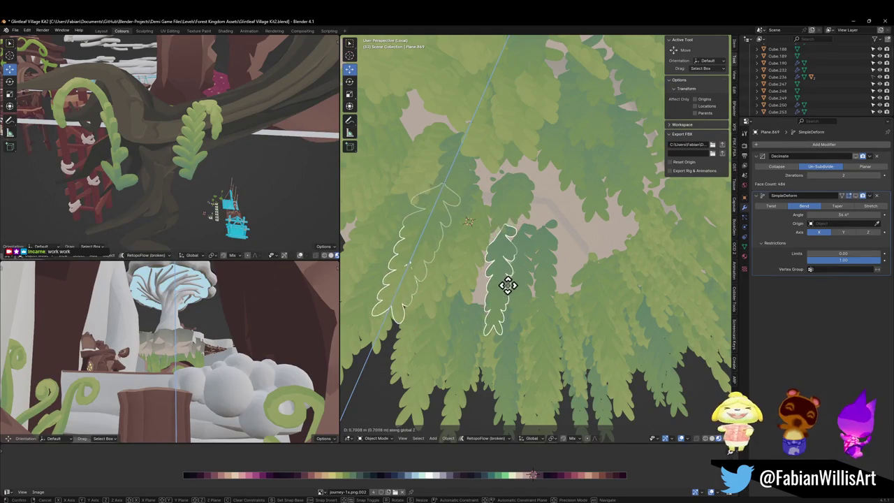
left_click(514, 279)
mouse_move(515, 284)
left_mouse_down()
mouse_move(555, 244)
mouse_move(554, 257)
left_mouse_up()
scroll(551, 257, "down", 8)
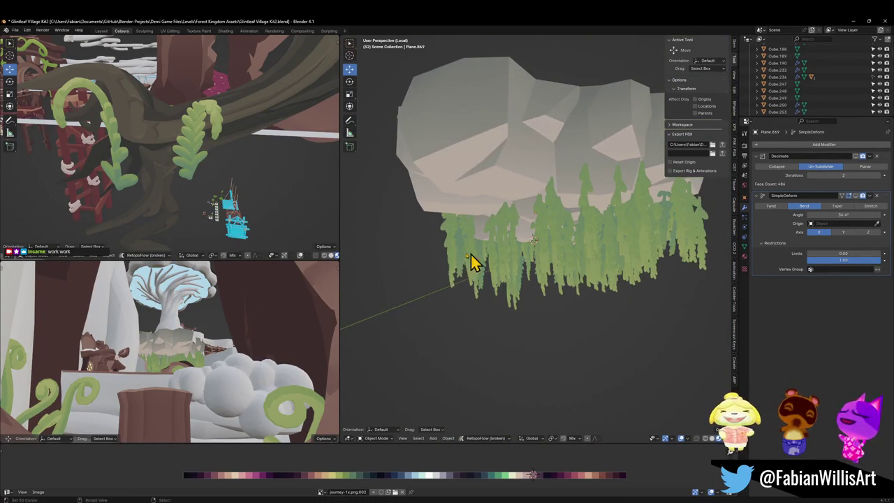
left_click(511, 259)
mouse_move(511, 259)
left_mouse_down()
mouse_move(584, 245)
mouse_move(528, 250)
mouse_move(474, 188)
mouse_move(549, 186)
left_mouse_up()
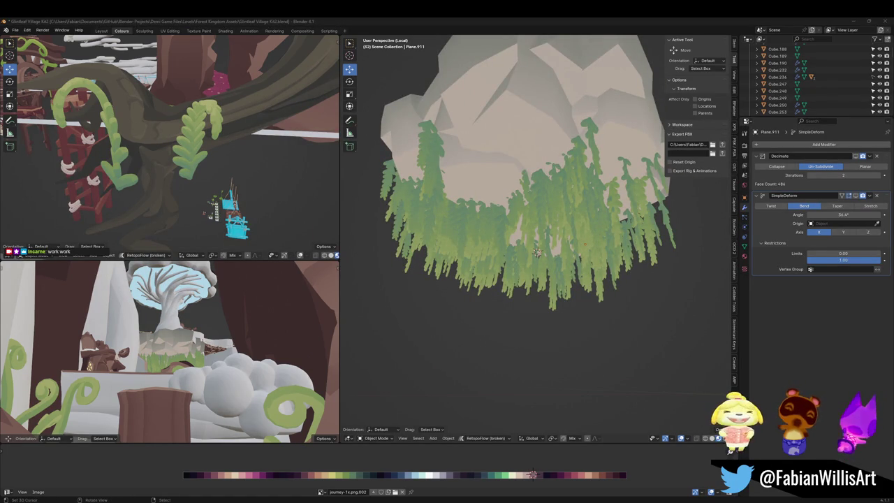
Step: Snap a fern card to the 3D cursor and rotate it
mouse_move(528, 218)
left_mouse_down()
mouse_move(499, 251)
mouse_move(554, 249)
left_mouse_up()
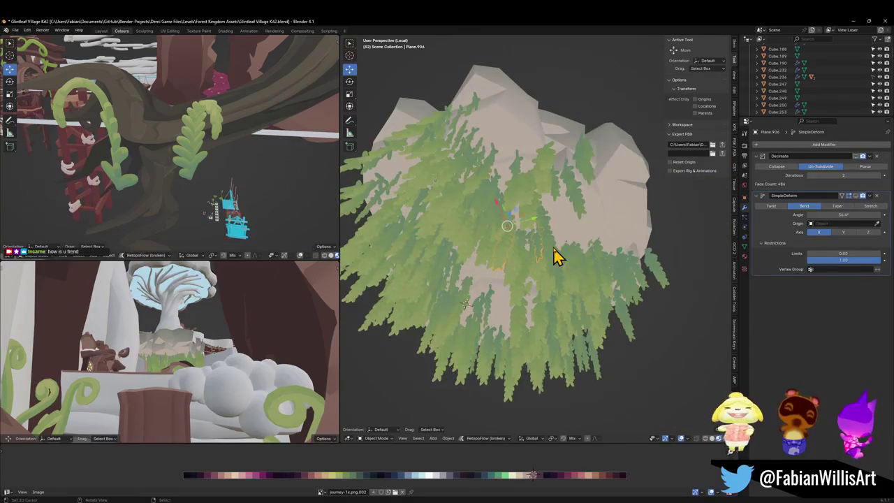
key("shift+s")
left_click(600, 224)
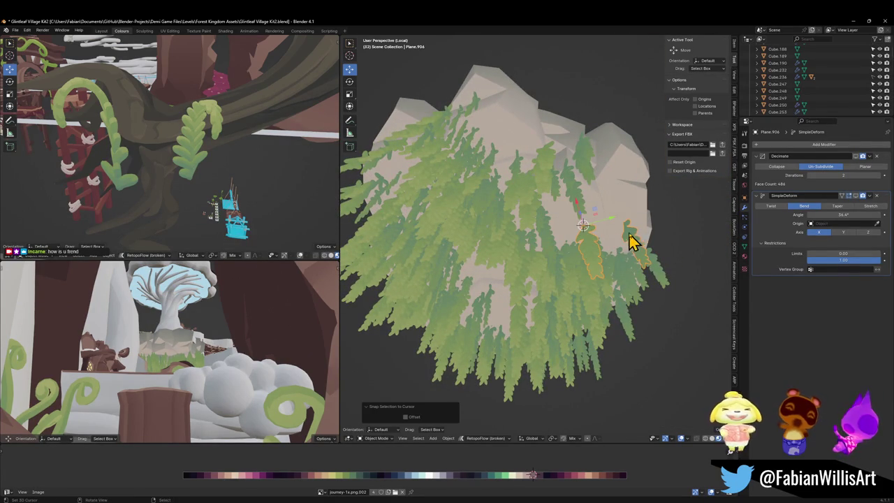
key("r")
left_click(641, 230)
left_click(643, 233)
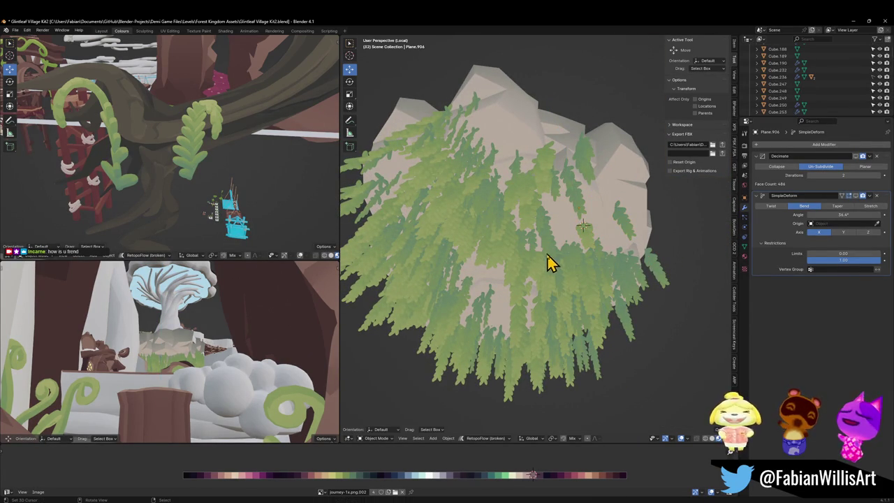
mouse_move(494, 296)
left_mouse_down()
mouse_move(503, 290)
mouse_move(479, 270)
left_mouse_up()
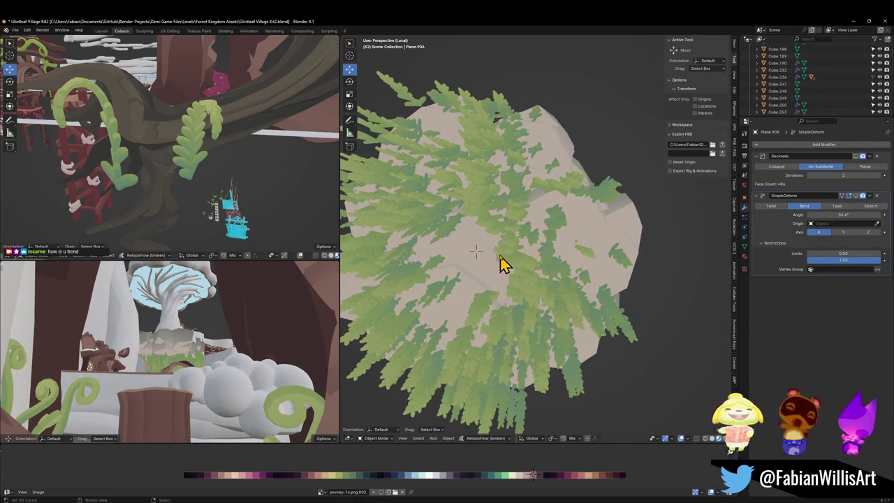
left_click(531, 275, "shift")
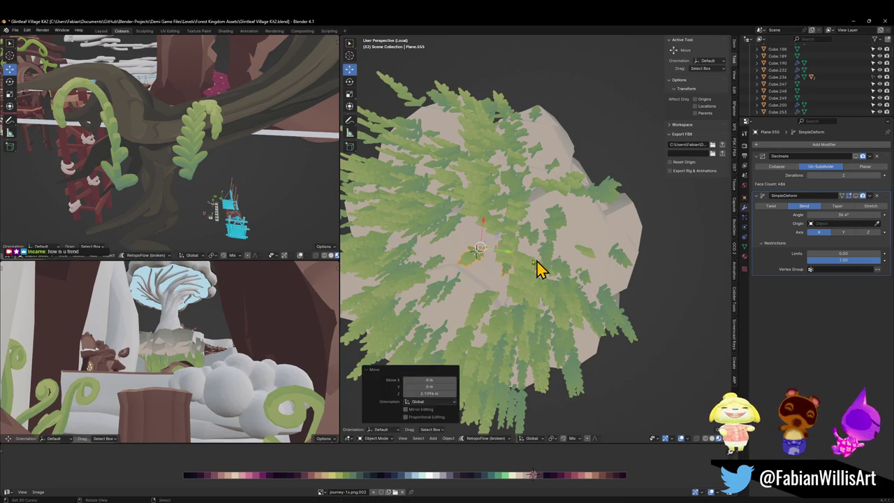
Step: Set a new cursor spot on the underside, snap a fern card there and sink it along Z
right_click(472, 273, "shift")
left_click(515, 265, "shift")
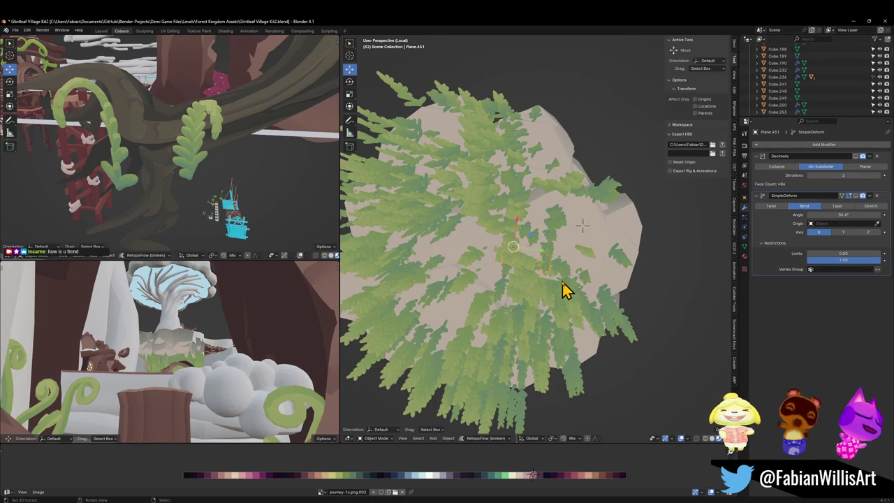
key("shift+s")
left_click(571, 255)
key("g")
key("z")
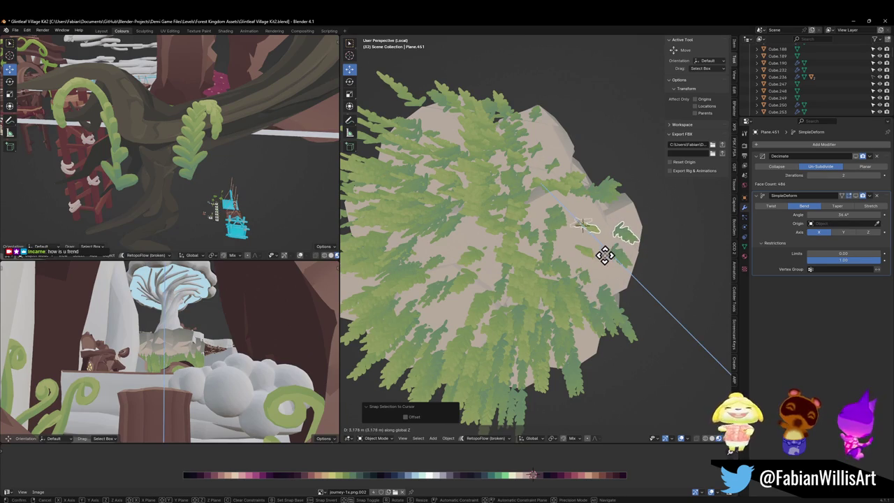
left_click(520, 297)
Step: Snap two more fern cards to marked underside spots and lower each along Z
key("shift+s")
left_click(473, 204)
key("g")
key("z")
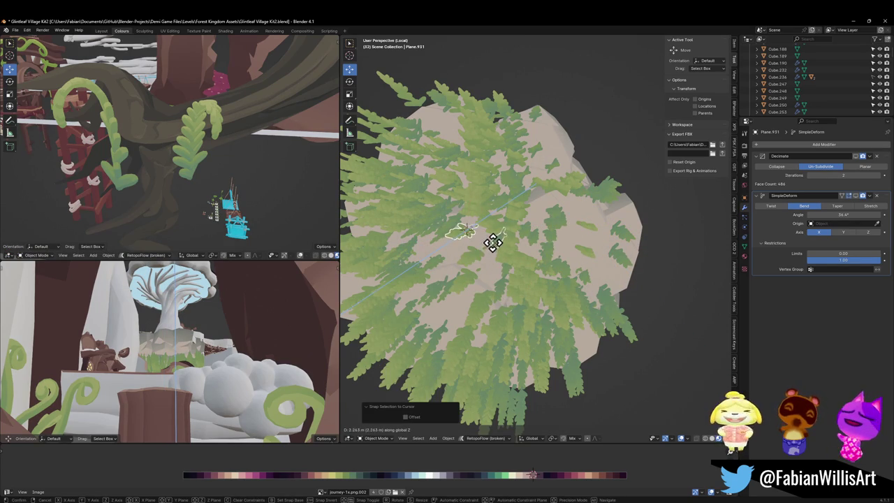
left_click(493, 241)
mouse_move(469, 333)
left_mouse_down()
mouse_move(535, 296)
mouse_move(507, 299)
mouse_move(493, 259)
mouse_move(449, 231)
left_mouse_up()
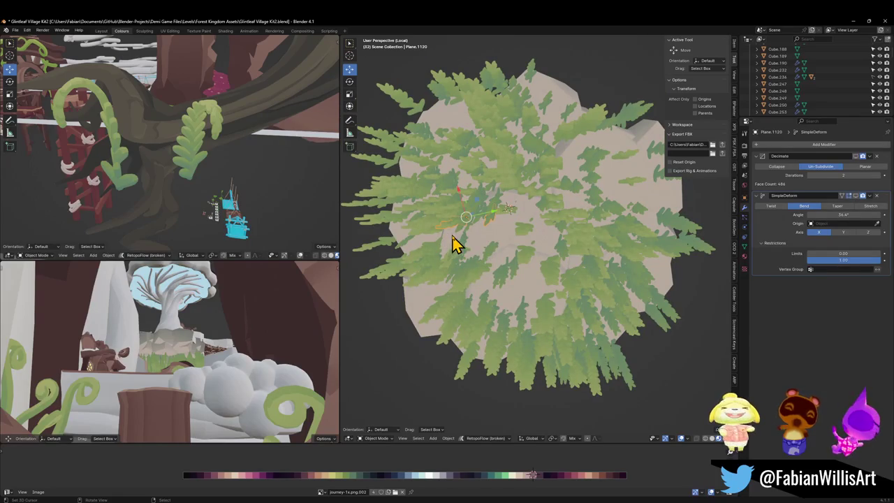
right_click(453, 236, "shift")
key("shift+s")
left_click(464, 213)
key("g")
key("z")
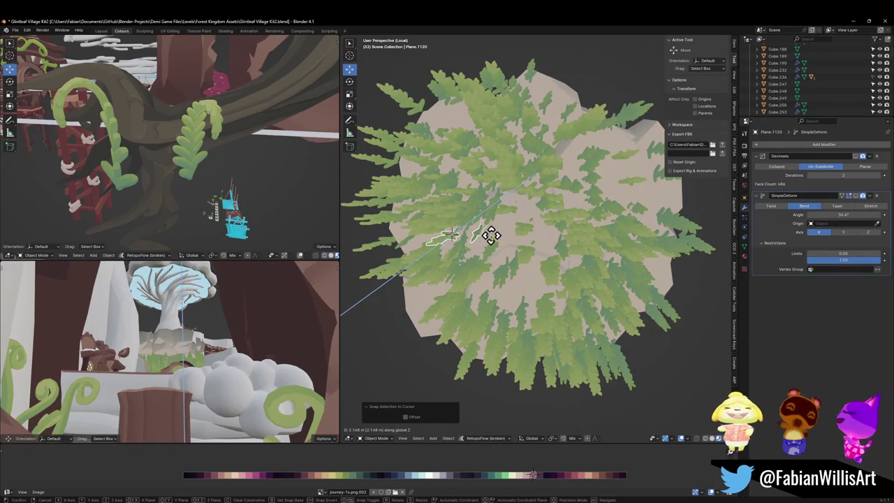
left_click(457, 233)
Step: Place one last fern card at a new cursor spot and drop it along Z
right_click(500, 235, "shift")
key("shift+s")
left_click(520, 222)
key("g")
key("z")
left_click(536, 234)
mouse_move(539, 239)
left_mouse_down()
mouse_move(519, 279)
mouse_move(510, 269)
left_mouse_up()
scroll(529, 213, "down", 4)
mouse_move(530, 210)
left_mouse_down()
mouse_move(514, 255)
mouse_move(622, 243)
mouse_move(564, 233)
mouse_move(629, 233)
mouse_move(593, 241)
left_mouse_up()
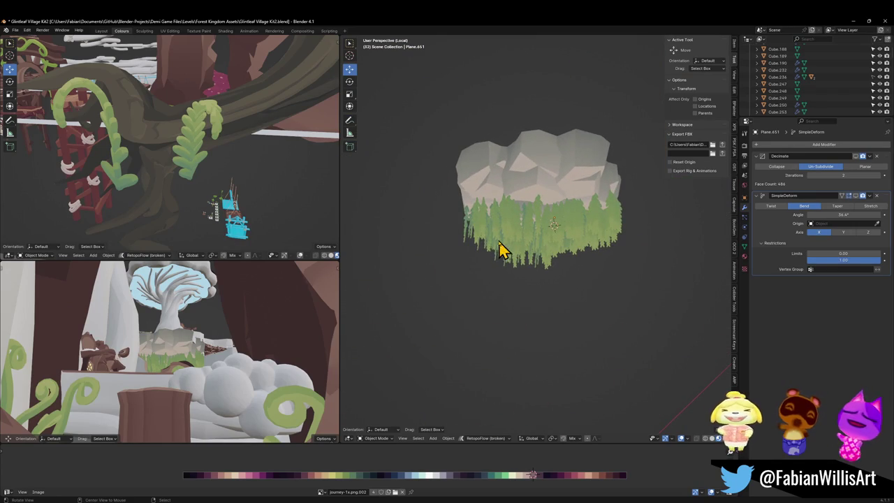
Step: Walk through the scene toward the floating island and wooden arch to inspect it
key("shift+grave")
key("w")
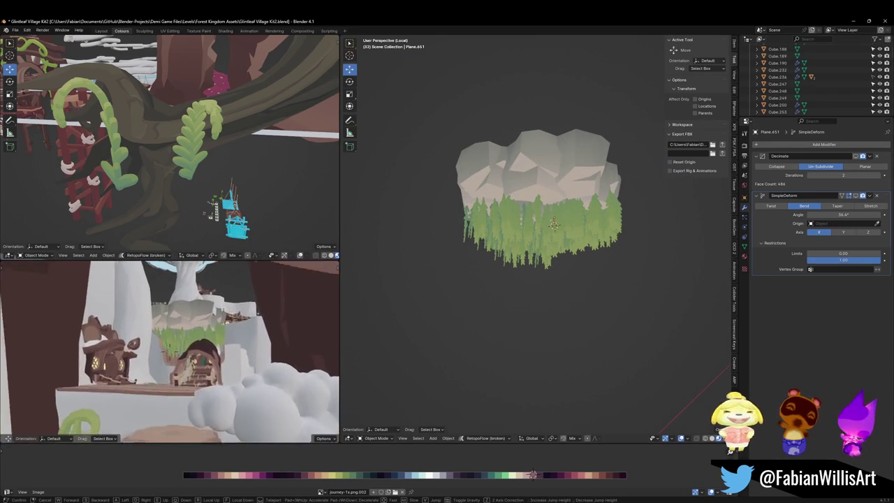
key("w")
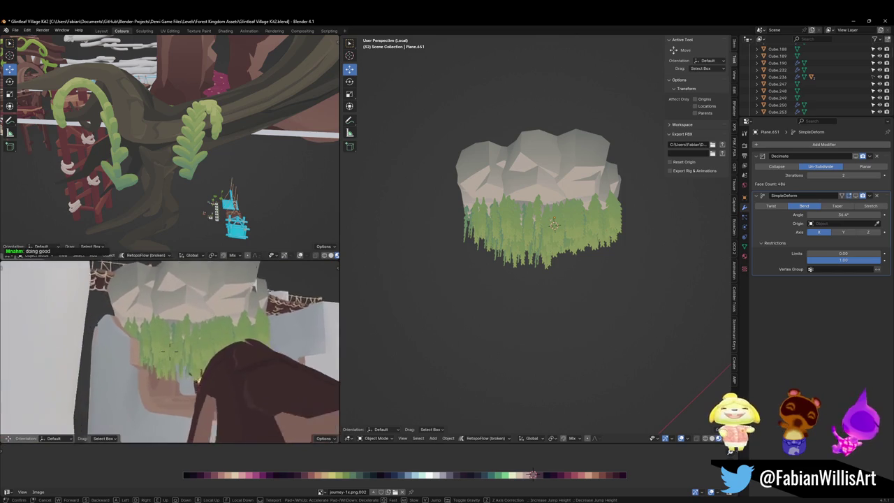
key("s")
left_click(536, 237)
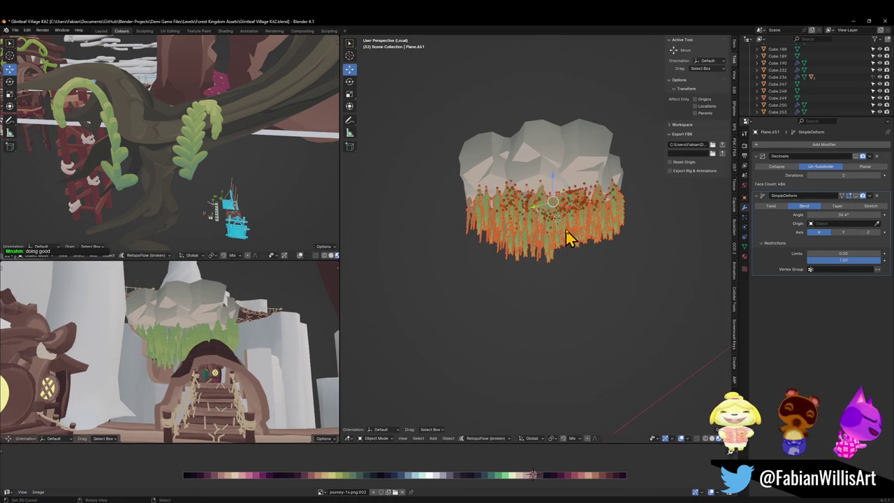
Step: Move the selected hanging foliage to a new height along Z, then deselect
scroll(576, 234, "up", 2)
key("g")
key("z")
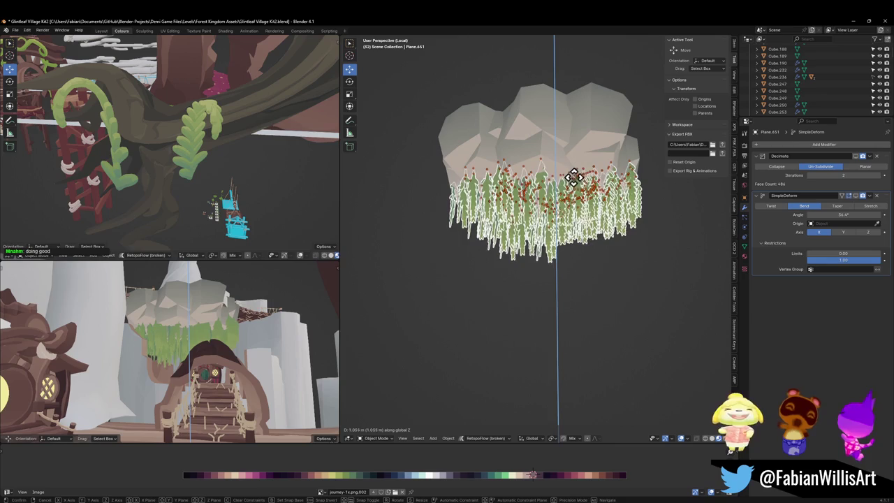
left_click(565, 176)
key("alt+a")
Step: Delete two stray fern cards from beneath the island
mouse_move(577, 225)
left_mouse_down()
mouse_move(402, 224)
mouse_move(419, 222)
left_mouse_up()
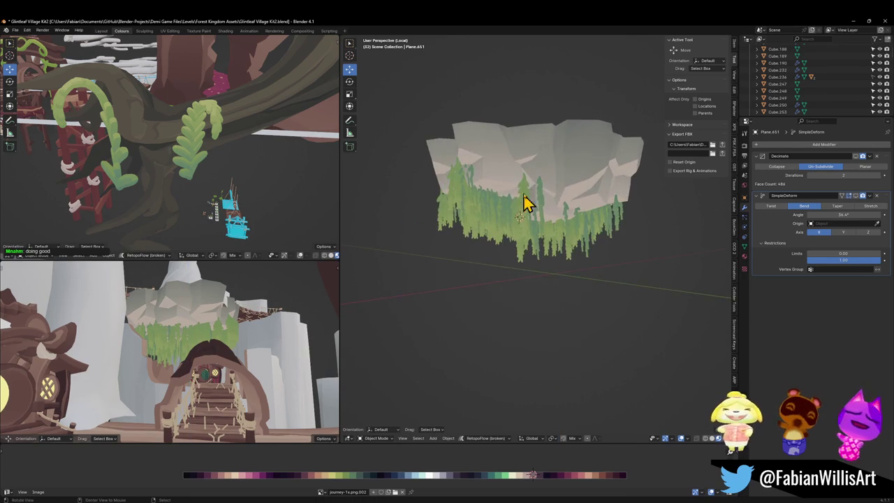
left_click_drag(524, 202, 551, 187)
scroll(551, 194, "up", 6)
key("Delete")
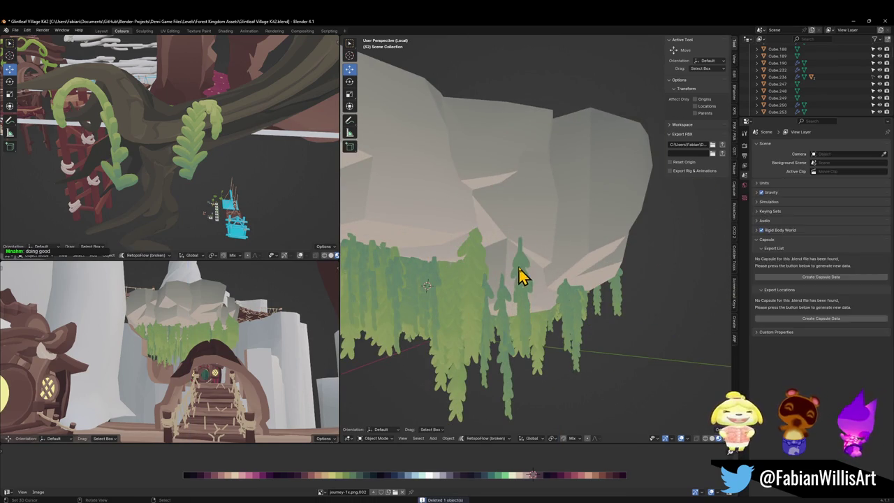
mouse_move(538, 277)
left_mouse_down()
mouse_move(525, 287)
mouse_move(494, 279)
mouse_move(569, 302)
mouse_move(556, 281)
mouse_move(531, 292)
mouse_move(488, 278)
mouse_move(514, 286)
mouse_move(498, 269)
mouse_move(500, 255)
mouse_move(530, 237)
mouse_move(523, 223)
mouse_move(487, 231)
mouse_move(525, 261)
mouse_move(581, 262)
left_mouse_up()
left_click(525, 287)
key("g")
key("z")
key("Delete")
key("Delete")
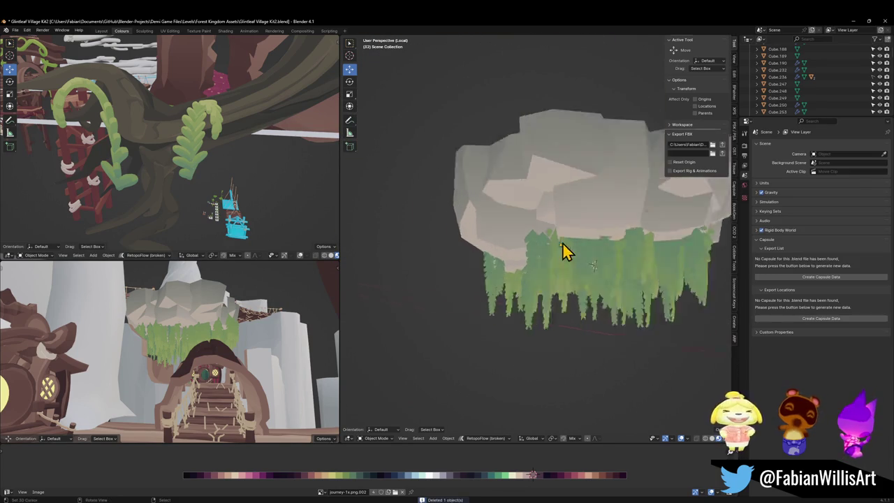
Step: Delete the stray foliage cards Plane.960 and Plane.724 from under the rock
scroll(565, 253, "up", 6)
left_click(567, 264)
key("g")
key("z")
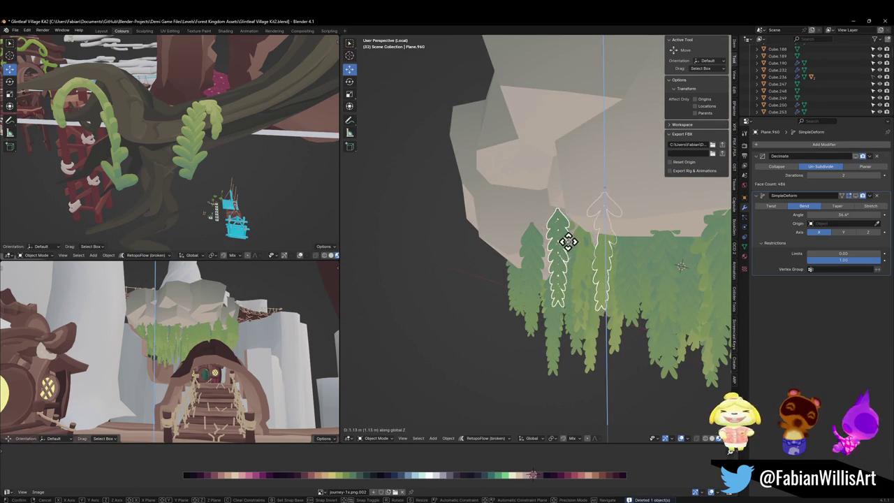
key("Escape")
key("Delete")
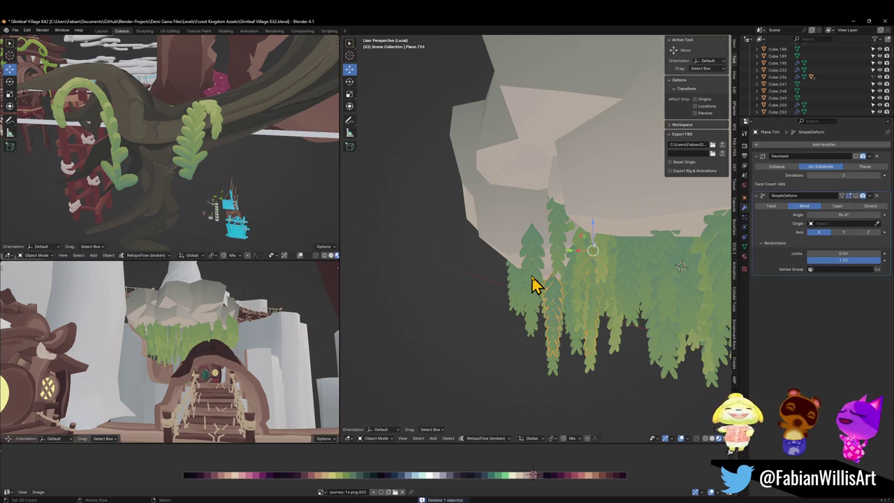
scroll(536, 305, "up", 2)
left_click(535, 303)
key("g")
left_click(516, 374)
key("Delete")
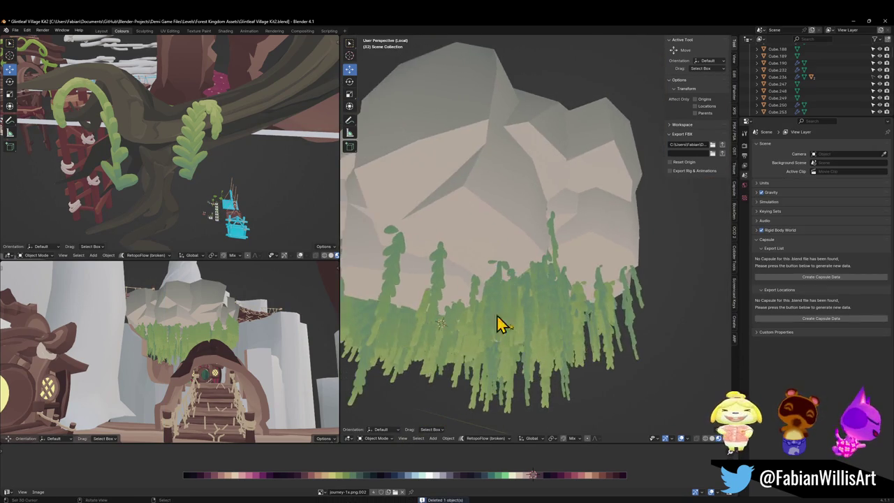
Step: Delete the stray Plane.593 fern card beneath the floating rock
mouse_move(489, 303)
left_mouse_down()
mouse_move(535, 273)
mouse_move(481, 285)
mouse_move(499, 269)
mouse_move(485, 259)
left_mouse_up()
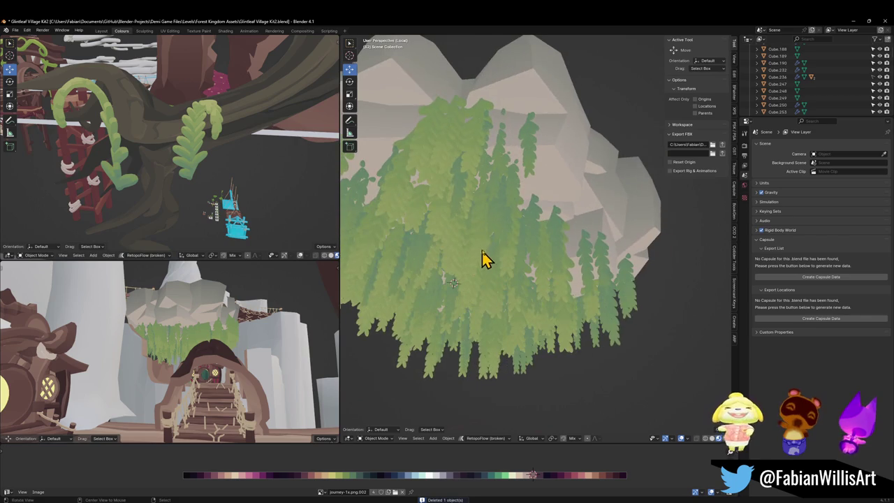
left_click(549, 240)
mouse_move(563, 230)
left_mouse_down()
mouse_move(525, 247)
mouse_move(551, 261)
mouse_move(479, 262)
mouse_move(524, 233)
mouse_move(516, 242)
mouse_move(527, 258)
mouse_move(545, 244)
mouse_move(498, 230)
mouse_move(491, 202)
mouse_move(516, 247)
mouse_move(480, 227)
mouse_move(565, 217)
left_mouse_up()
left_click(516, 241)
key("g")
key("z")
left_click(520, 244)
key("Delete")
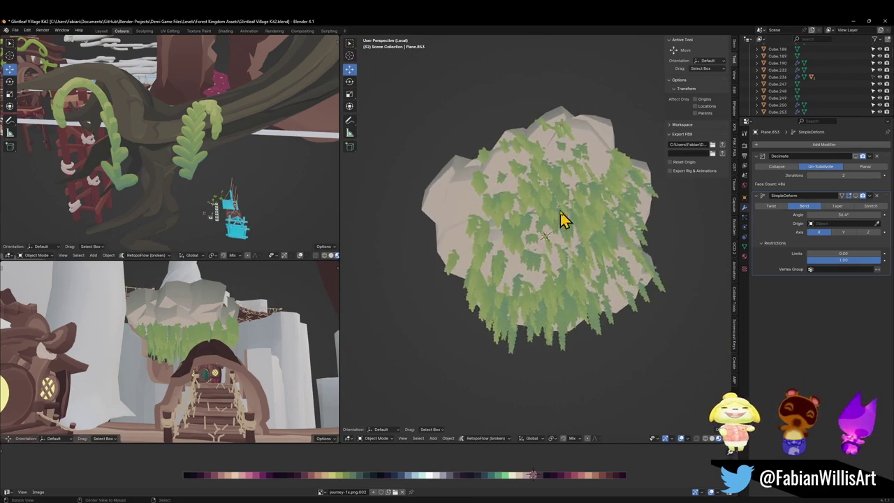
Step: Randomly select about a fifth of the foliage cards (ratio 0.214)
scroll(567, 253, "up", 2)
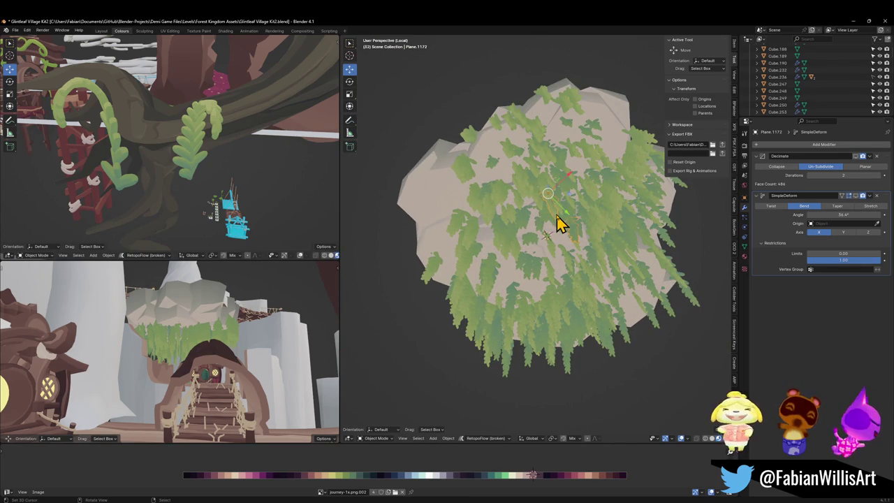
key("q")
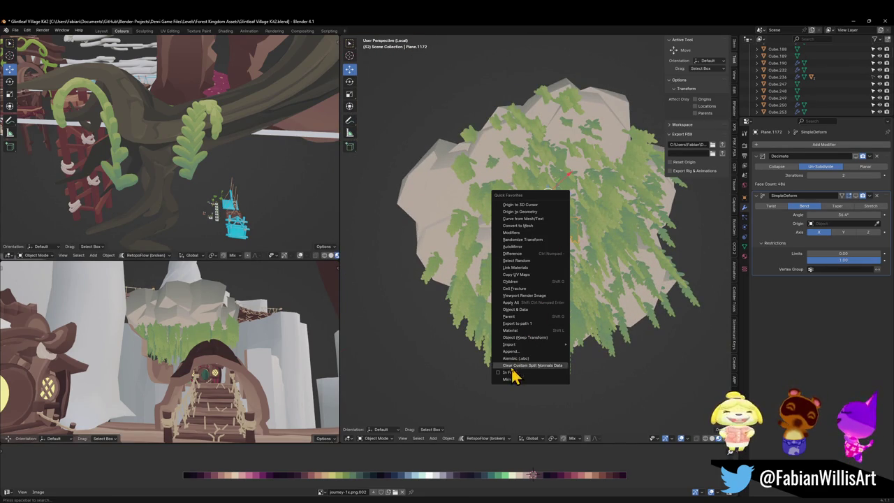
left_click(517, 261)
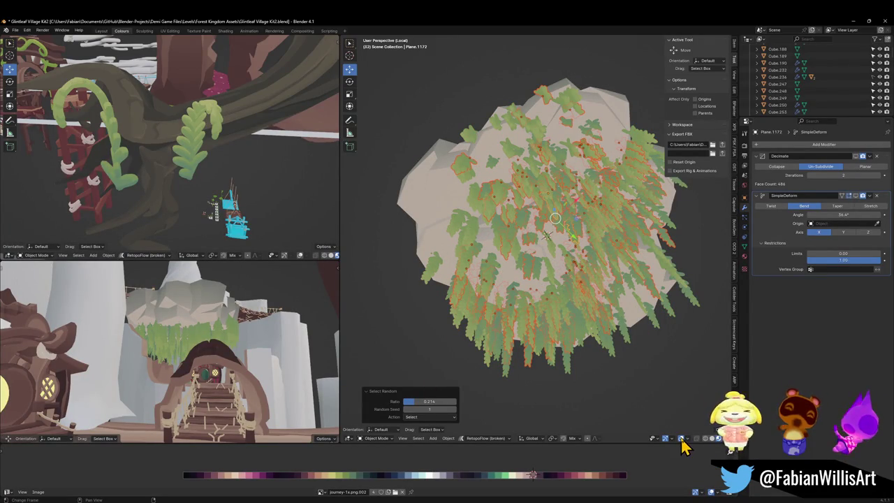
Step: Try rotating the picked cards in Normal orientation, cancelling each attempt
key("comma")
left_click(627, 301)
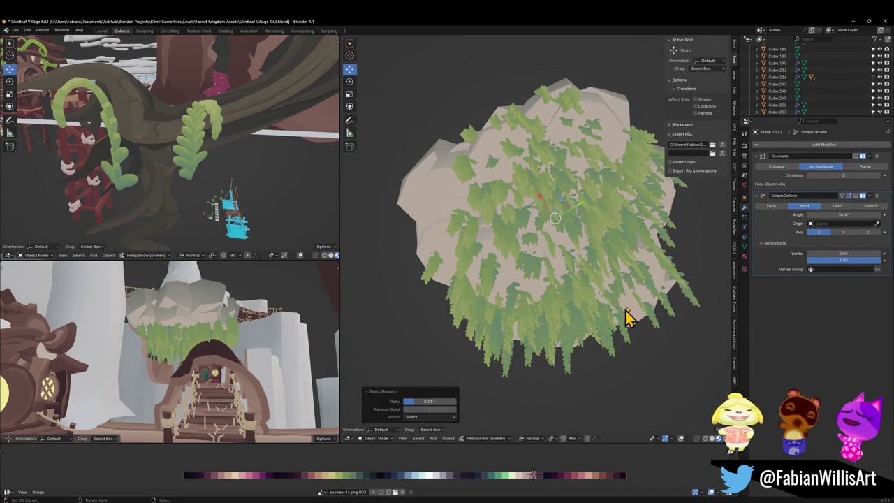
key("r")
left_click(642, 233)
key("comma")
left_click(632, 285)
key("r")
key("z")
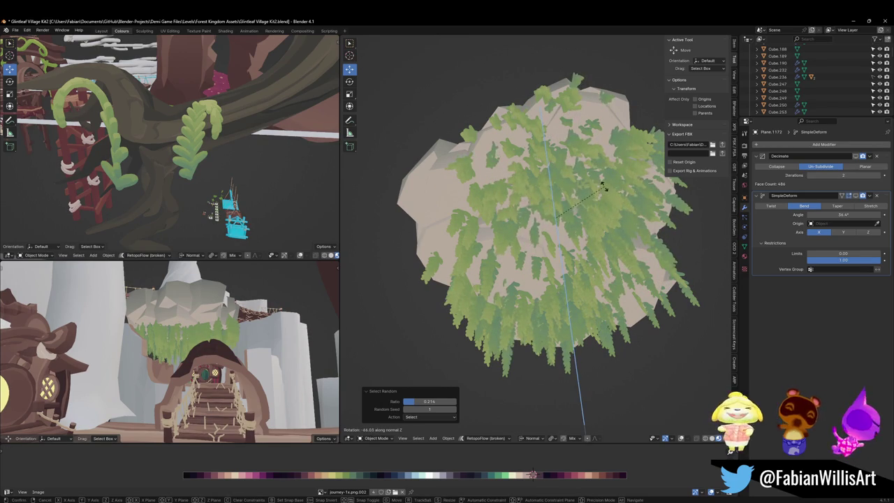
right_click(614, 209)
key("r")
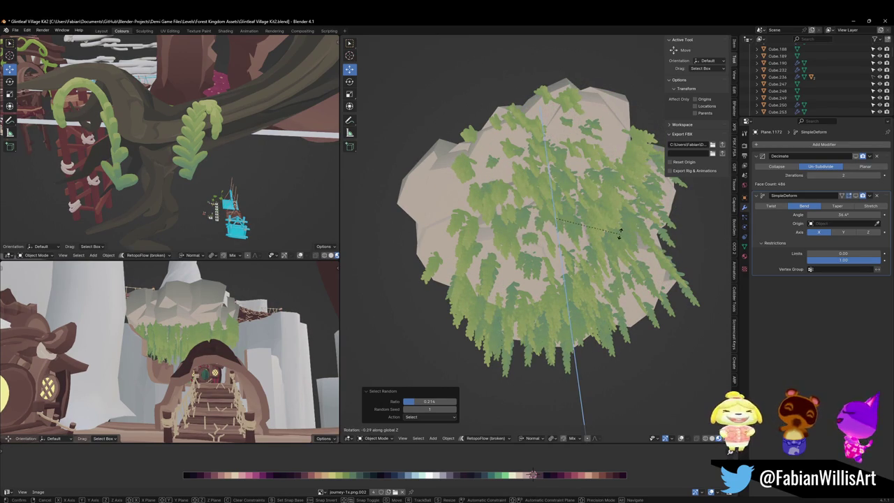
right_click(599, 190)
Step: Switch back to Global orientation and spin the picked cards twice about Z
key("comma")
left_click(497, 292)
key("r")
key("z")
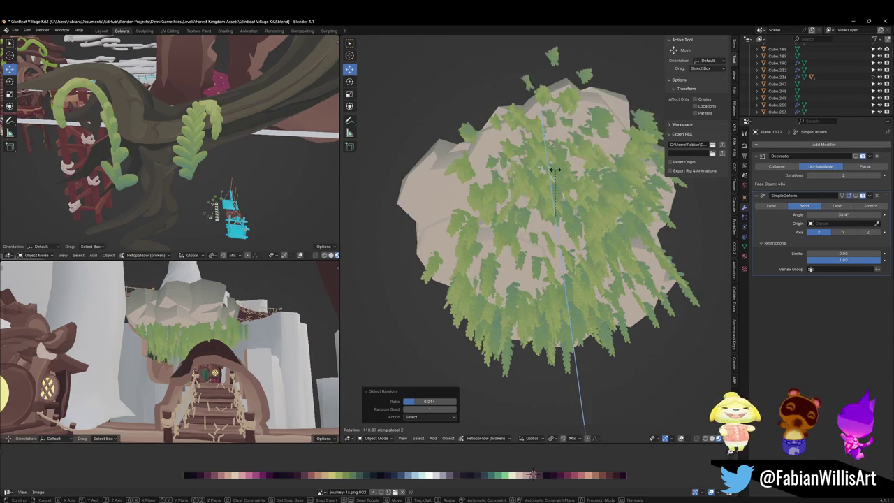
left_click(559, 175)
key("comma")
key("r")
key("z")
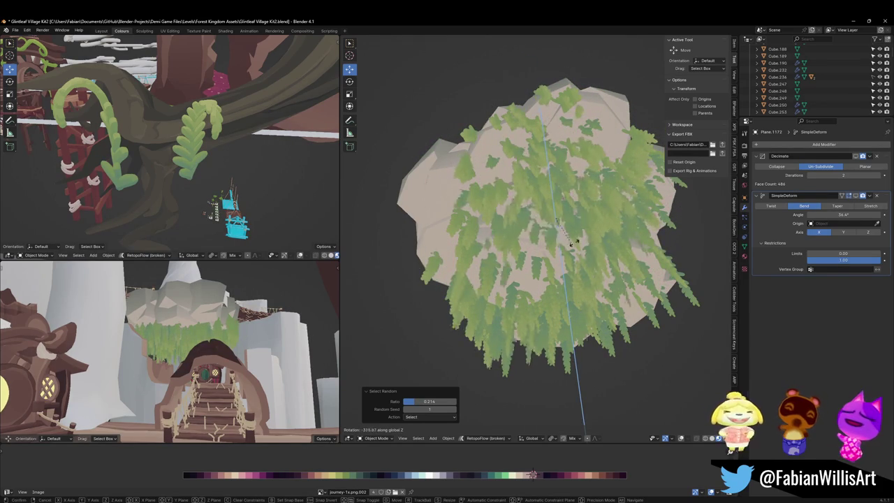
left_click(583, 222)
Step: Keep Global orientation, set pivot to Individual Origins, and show overlays again
key("comma")
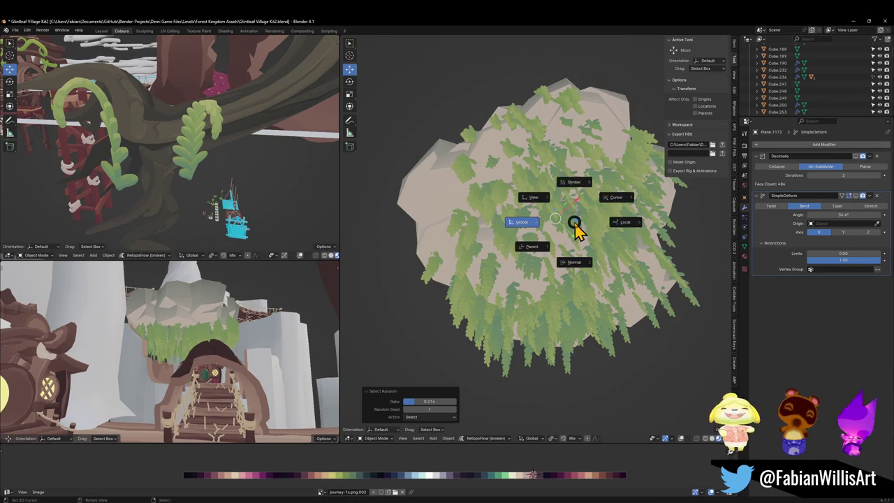
left_click(532, 223)
key("period")
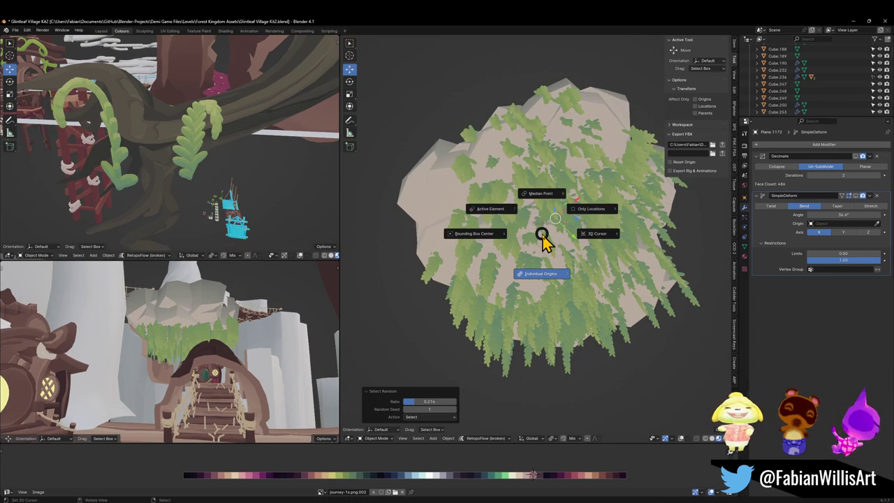
left_click(528, 318)
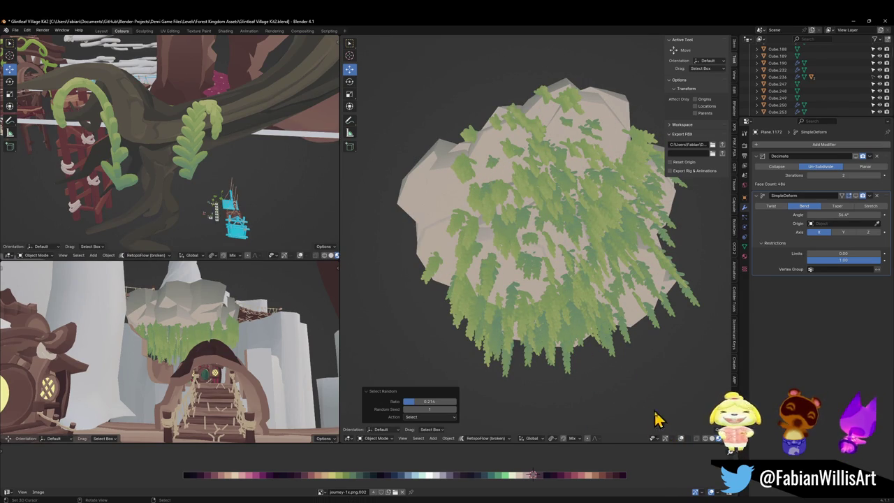
left_click(681, 440)
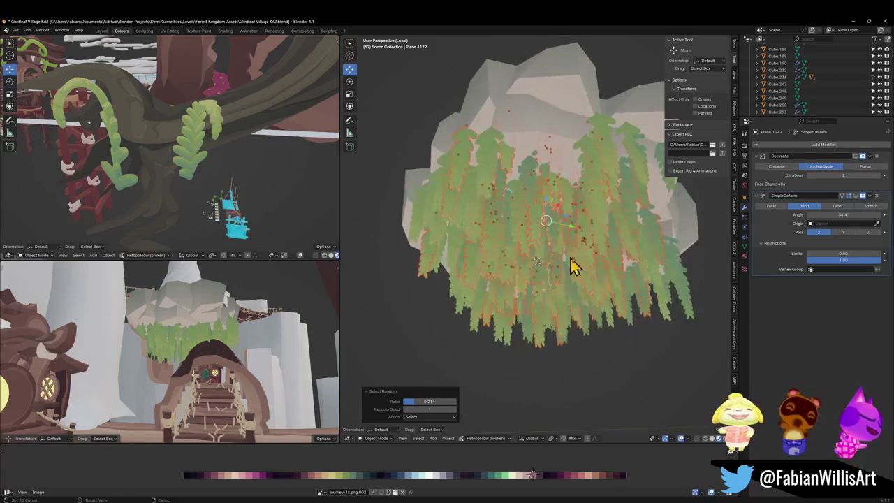
Step: Rotate the selected leaves further about global Z
key("r")
key("z")
left_click(569, 202)
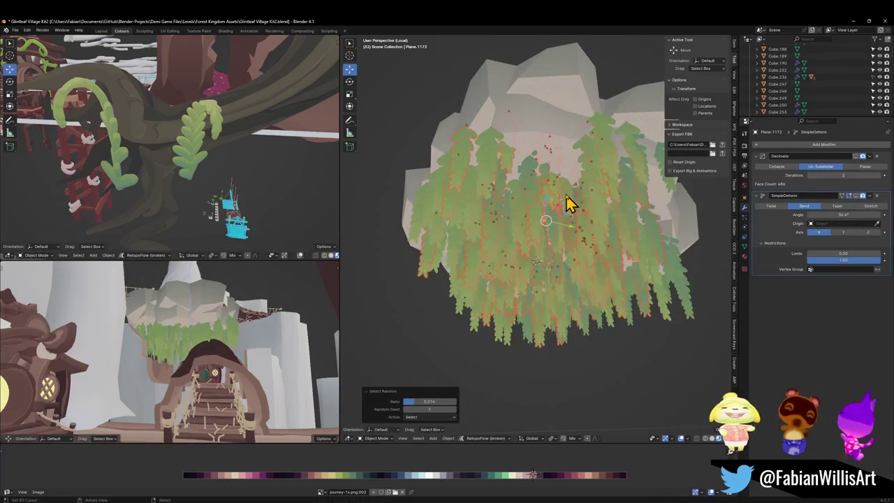
left_click_drag(551, 236, 569, 209)
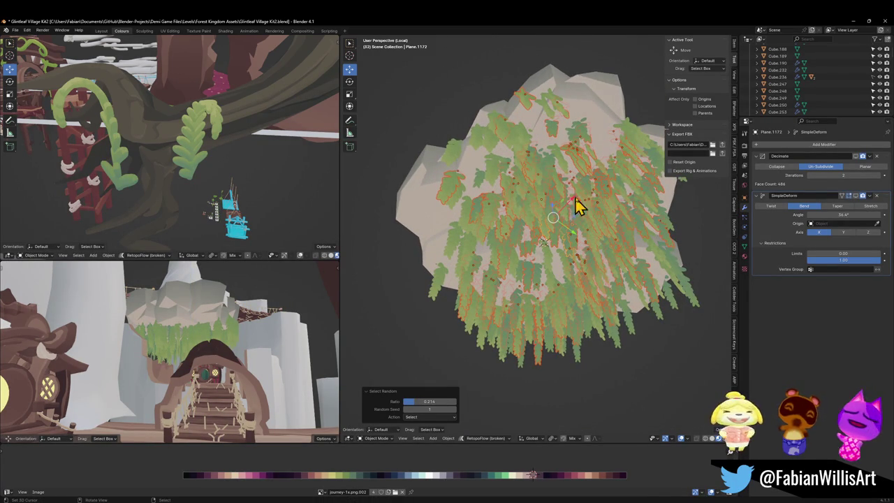
Step: Set origins to geometry, undo it, then inspect the leaves from low and frontal views
right_click(585, 222)
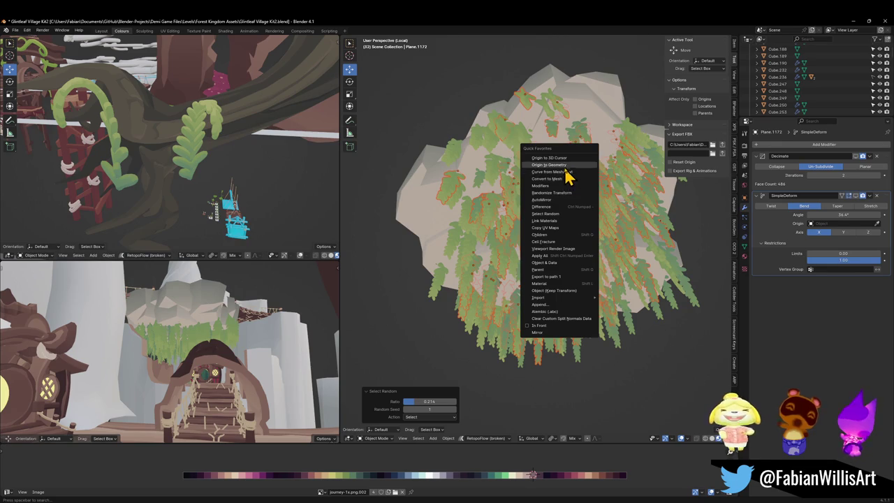
left_click(572, 183)
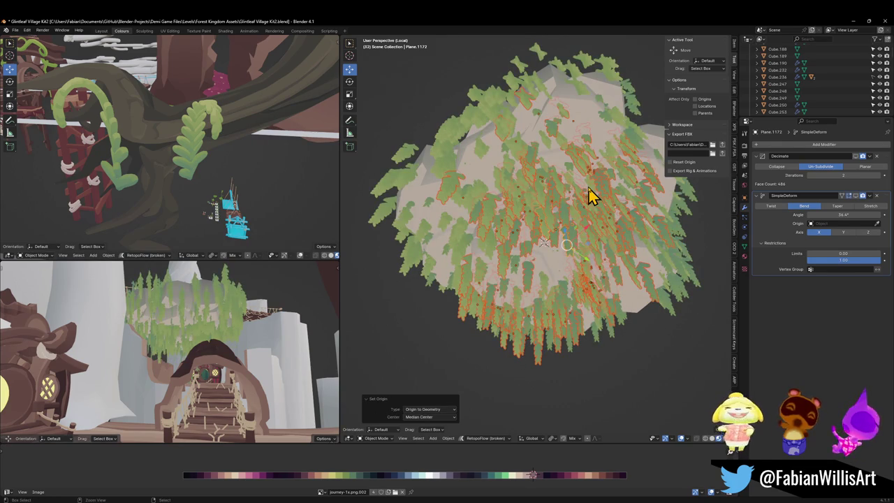
key("ctrl+z")
mouse_move(566, 198)
left_mouse_down()
mouse_move(567, 259)
mouse_move(551, 279)
mouse_move(559, 226)
left_mouse_up()
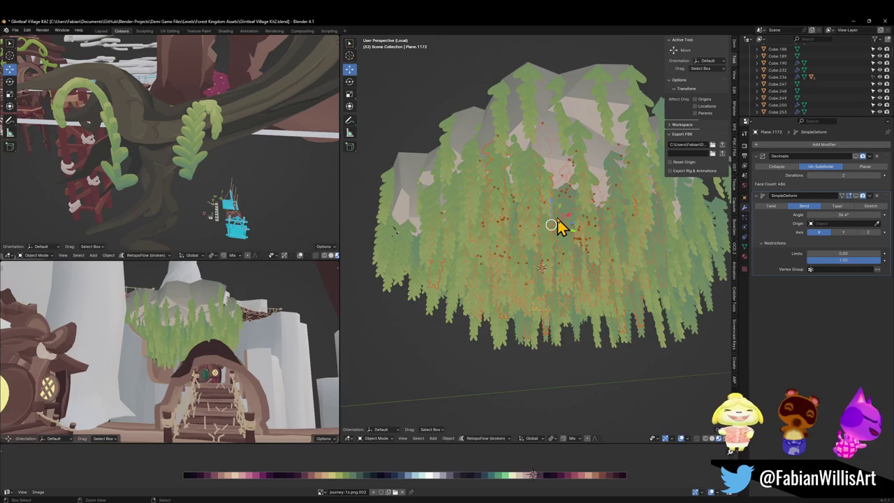
key("KP_8")
key("KP_8")
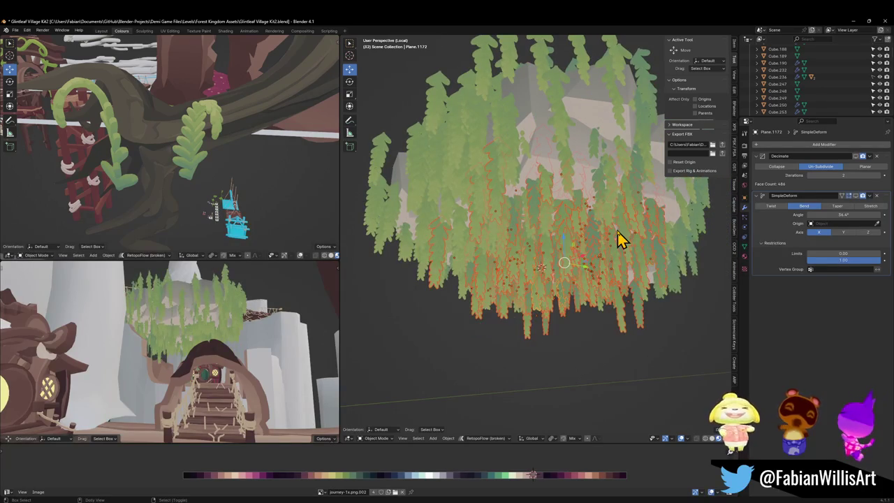
key("KP_2")
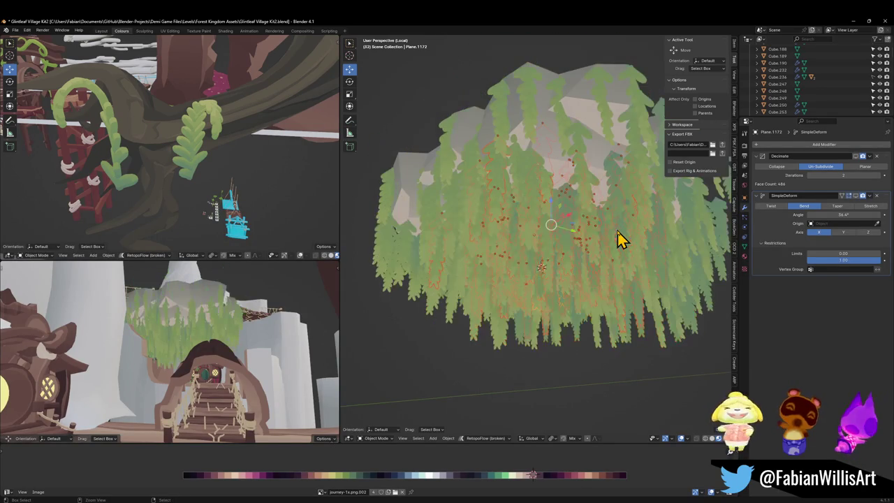
mouse_move(600, 231)
left_mouse_down()
mouse_move(559, 229)
mouse_move(559, 286)
mouse_move(577, 223)
left_mouse_up()
Step: Finish the vertical leaf move, deselect everything, and select Plane.593
key("g")
key("z")
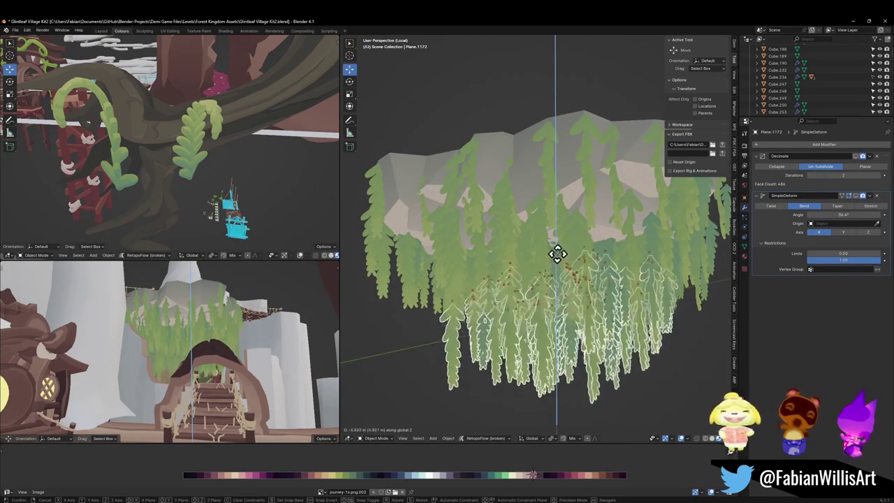
left_click(559, 229)
left_click_drag(560, 259, 561, 236)
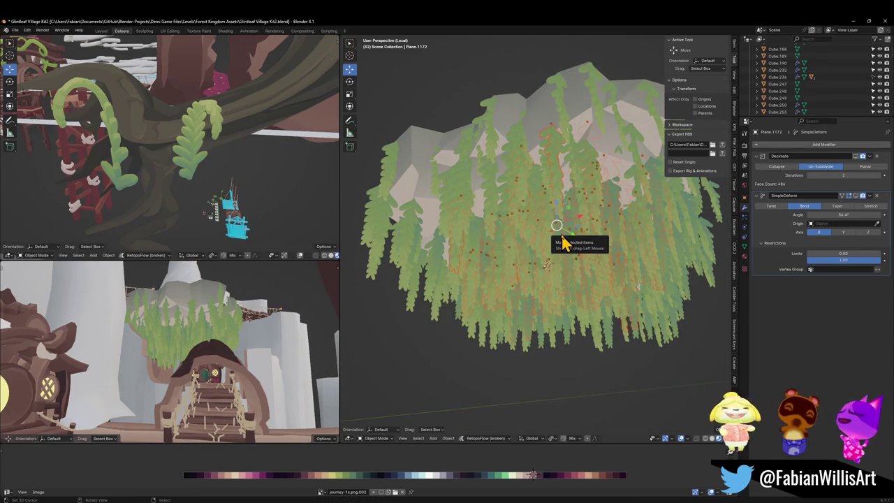
key("alt+a")
mouse_move(571, 280)
left_mouse_down()
mouse_move(560, 265)
mouse_move(572, 242)
left_mouse_up()
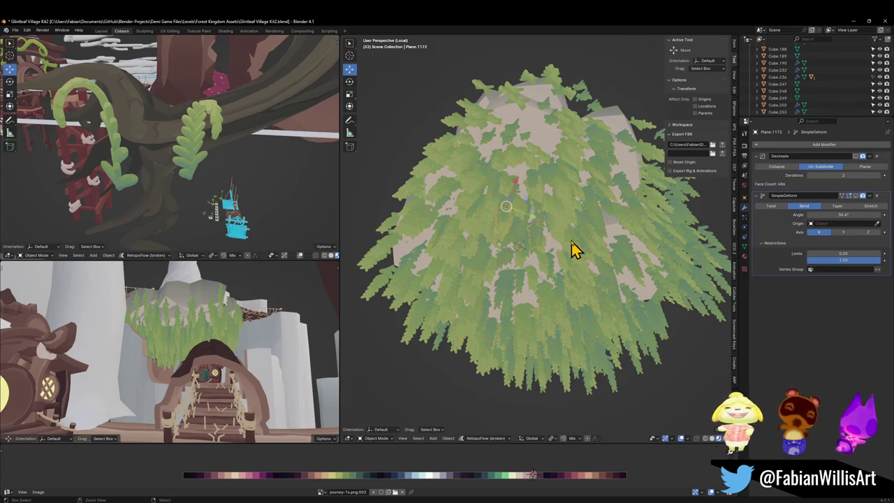
left_click(571, 250)
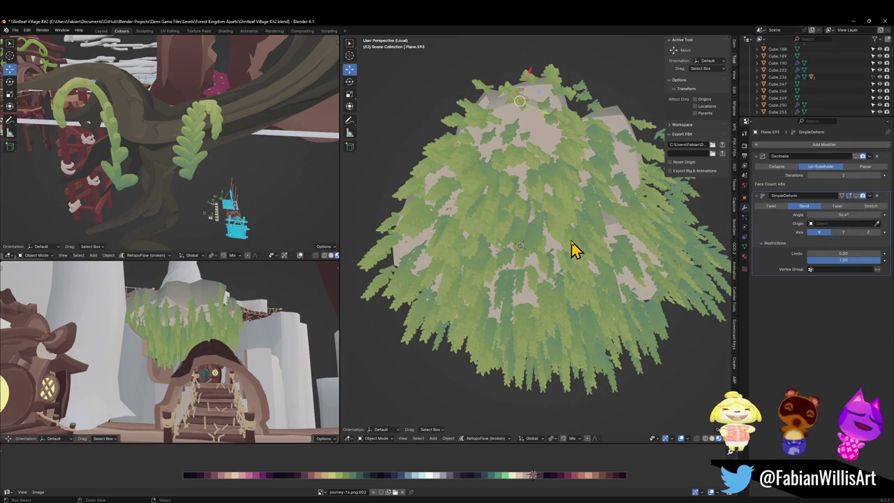
Step: Walk backward through the scene in the lower viewport, then resume the Unity game
left_click_drag(565, 238, 554, 298)
key("shift+grave")
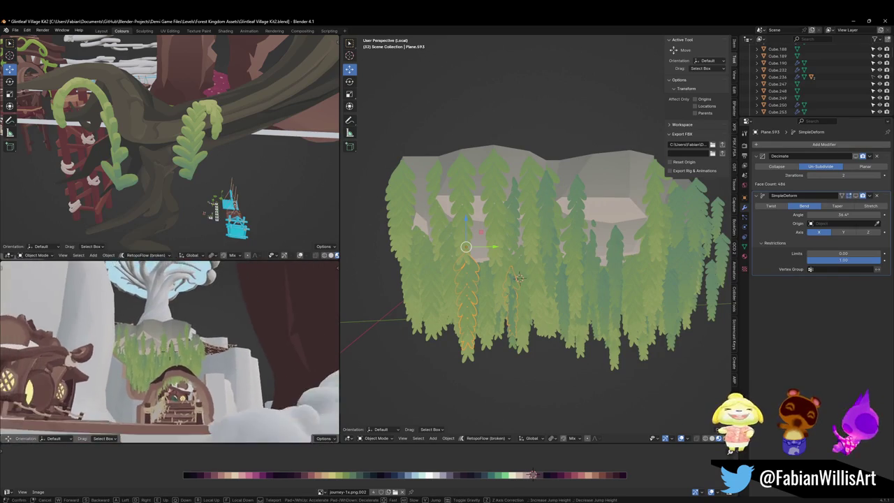
key("s")
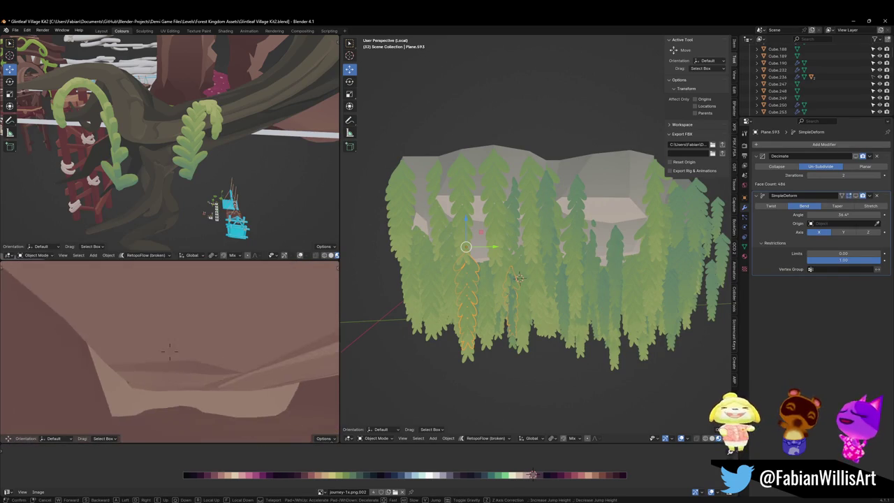
left_click(608, 496)
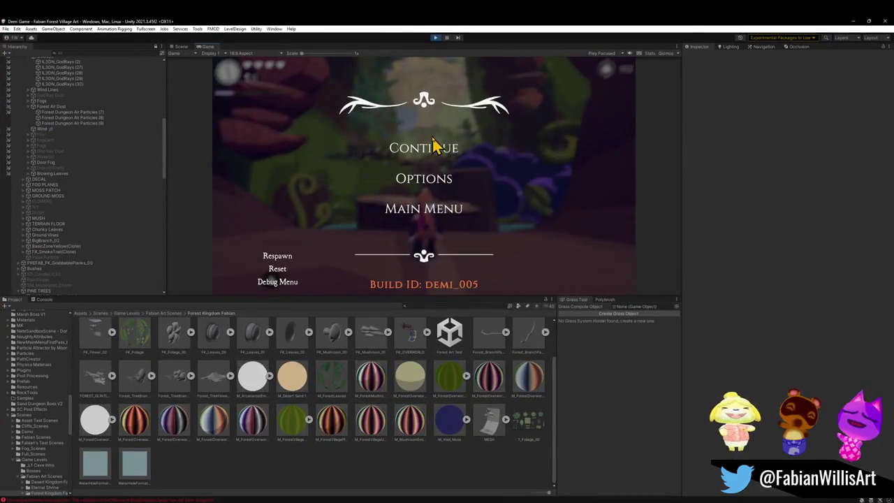
left_click(433, 145)
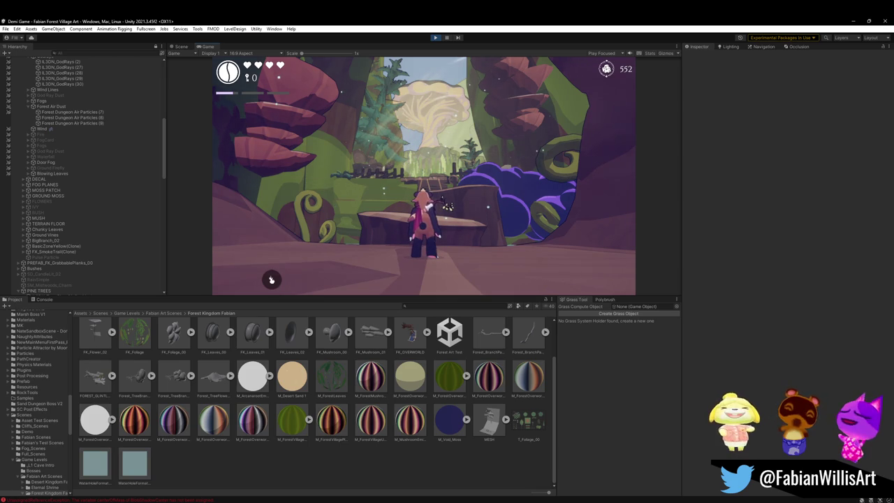
Step: Set the underside plant material's Tint to light grey E7E7E7, then return to Blender
key("super")
key("super")
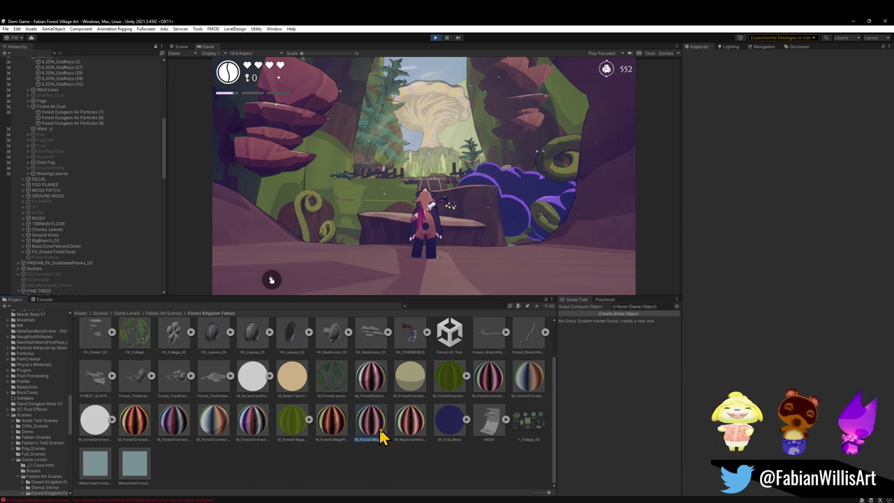
left_click(874, 162)
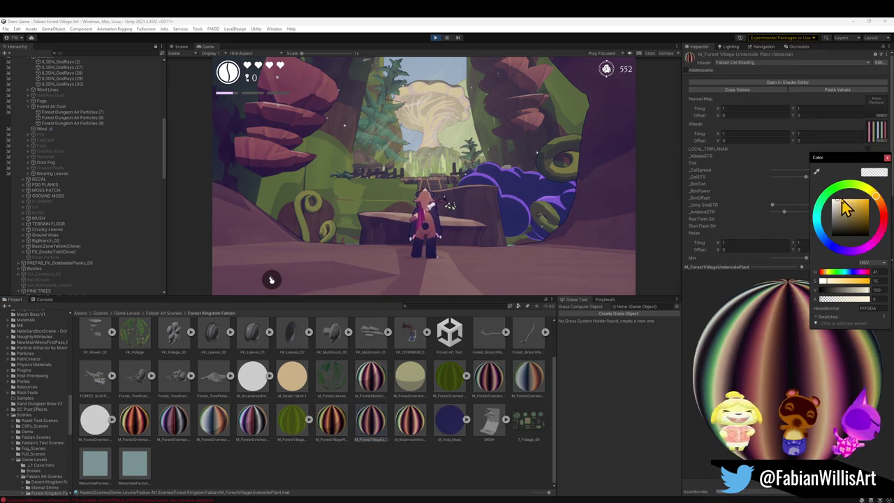
mouse_move(849, 235)
left_mouse_down()
mouse_move(828, 207)
mouse_move(817, 214)
left_mouse_up()
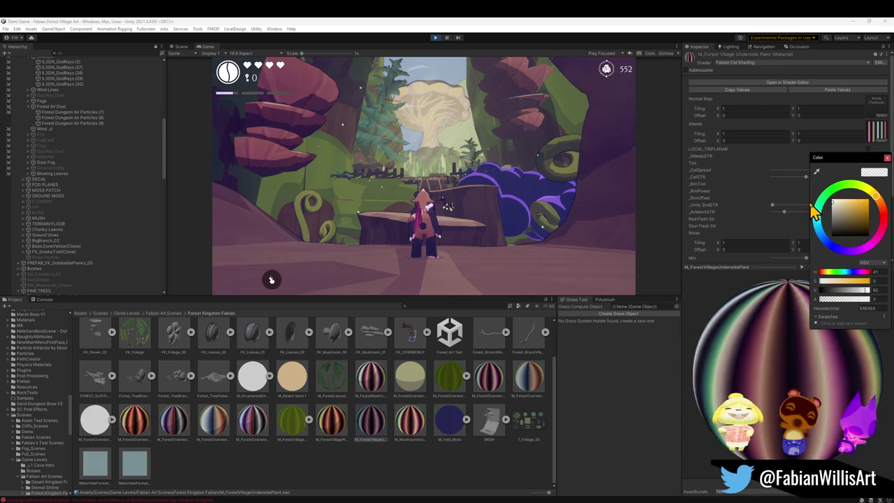
left_click(810, 209)
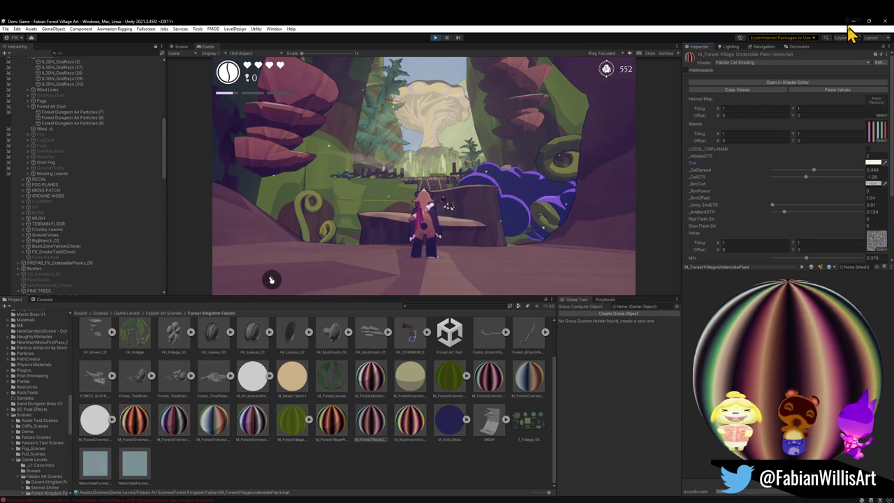
left_click(853, 22)
mouse_move(475, 240)
left_mouse_down()
mouse_move(513, 233)
mouse_move(505, 221)
mouse_move(525, 204)
left_mouse_up()
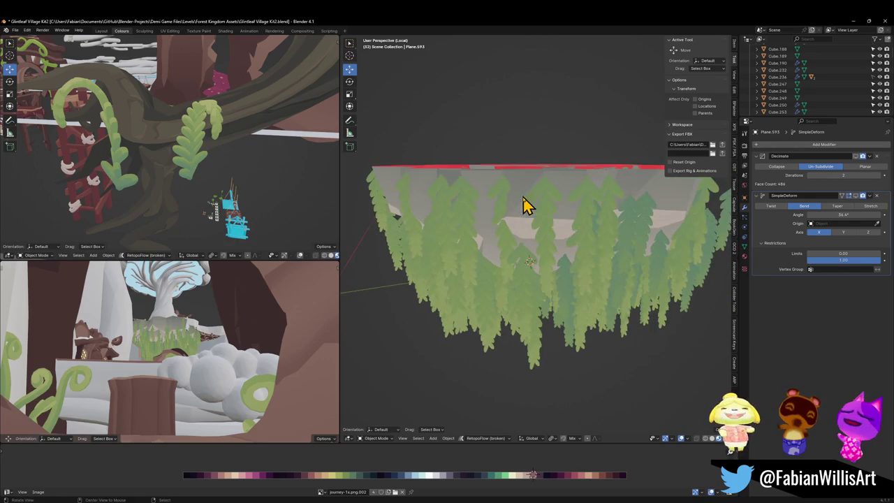
Step: Delete the tree-card plane Plane.952 from the tree wall
left_click_drag(551, 237, 471, 269)
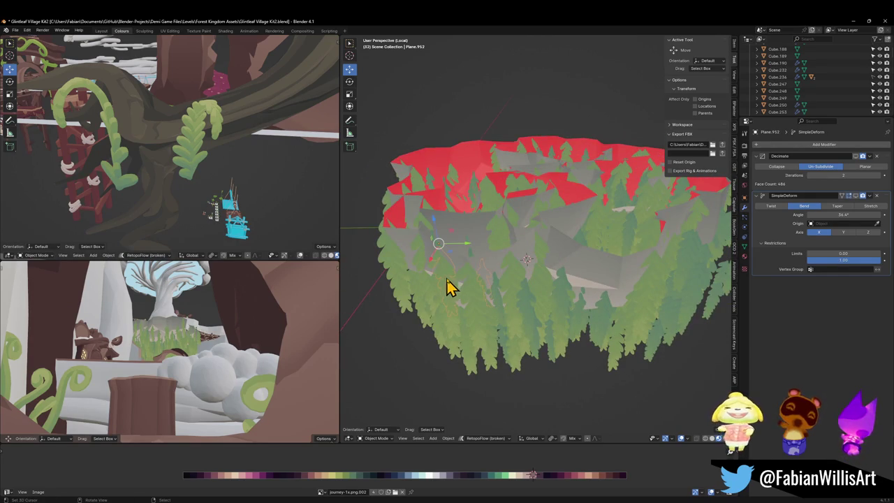
key("Delete")
left_click(451, 300)
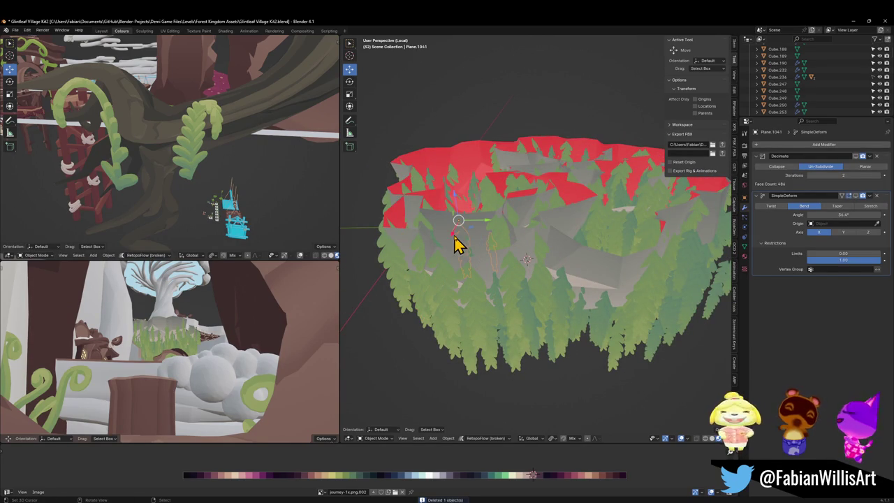
Step: Remove ParticleSystem from the rock Cube.236, then deselect it
left_click(874, 77)
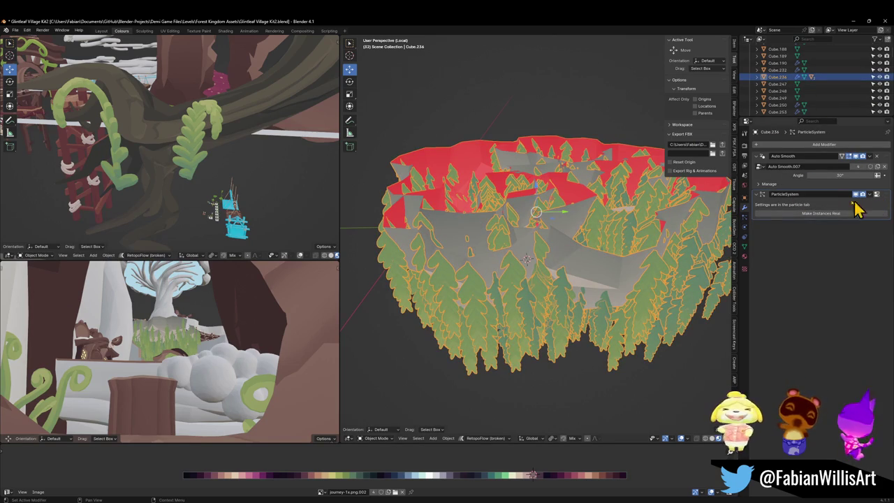
left_click(745, 223)
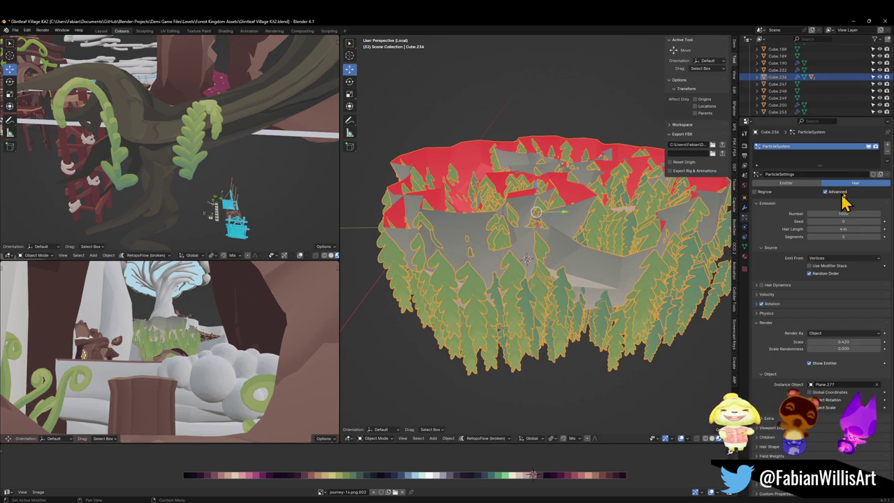
left_click(887, 151)
mouse_move(551, 289)
left_mouse_down()
mouse_move(549, 259)
mouse_move(604, 220)
mouse_move(507, 241)
mouse_move(497, 227)
mouse_move(504, 211)
left_mouse_up()
mouse_move(550, 234)
left_mouse_down()
mouse_move(555, 258)
mouse_move(527, 250)
left_mouse_up()
key("alt+a")
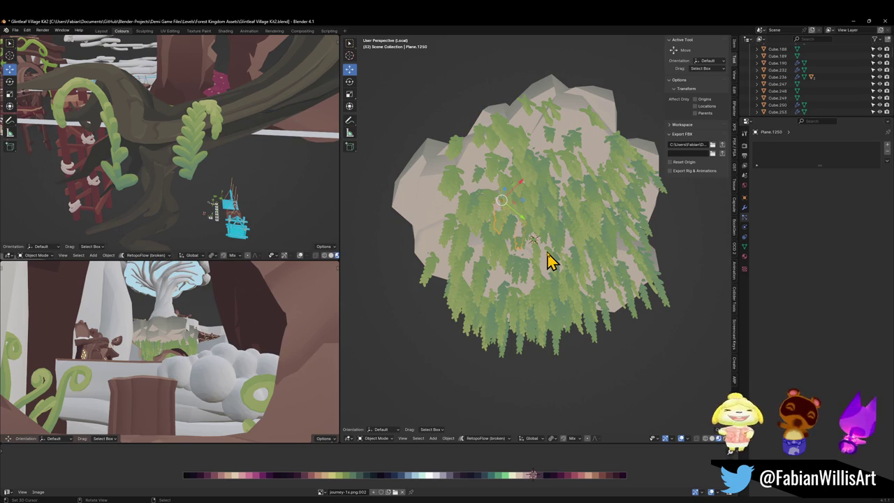
Step: Undo a trial origin change and select the overlapping leaf cards instead of the rock
right_click(549, 259)
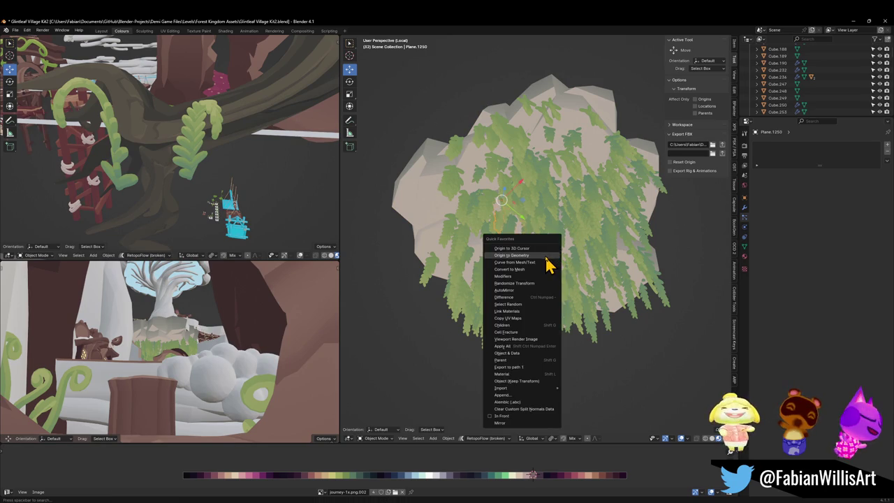
left_click(549, 264)
key("ctrl+z")
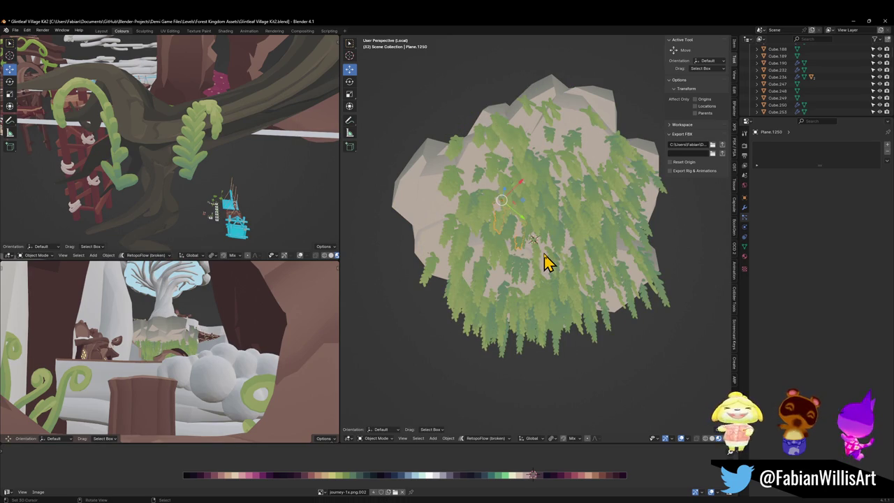
left_click(484, 205)
left_click(414, 222)
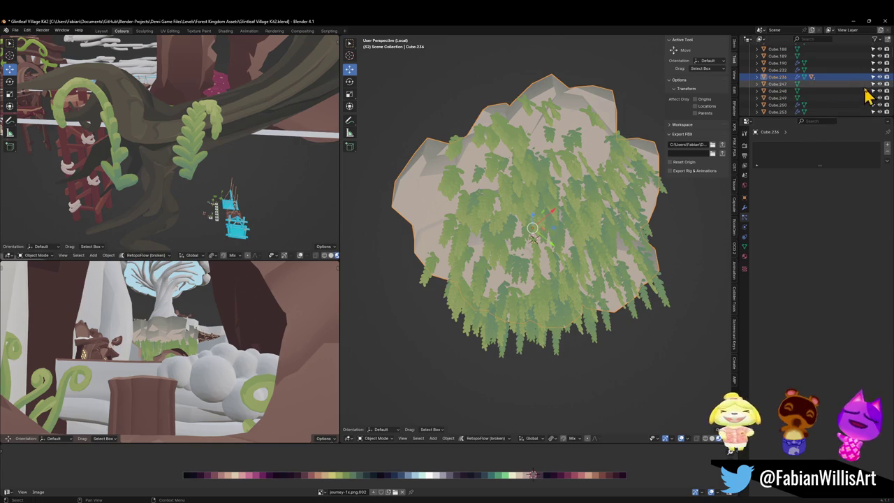
left_click(531, 253)
left_click(537, 249)
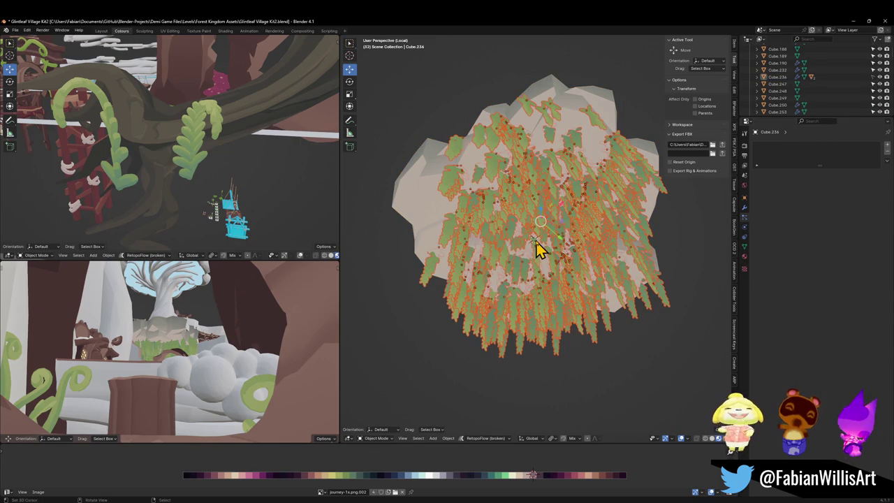
Step: Set the leaves' origins to geometry, add Plane.911, and convert them to meshes
key("q")
left_click(536, 241)
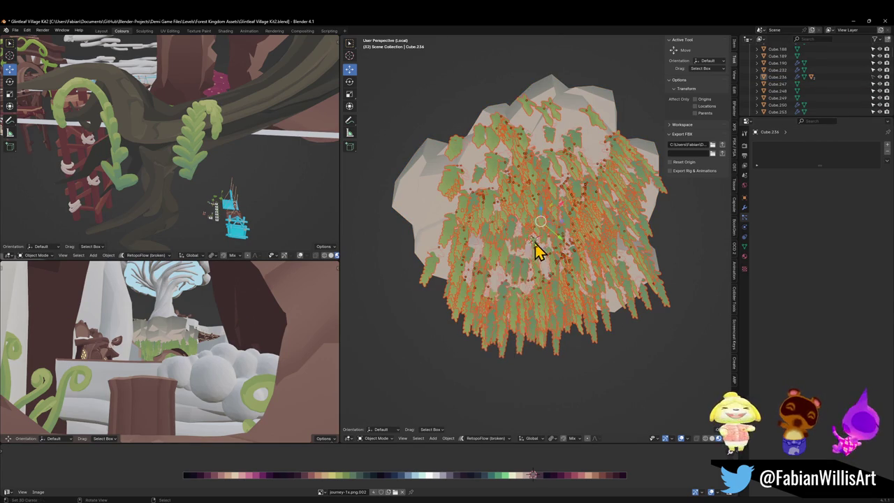
left_click(426, 285)
key("q")
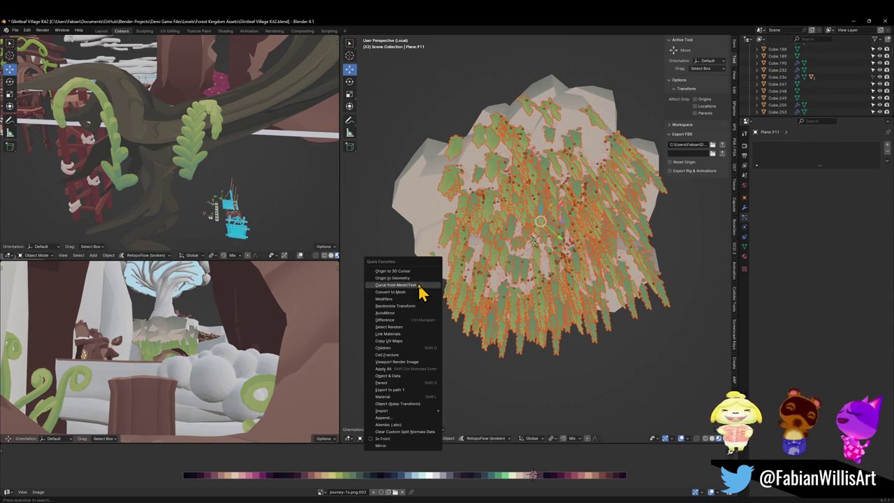
left_click(404, 291)
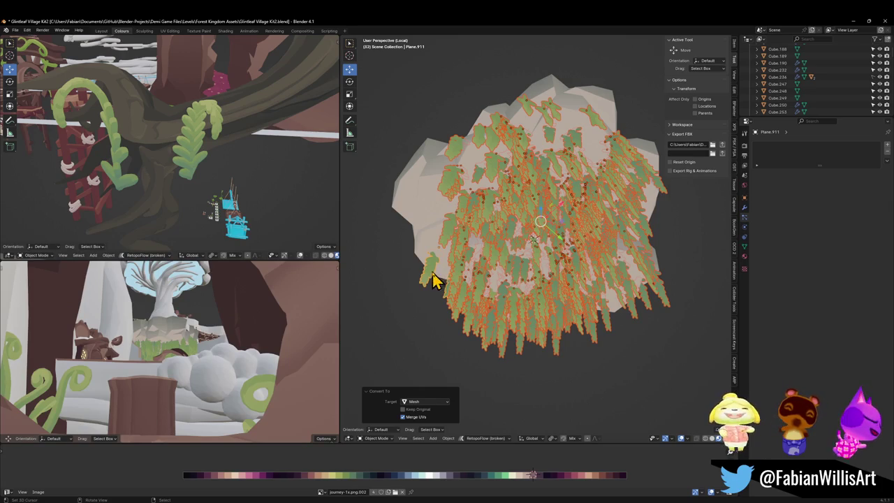
key("q")
left_click(467, 262)
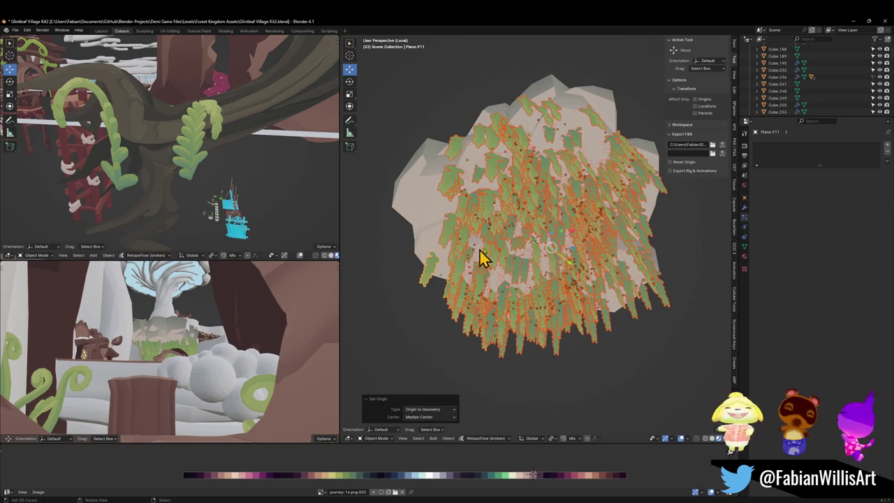
Step: With Global orientation, rotate the selected leaf cards −30° about Z, then deselect
key("comma")
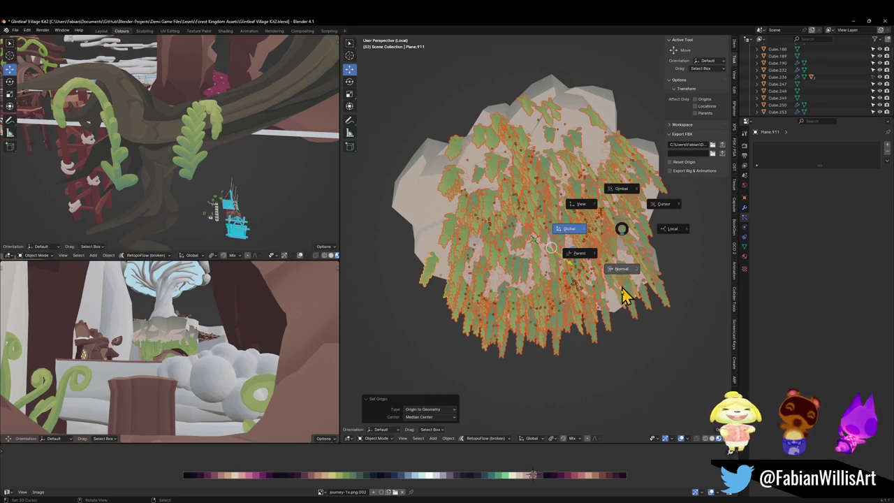
left_click(562, 234)
key("period")
left_click(565, 289)
key("r")
key("z")
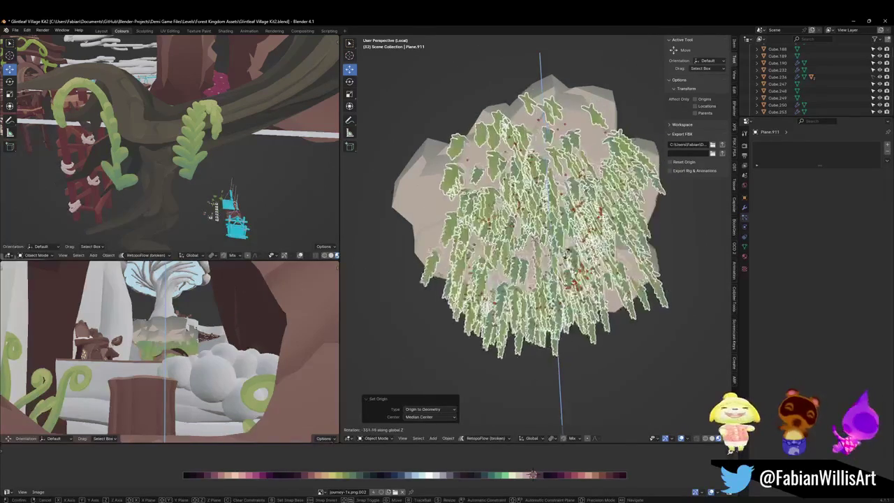
left_click(567, 223)
key("alt+a")
Step: Rotate leaf card Plane.539 by −50° about Z, then select Plane.940
left_click(558, 239)
key("r")
key("z")
left_click(583, 242)
mouse_move(583, 243)
left_mouse_down()
mouse_move(507, 236)
mouse_move(551, 245)
left_mouse_up()
left_click(548, 226)
key("q")
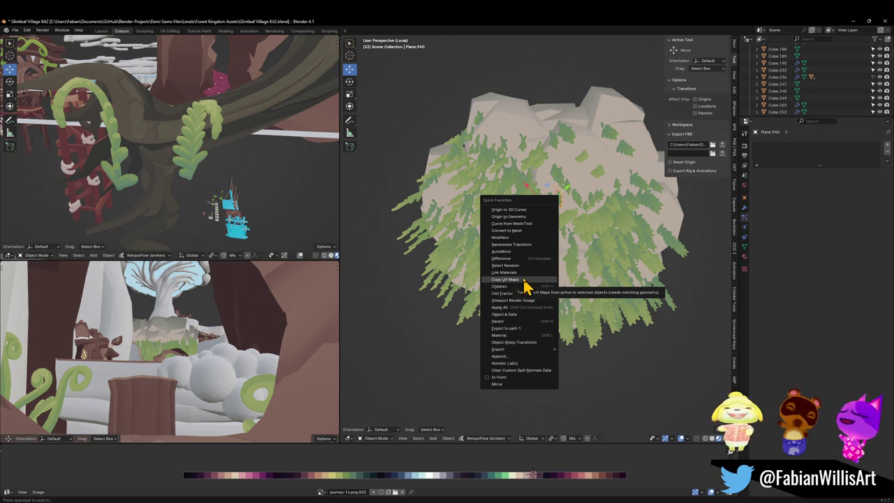
Step: Randomly select leaf cards at ratio 0.214, turn them about Z, then clear the selection
left_click(523, 266)
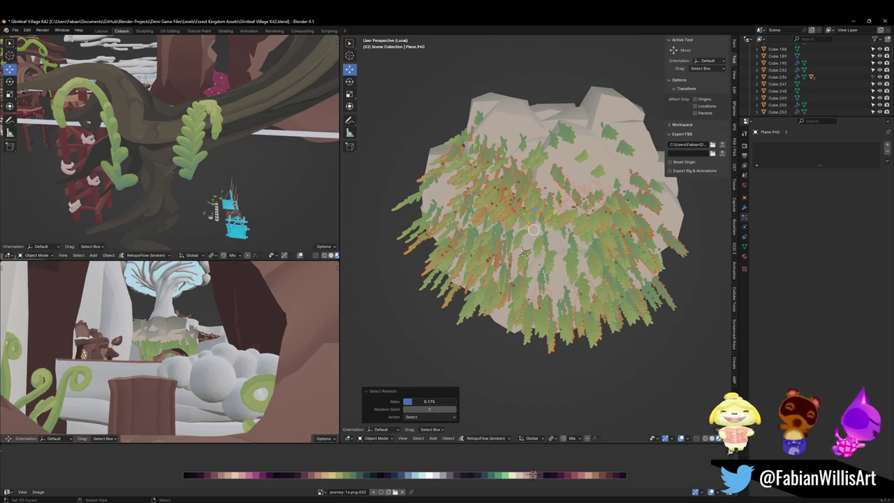
left_click_drag(428, 400, 433, 400)
key("r")
key("z")
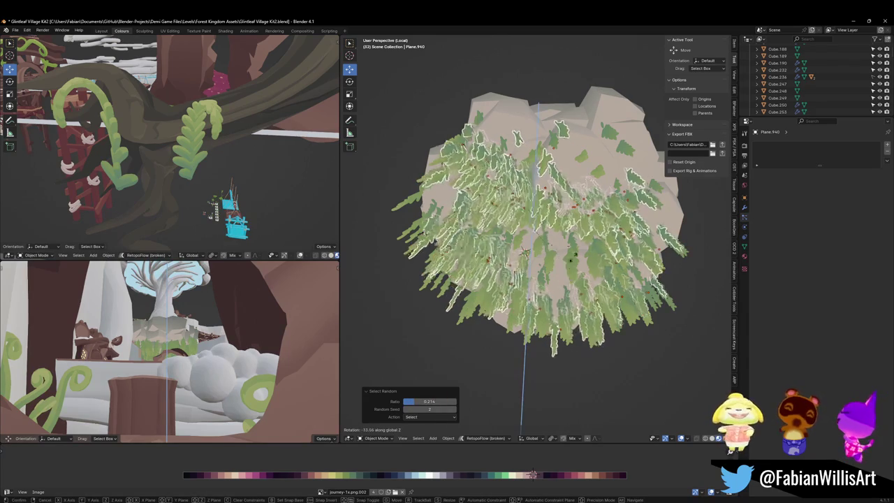
right_click(553, 229)
key("ctrl+z")
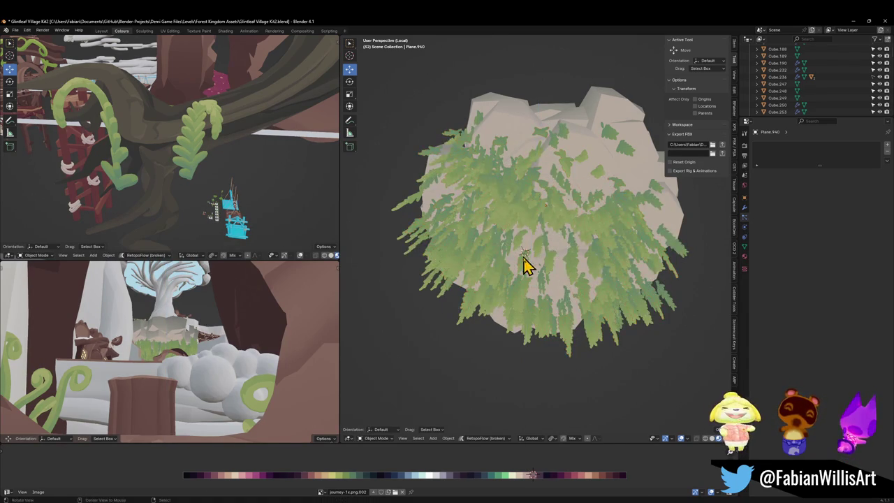
mouse_move(549, 308)
left_mouse_down()
mouse_move(581, 313)
mouse_move(559, 294)
mouse_move(563, 279)
mouse_move(523, 303)
mouse_move(468, 315)
mouse_move(565, 289)
mouse_move(453, 279)
mouse_move(454, 237)
mouse_move(414, 231)
mouse_move(489, 273)
left_mouse_up()
Step: Delete leaf plane Plane.446, then restore it with undo
key("Delete")
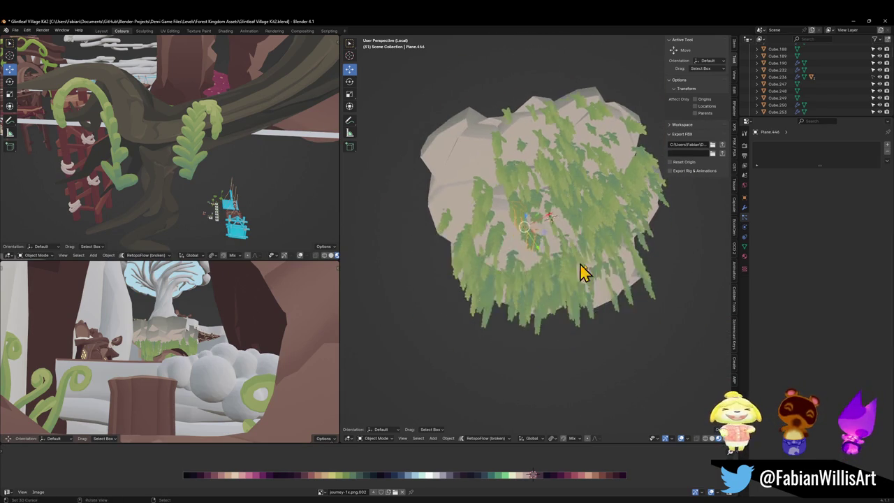
scroll(555, 270, "up", 6)
key("ctrl+z")
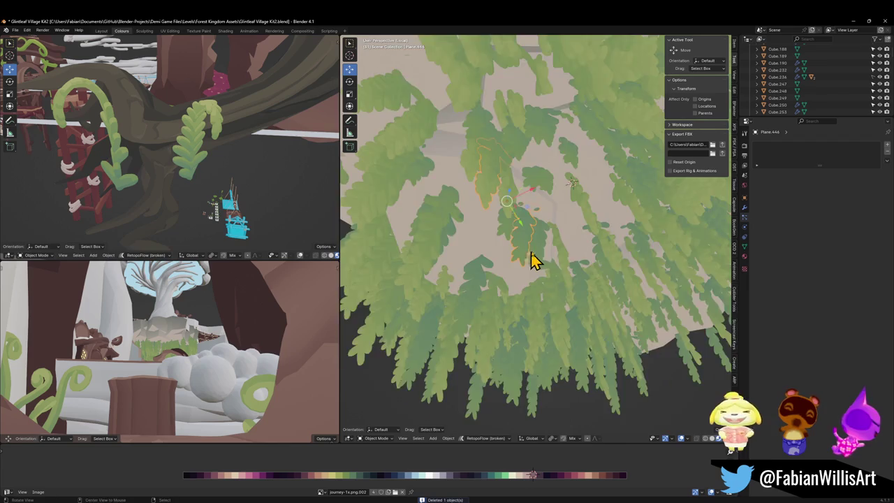
scroll(552, 253, "down", 2)
Step: Switch to an orthographic bottom view looking up at the island's underside
key("grave")
left_click(505, 230)
key("KP_5")
key("ctrl+KP_7")
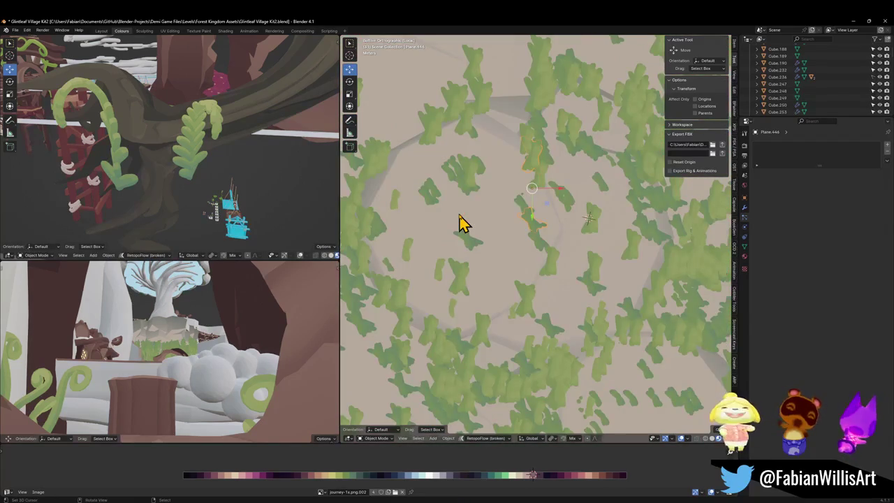
scroll(538, 200, "down", 3)
Step: Reposition the selected leaf card, then Plane.892 and Plane.1233, under the island
key("g")
left_click(567, 252)
left_click(549, 259)
key("g")
left_click(571, 274)
left_click(505, 306)
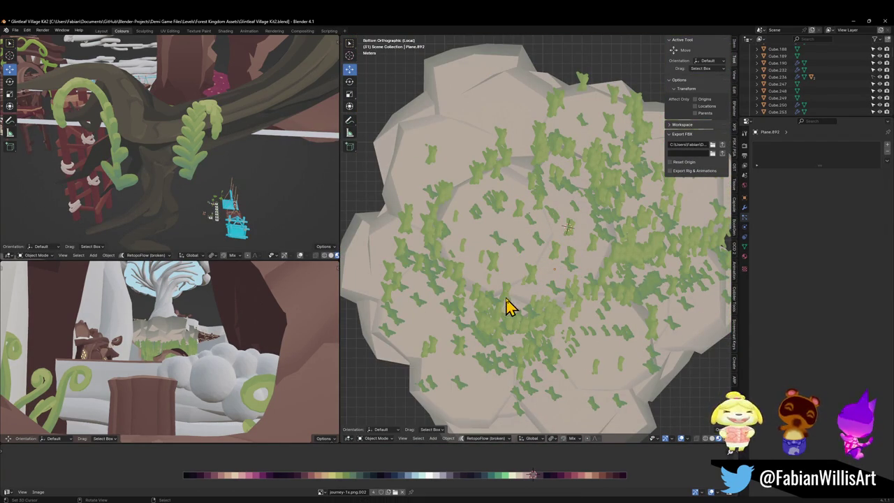
key("g")
left_click(515, 263)
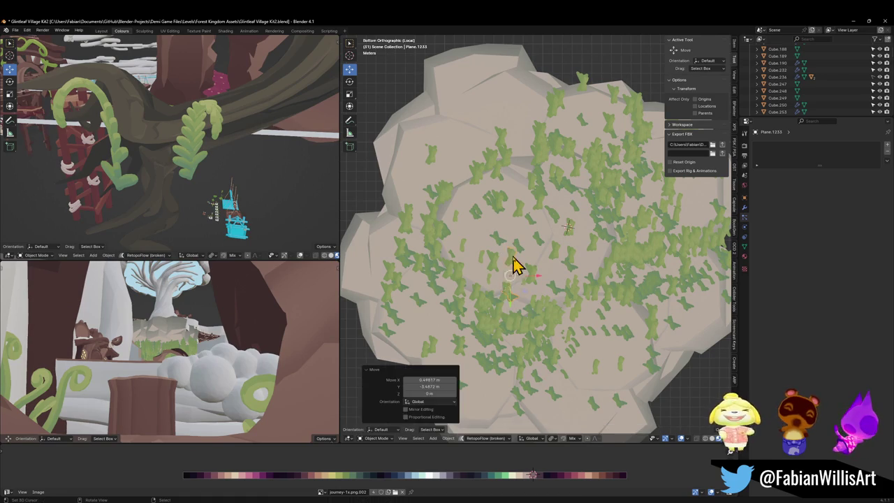
Step: Move Plane.591 to a new spot; a further leaf card move is cancelled
left_click(489, 314, "shift")
key("g")
left_click(462, 334)
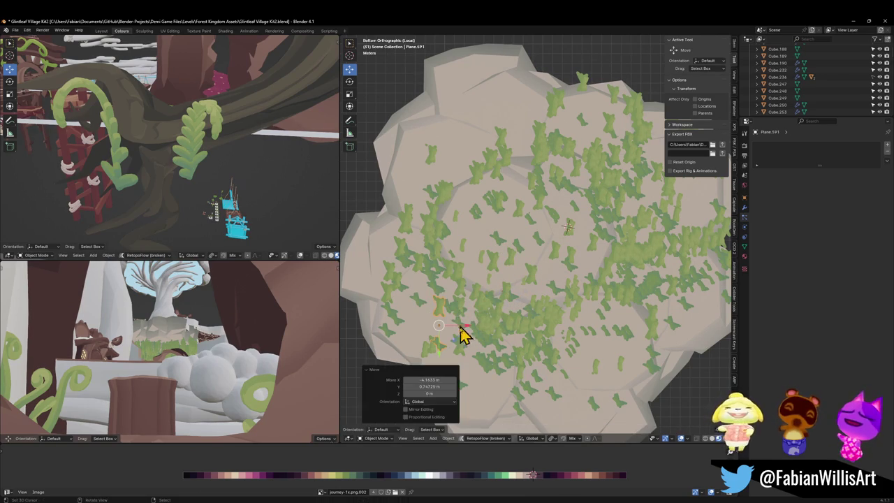
left_click(466, 356)
key("g")
left_click(464, 360)
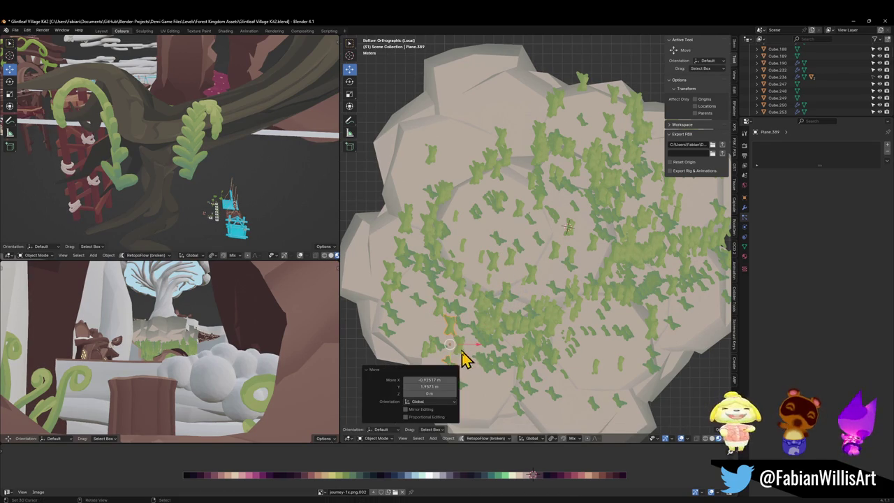
key("g")
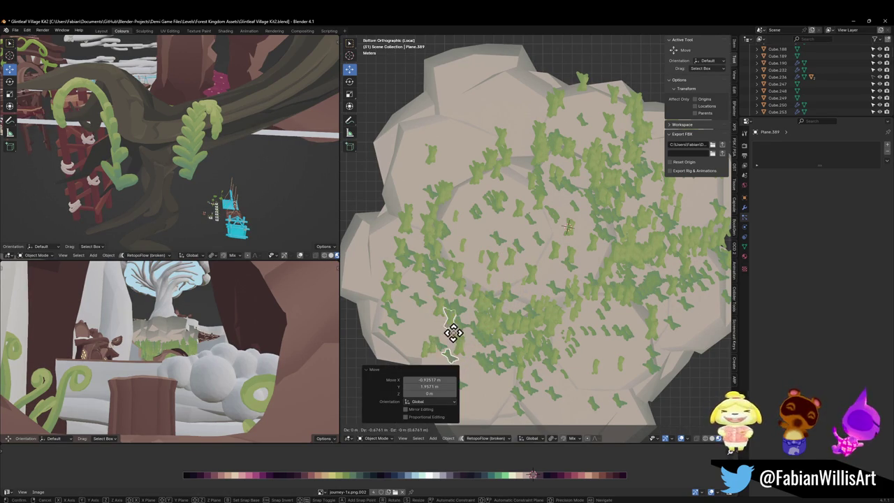
right_click(461, 342)
Step: Move and rotate two more leaf cards on the underside
scroll(482, 347, "down", 2)
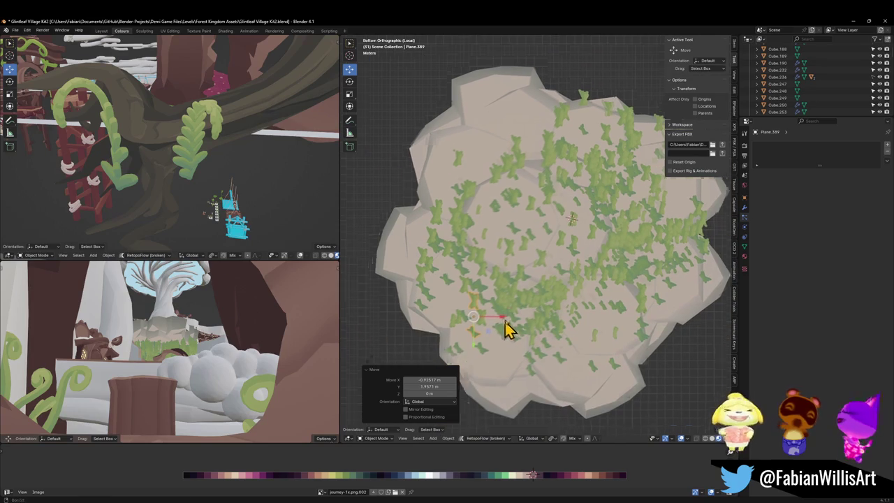
left_click(475, 286)
key("g")
left_click(484, 290)
key("r")
left_click(476, 300)
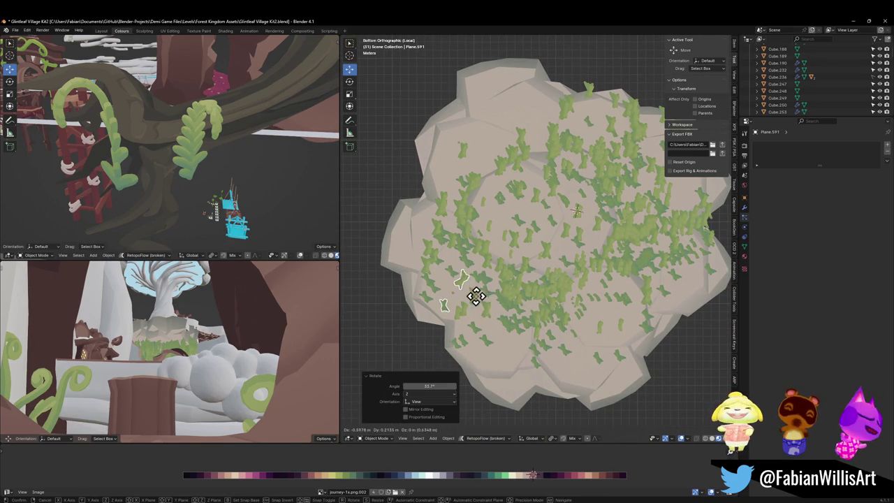
left_click(489, 287)
key("r")
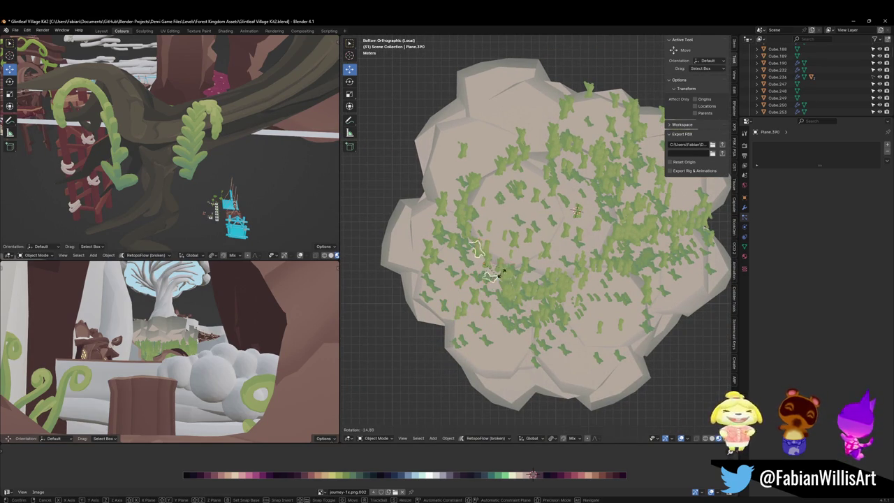
left_click(507, 279)
key("g")
left_click(516, 239)
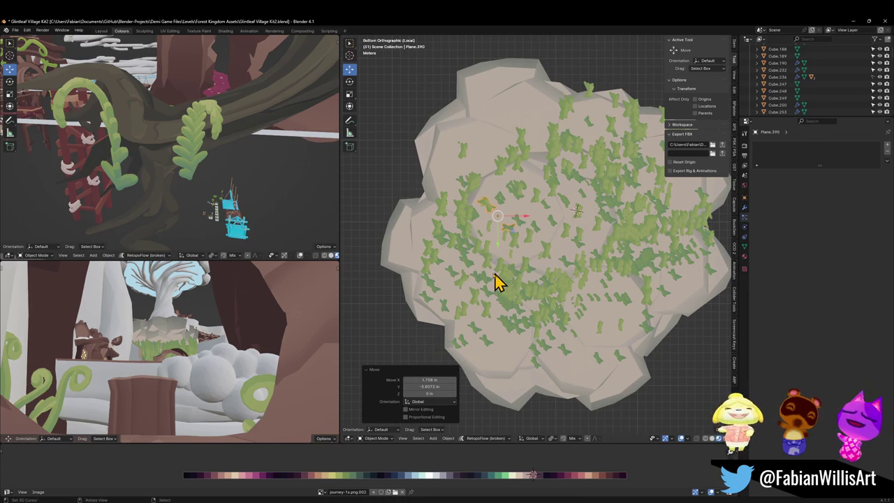
Step: Rotate the island platform slightly around the Z axis
left_click(148, 355)
key("r")
key("z")
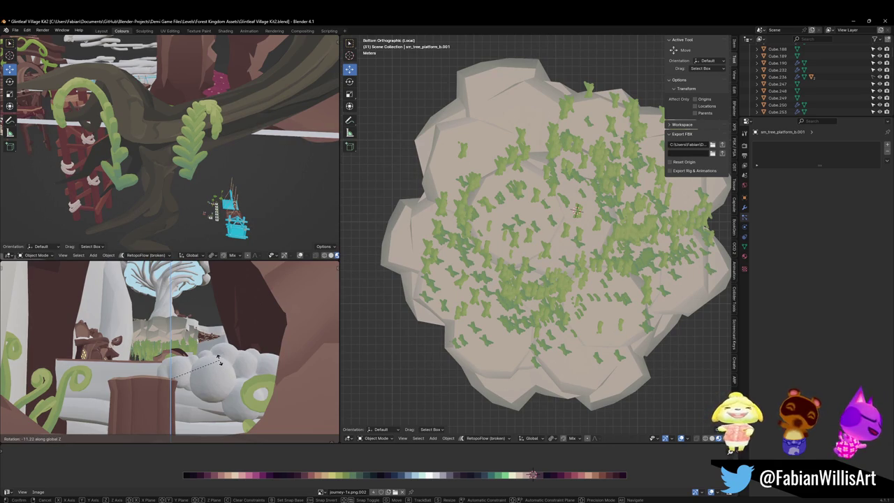
left_click(220, 363)
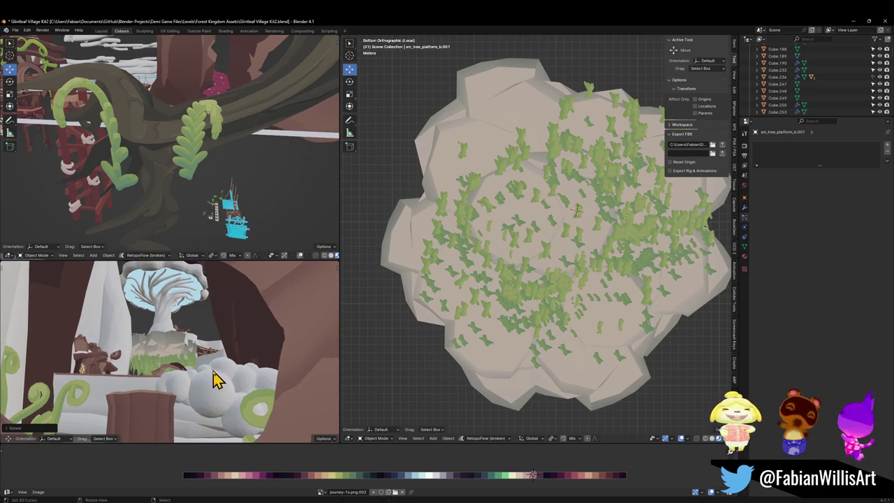
Step: Delete four stray leaf cards along the lower edge of the underside
left_click(523, 303)
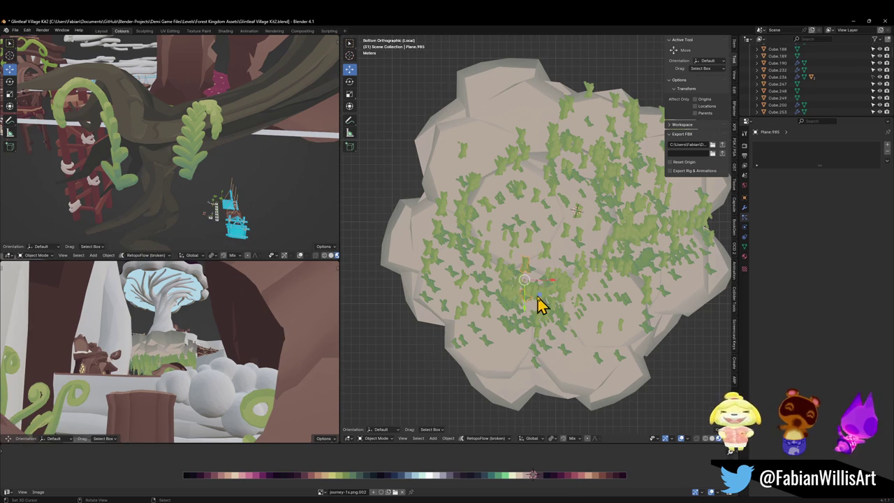
key("Delete")
left_click(535, 303)
key("Delete")
left_click(538, 304)
key("Delete")
left_click(545, 303)
key("Delete")
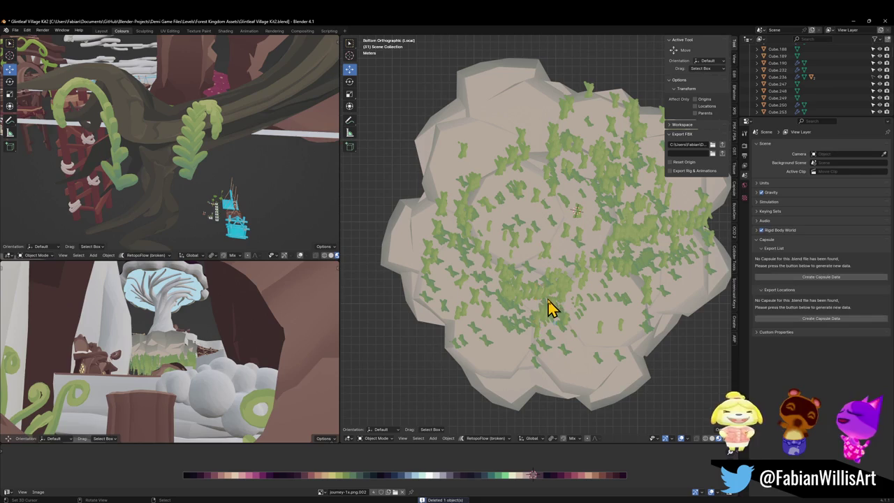
left_click(547, 302)
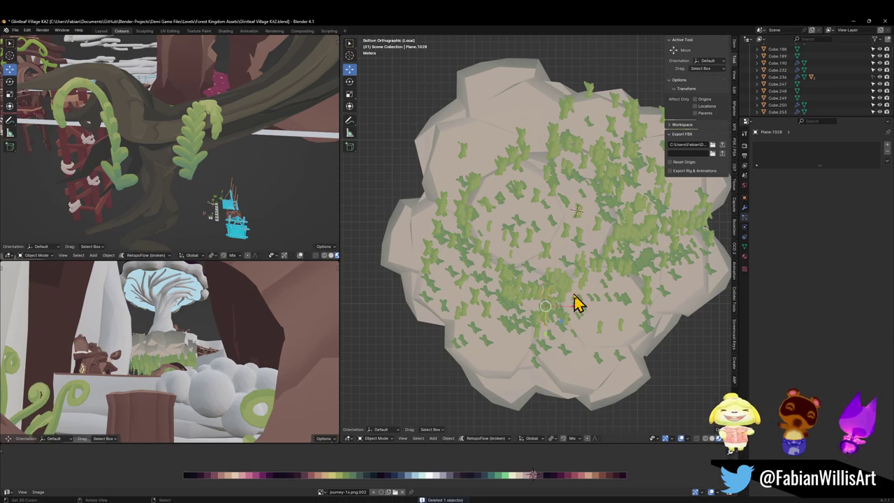
Step: Delete the dense cluster of stray leaf cards beside them, one by one
left_click(568, 293)
key("Delete")
left_click(564, 293)
key("Delete")
left_click(573, 299)
key("Delete")
left_click(567, 296)
key("Delete")
left_click(571, 299)
key("Delete")
left_click(568, 299)
key("Delete")
left_click(569, 298)
key("Delete")
left_click(567, 296)
key("Delete")
left_click(565, 293)
key("Delete")
left_click(567, 293)
key("Delete")
left_click(564, 291)
key("Delete")
left_click(564, 291)
key("Delete")
left_click(565, 290)
key("Delete")
left_click(566, 287)
key("Delete")
left_click(564, 289)
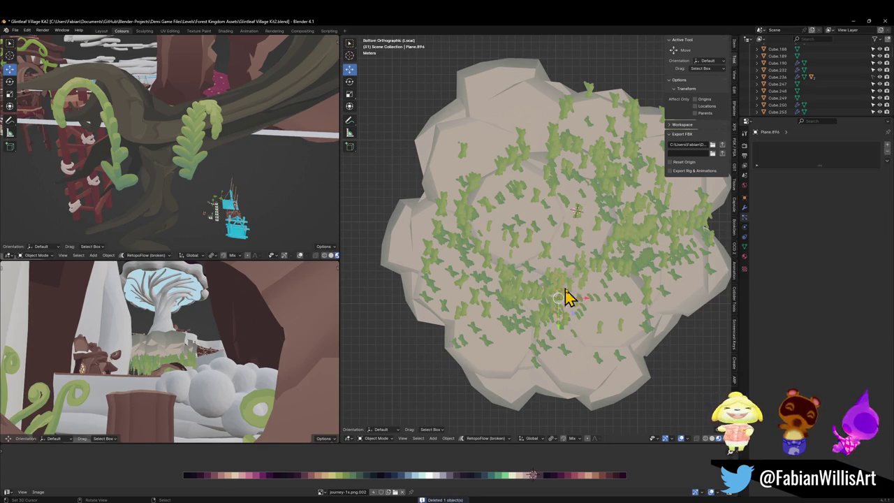
key("Delete")
left_click(551, 294)
key("Delete")
left_click(549, 293)
key("Delete")
left_click(552, 289)
key("Delete")
left_click(560, 289)
key("Delete")
left_click(565, 286)
key("Delete")
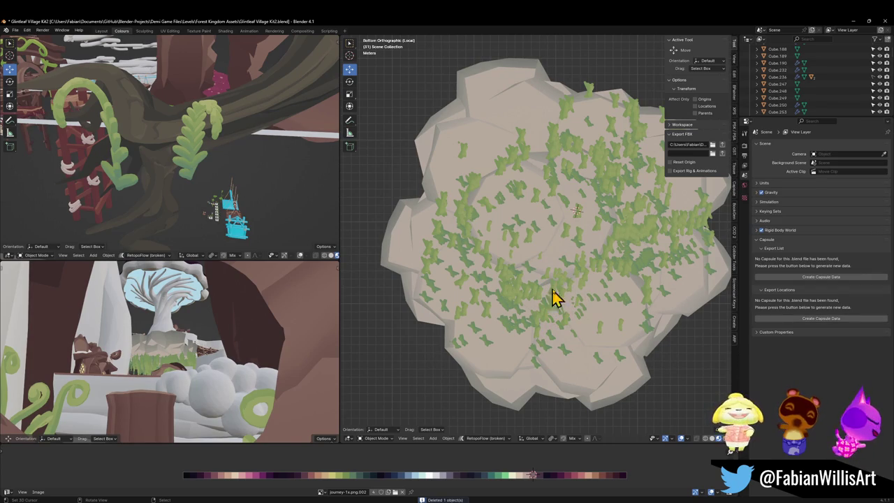
Step: Delete the last three stray leaf cards farther out to the right
left_click(632, 242)
key("Delete")
left_click(633, 238)
key("Delete")
left_click(651, 229)
key("Delete")
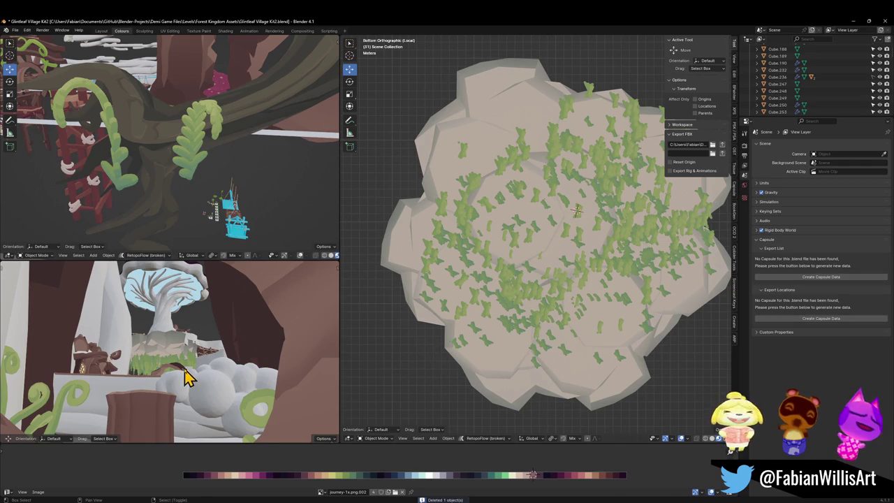
Step: Walk up to the hanging vines, delete one, then undo the deletion
key("shift+grave")
key("w")
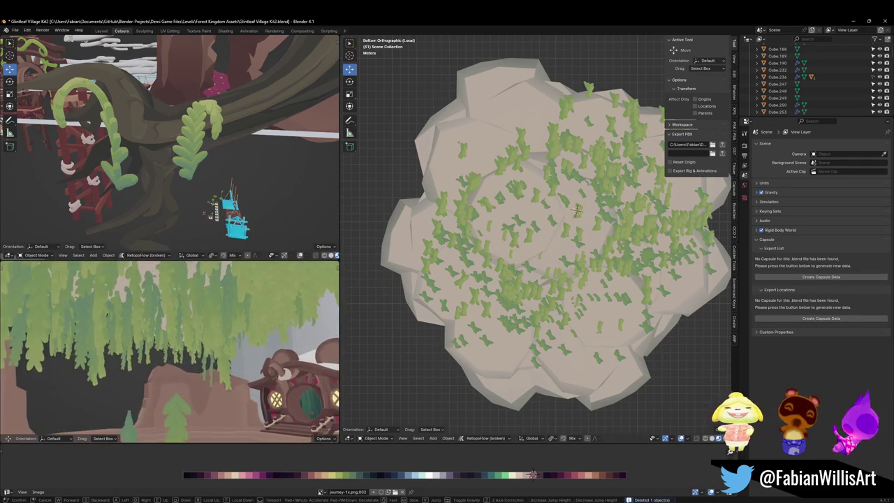
left_click(185, 384)
left_click(183, 387)
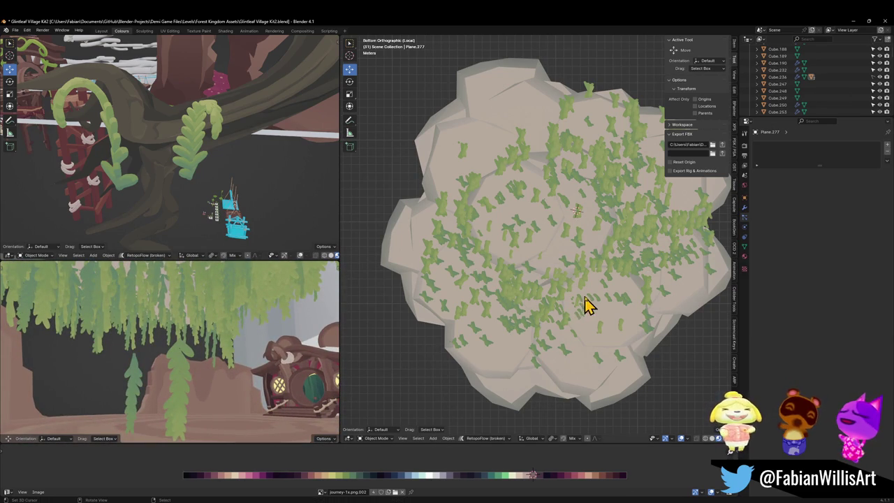
key("Delete")
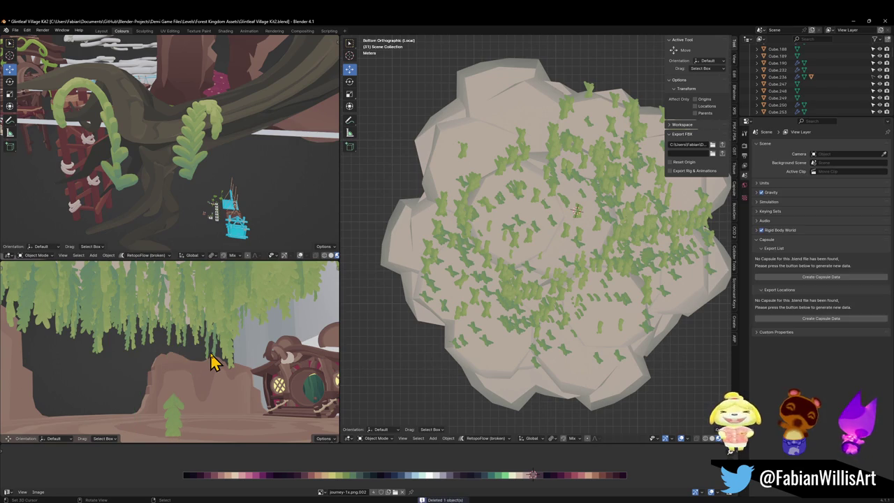
key("ctrl+z")
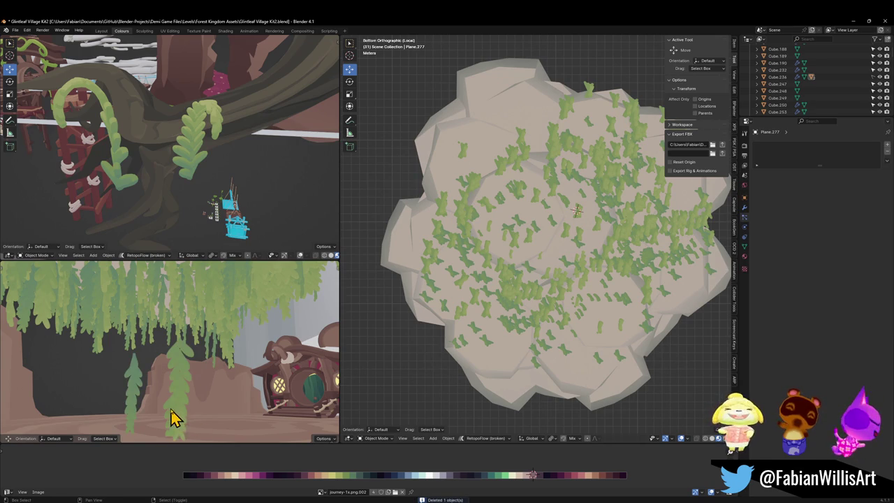
Step: Walk through the scene inspecting the vines up close and from below, then back toward the house
key("shift+grave")
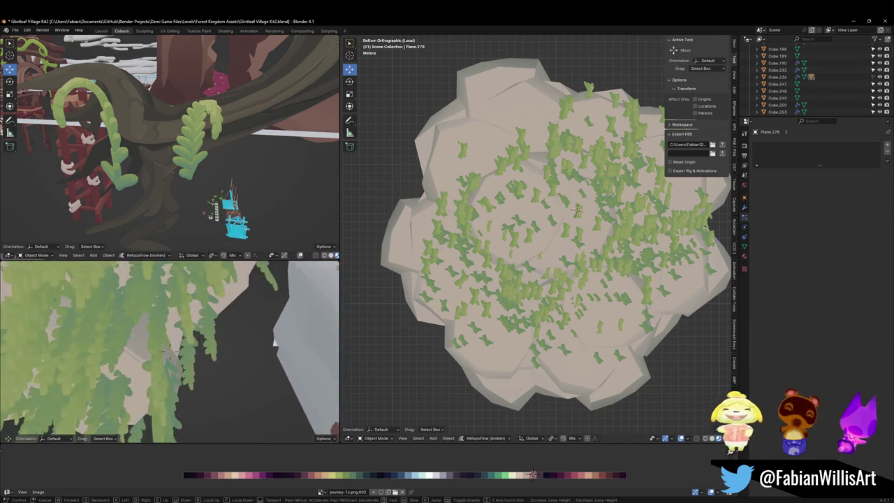
key("w")
key("w")
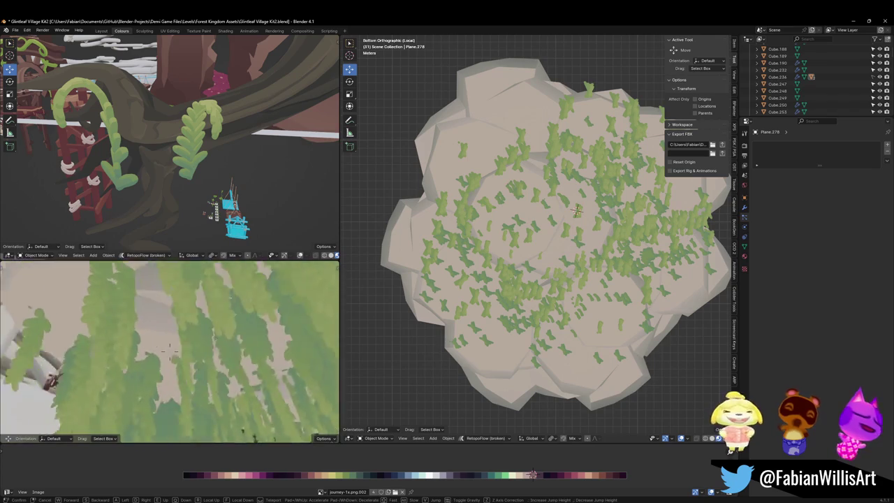
key("w")
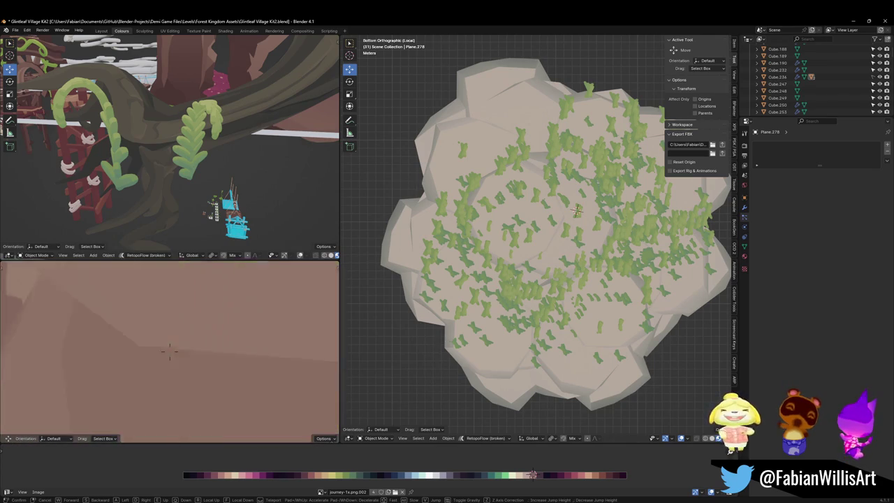
key("w")
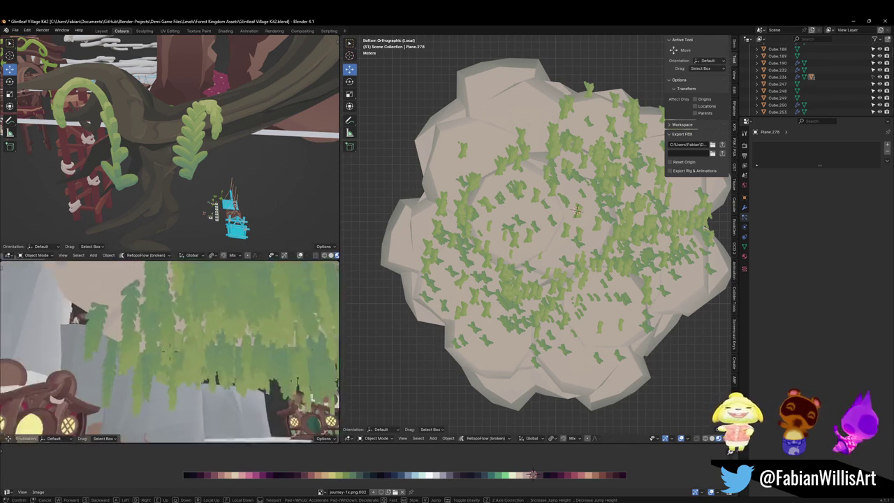
key("w")
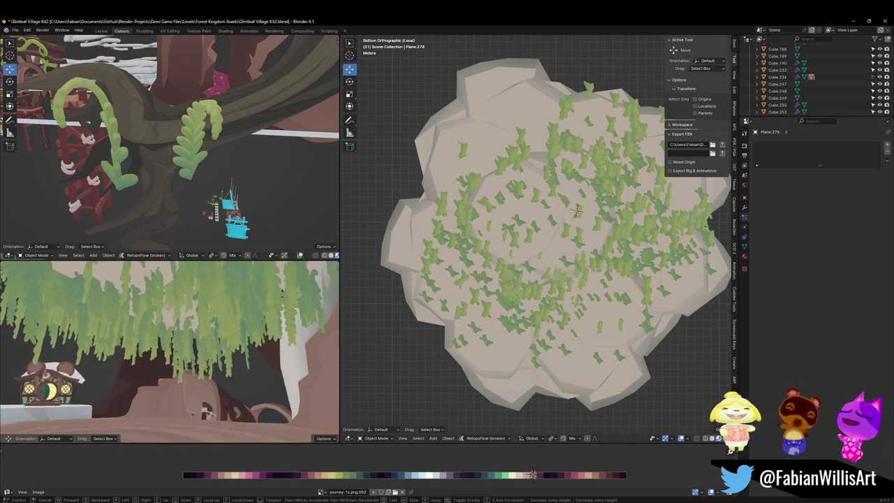
key("s")
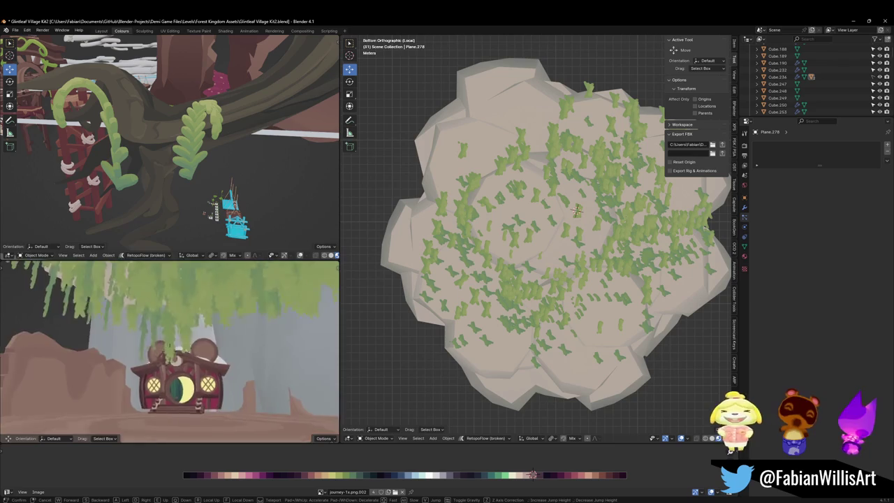
key("w")
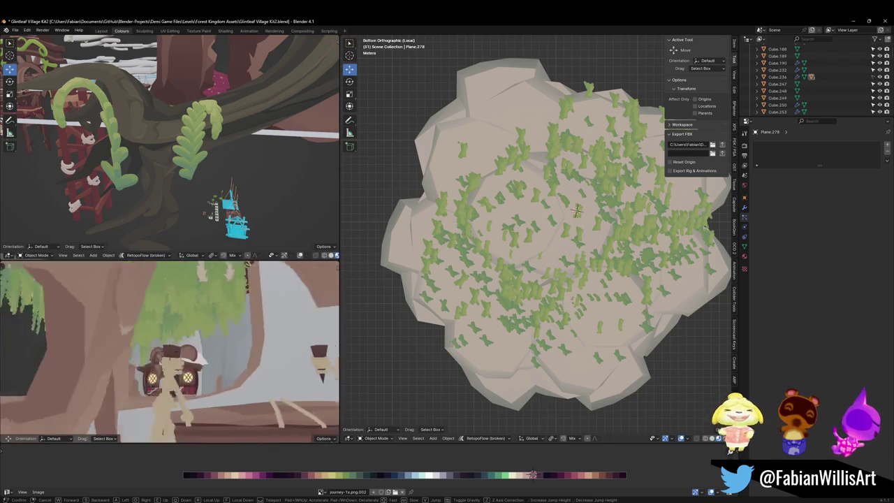
left_click(216, 396)
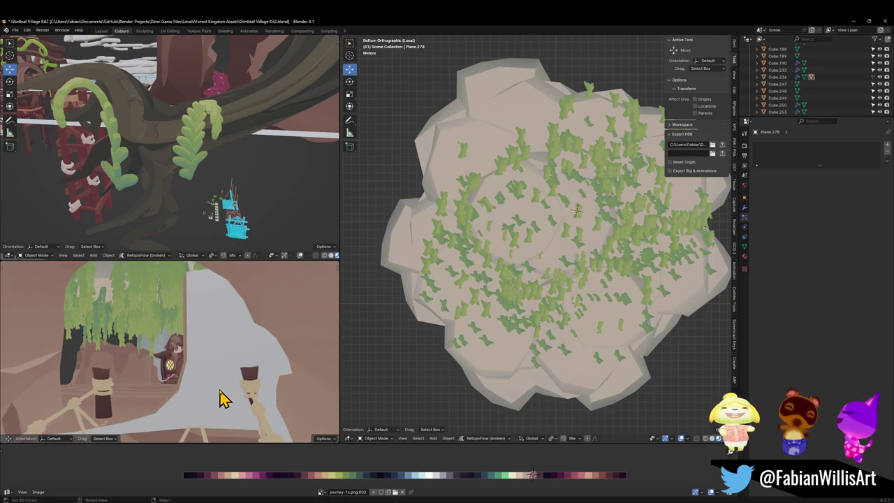
Step: Turn platform sm_tree_platform_b.001 around Z and walk around to check it
left_click(219, 398)
key("r")
key("z")
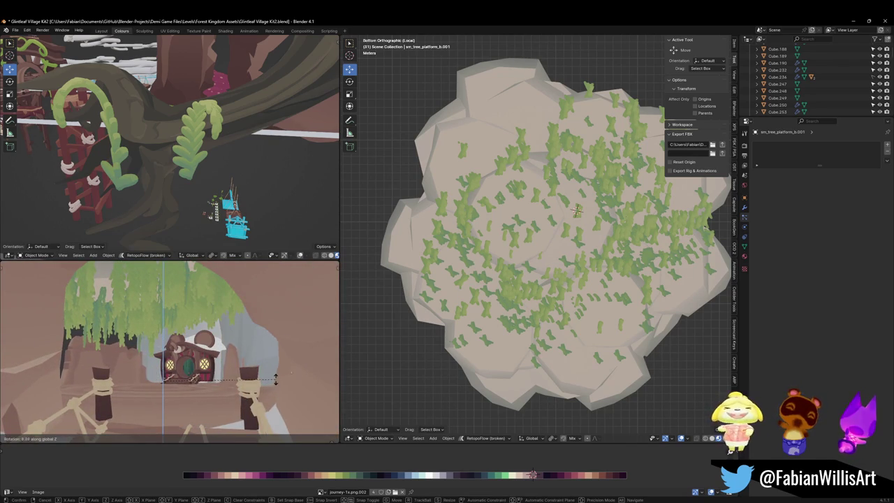
left_click(6, 358)
key("shift+grave")
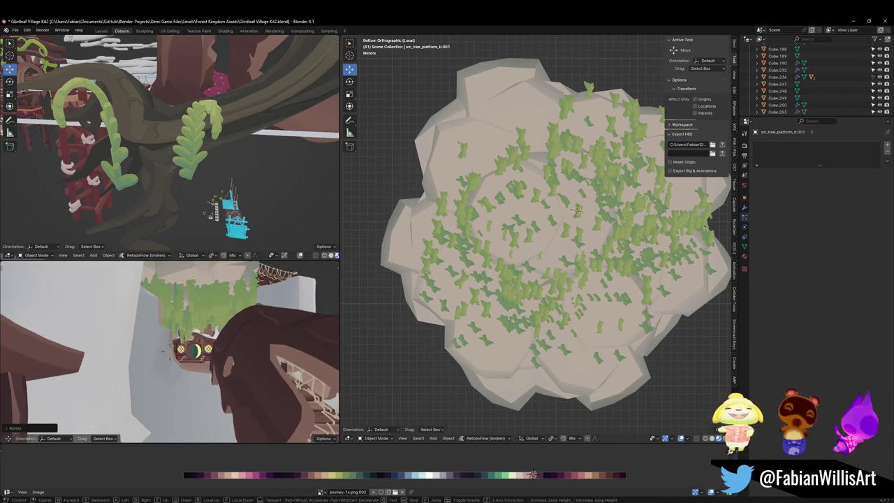
left_click(169, 349)
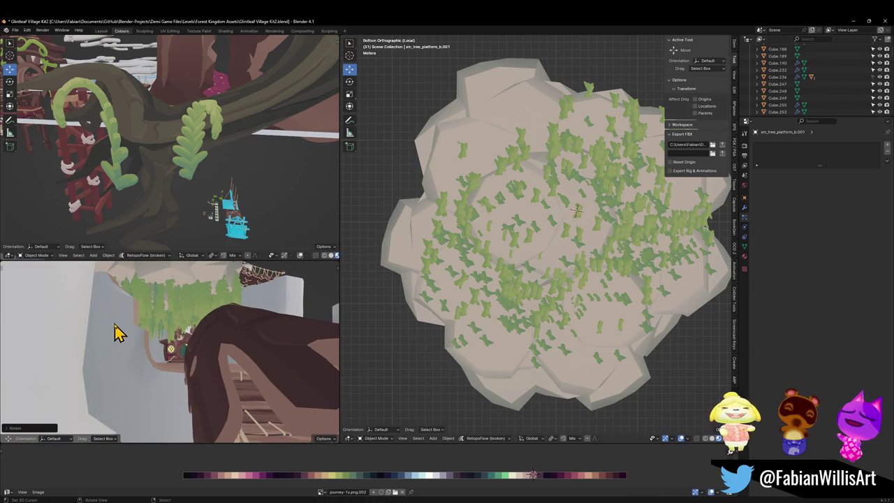
Step: Save Glintleaf Village Kit2.blend and select the hanging leaves object
key("ctrl+s")
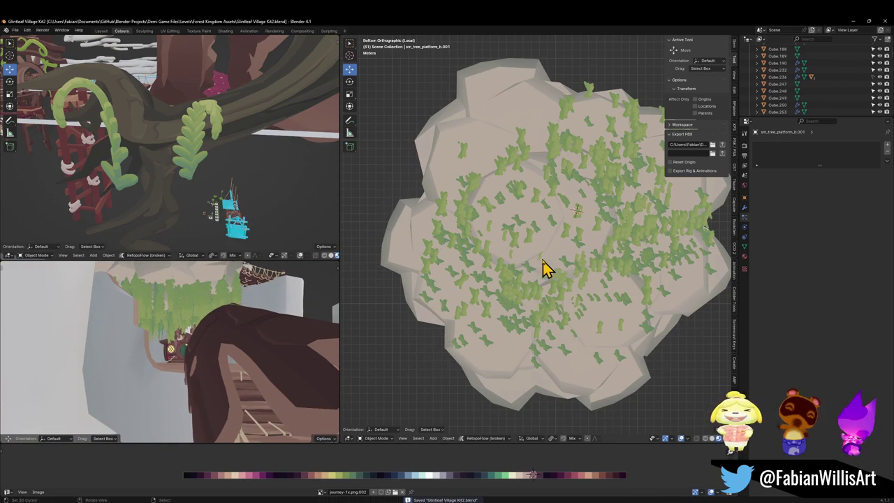
left_click_drag(545, 269, 548, 293)
left_click(630, 200)
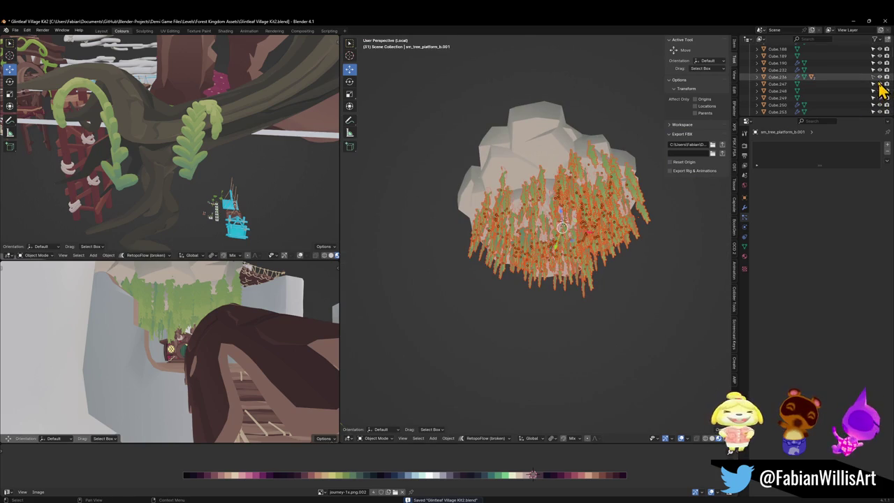
Step: Parent the selected foliage cards to rock Cube.236 using Object (Keep Transform)
left_click(551, 135)
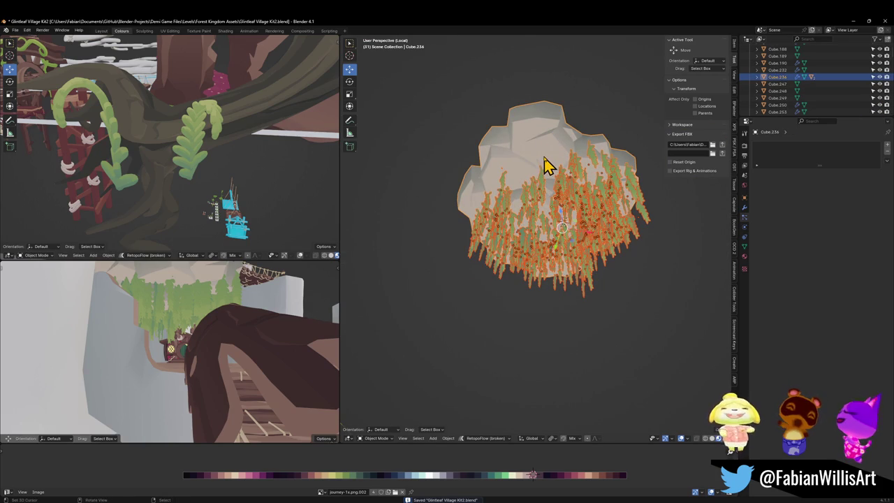
key("ctrl+p")
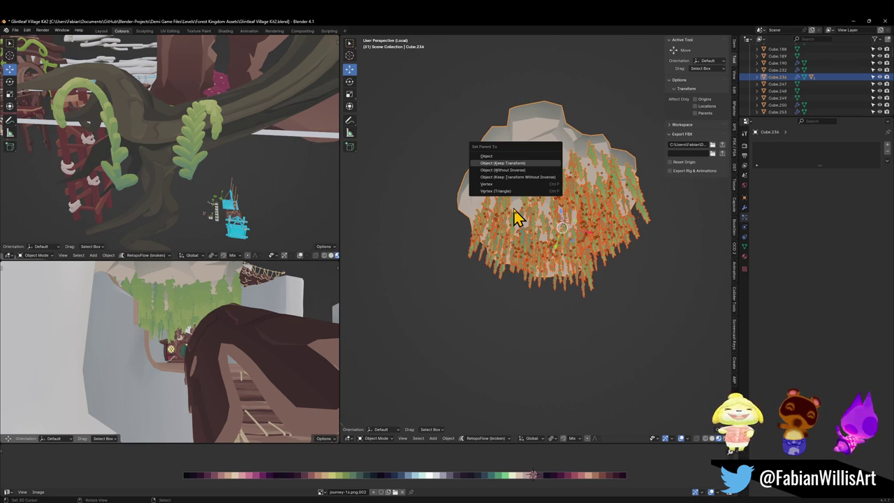
key("Return")
Step: Deselect all, exit Local view to show the full scene, and save the file
scroll(514, 218, "up", 2)
key("alt+a")
scroll(515, 208, "up", 1)
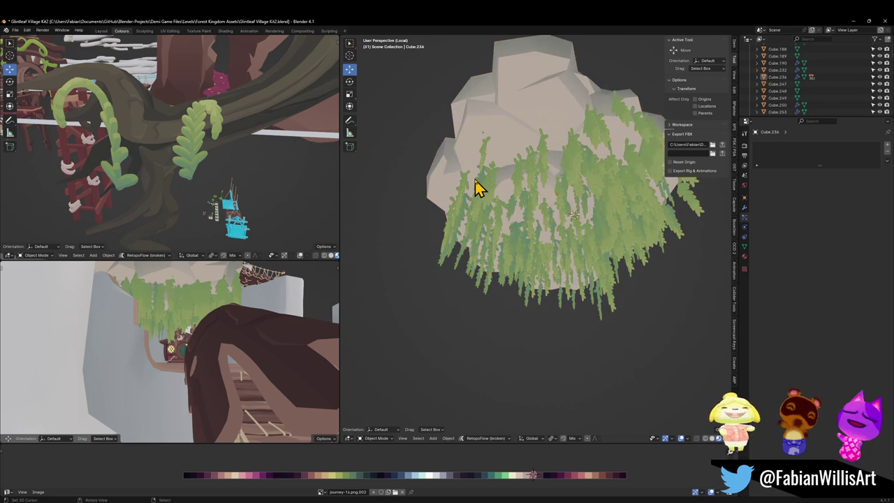
key("KP_Divide")
key("ctrl+s")
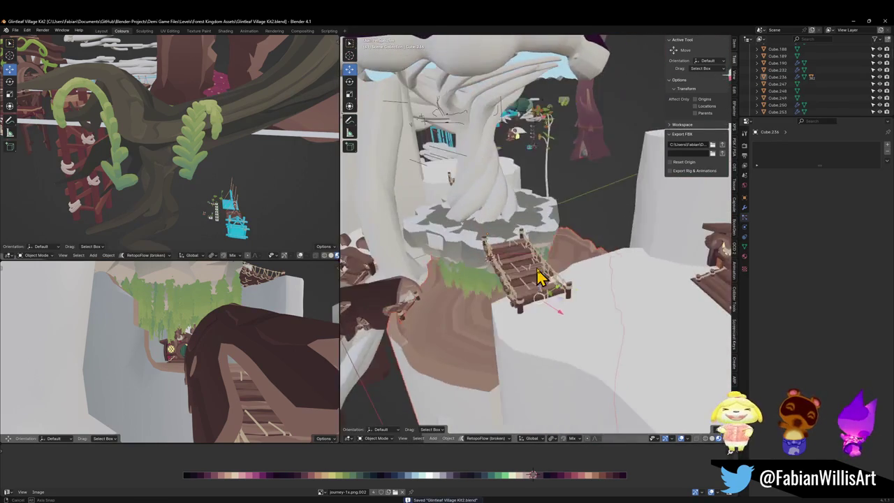
Step: Move the ground chunk Cube.250 horizontally to a new position, keeping it level
scroll(538, 278, "up", 3)
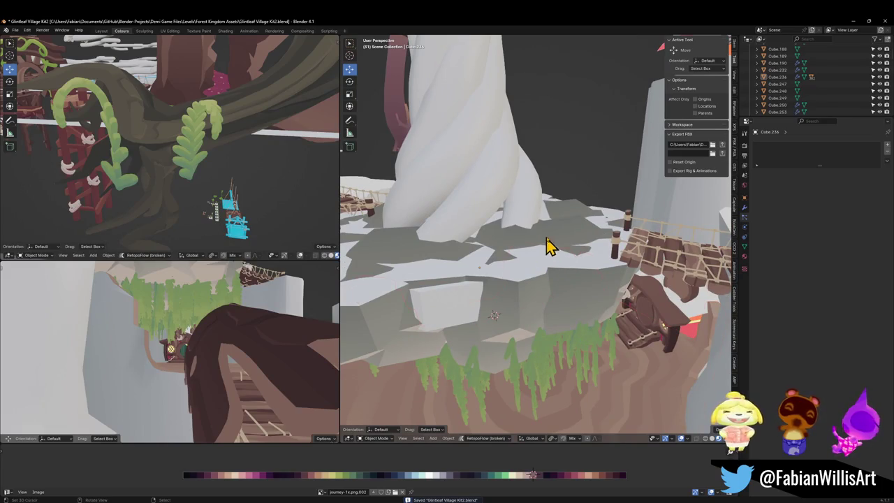
left_click(549, 247)
key("g")
right_click(571, 244)
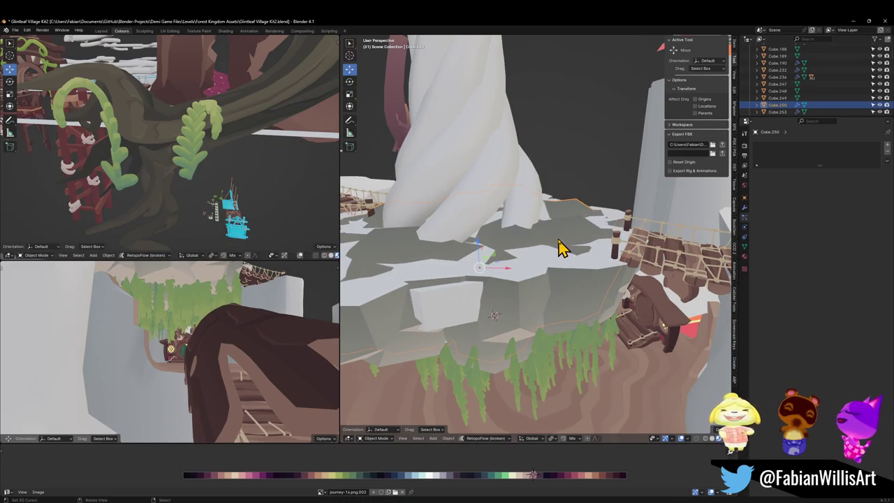
scroll(557, 245, "down", 5)
key("g")
key("shift+z")
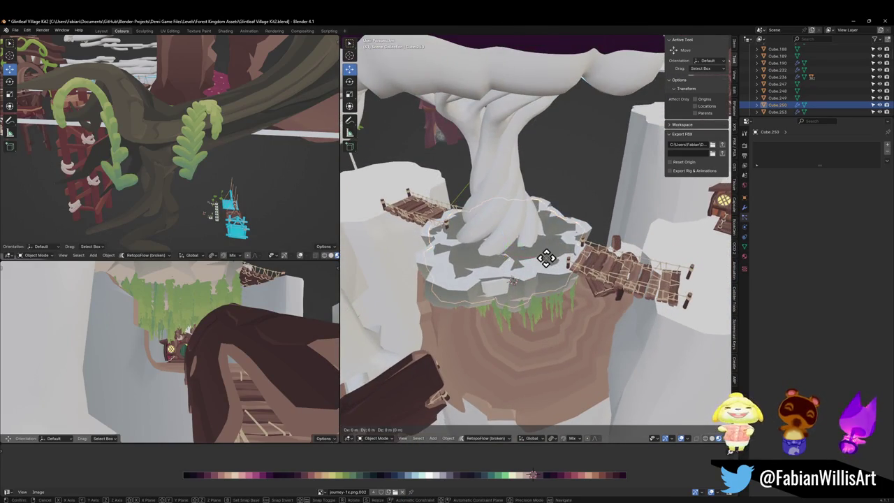
left_click(634, 146)
Step: Move the white cylinder slab off the island and delete it
scroll(554, 229, "up", 4)
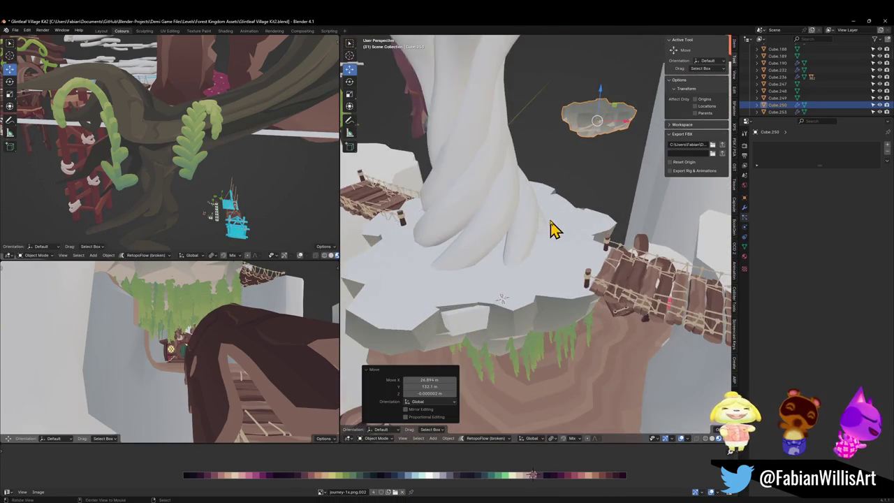
left_click(479, 264)
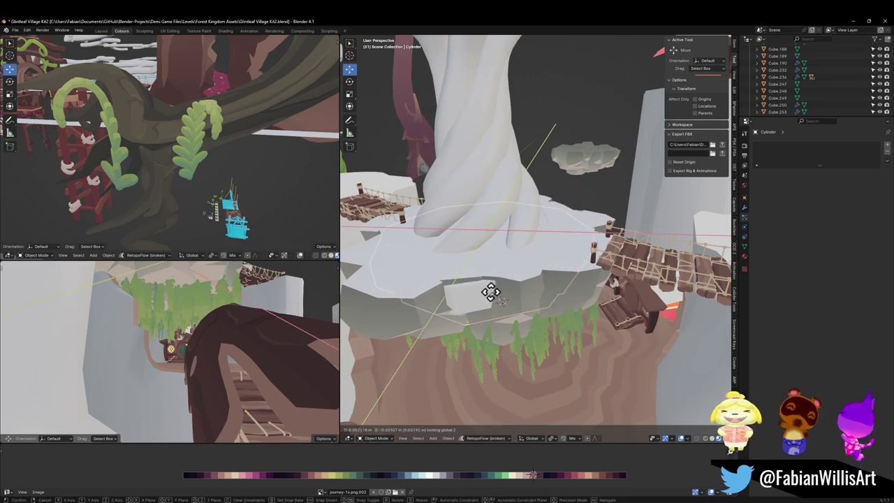
key("g")
left_click(605, 188)
key("Delete")
Step: Frame the tree platform sm_tree_platform_b.001 in the view and start walk navigation
mouse_move(529, 218)
left_mouse_down()
mouse_move(479, 269)
mouse_move(481, 255)
left_mouse_up()
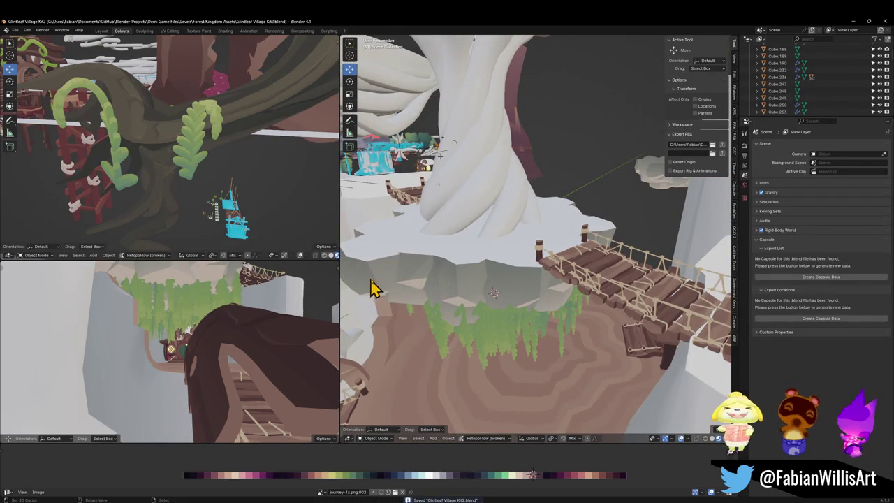
left_click(144, 365)
key("KP_Decimal")
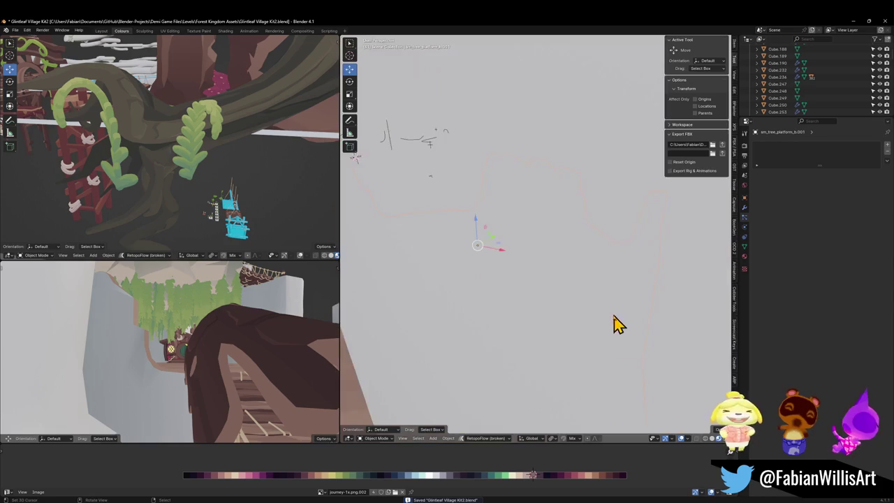
mouse_move(577, 309)
left_mouse_down()
mouse_move(631, 315)
mouse_move(547, 306)
mouse_move(573, 309)
left_mouse_up()
key("shift+grave")
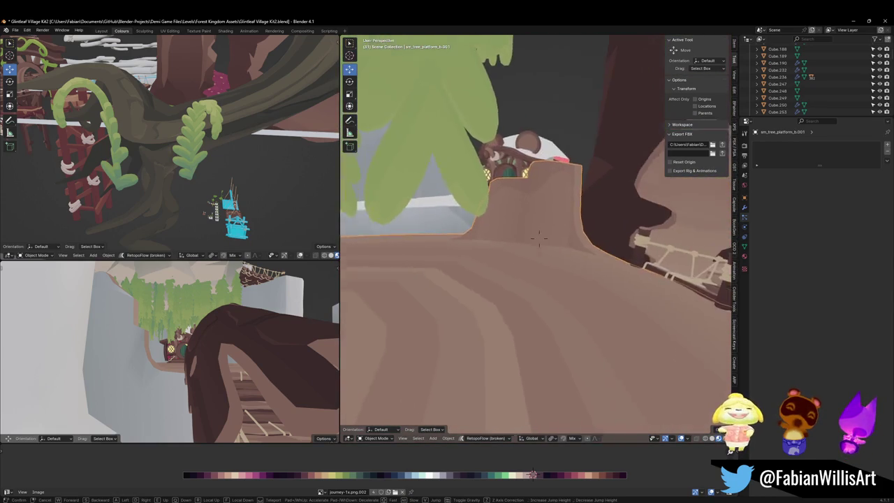
Step: Enter Edit Mode on the tree platform and select a face on its rim
key("w")
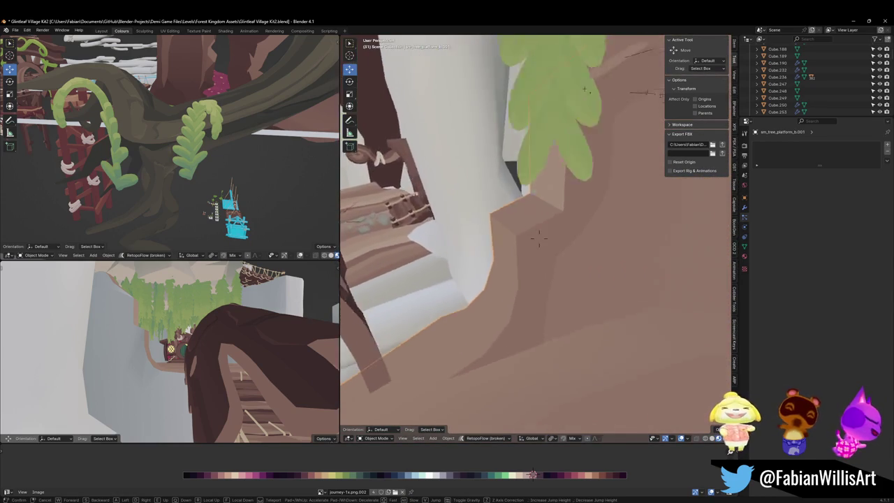
key("s")
left_click(485, 254)
key("Tab")
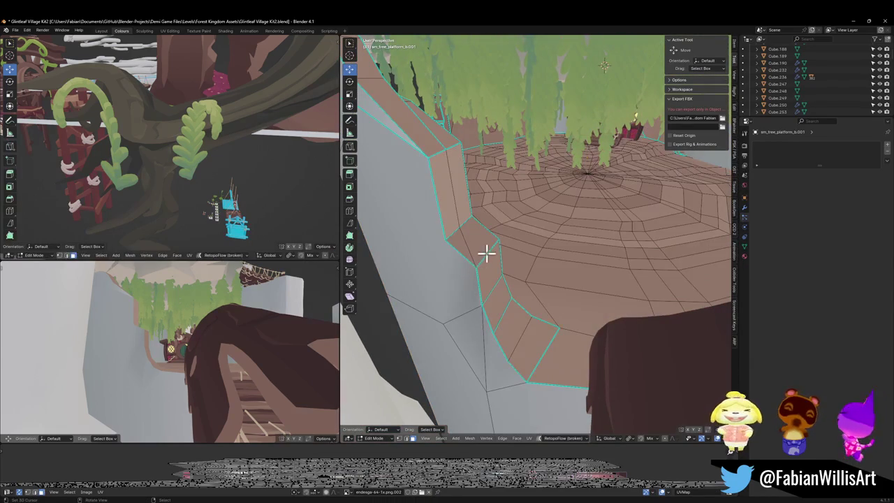
left_click(479, 262)
mouse_move(479, 262)
left_mouse_down()
mouse_move(540, 265)
mouse_move(503, 277)
mouse_move(543, 252)
mouse_move(506, 273)
mouse_move(431, 285)
mouse_move(455, 268)
left_mouse_up()
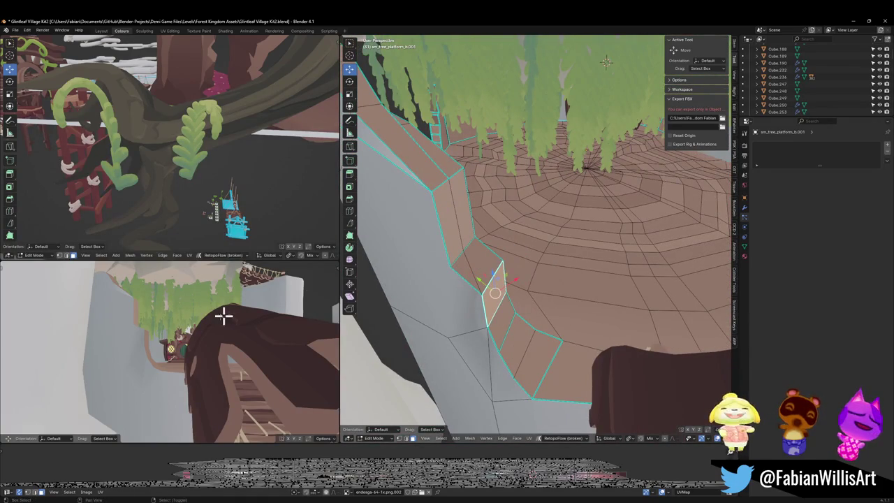
key("shift+grave")
key("w")
left_click(599, 206)
mouse_move(467, 242)
left_mouse_down()
mouse_move(585, 265)
mouse_move(567, 268)
left_mouse_up()
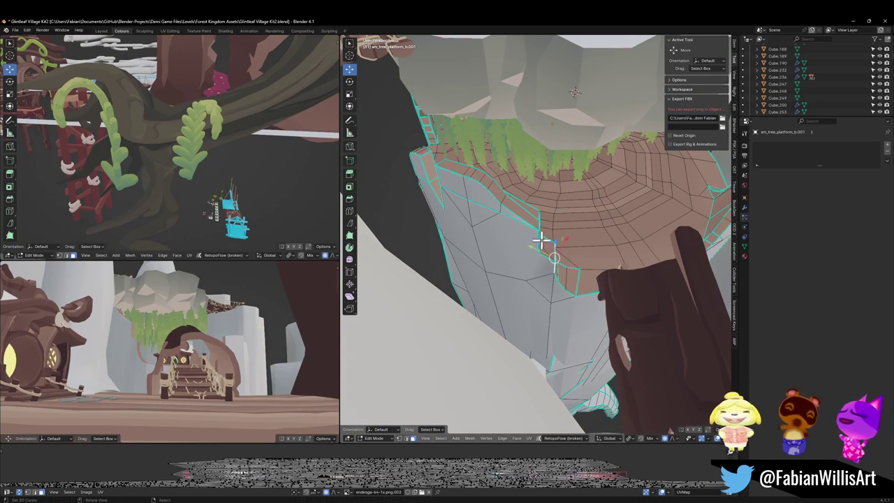
Step: Select a shortest edge path along the rim and lower it along Z with proportional falloff
key("g")
key("shift+z")
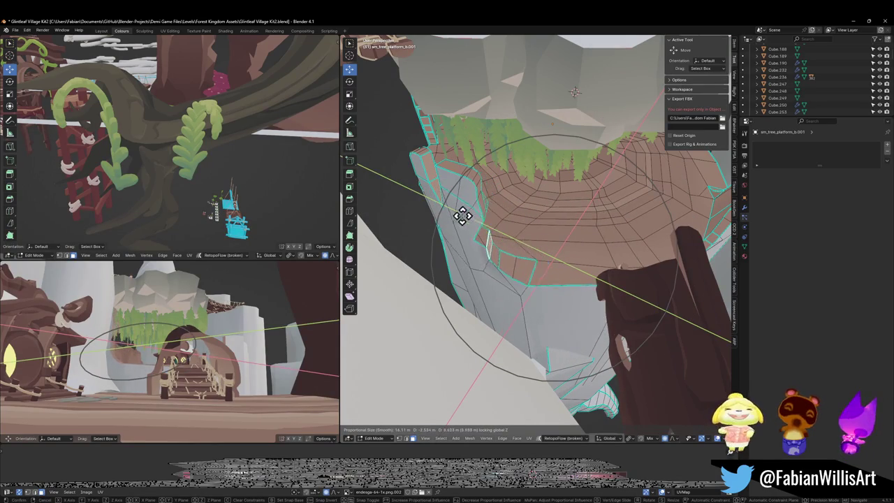
right_click(478, 217)
left_click_drag(478, 217, 594, 231)
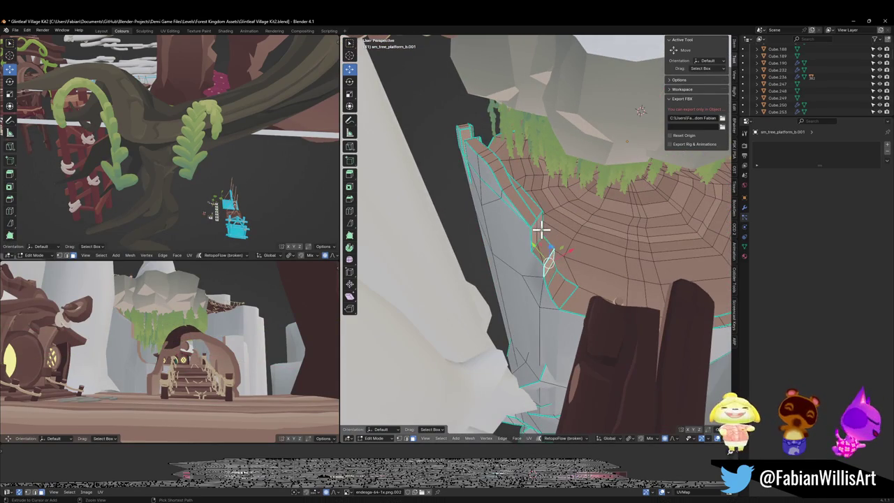
left_click(540, 231, "ctrl")
left_click(540, 231)
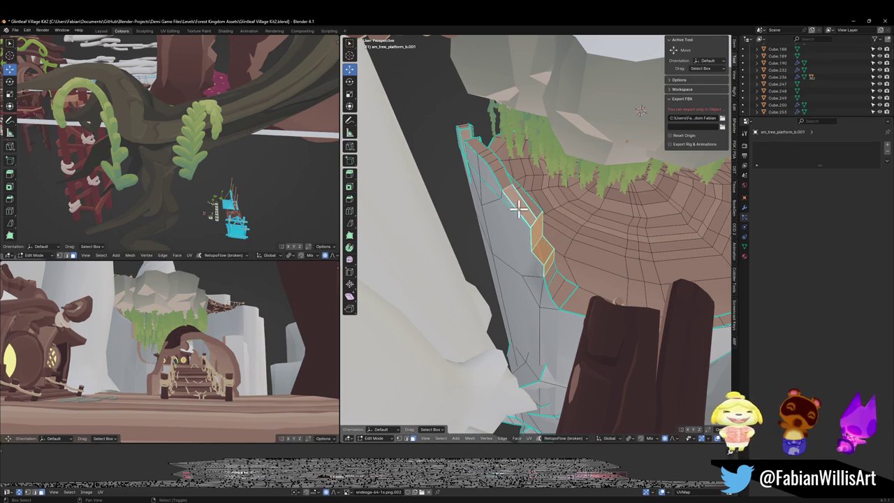
mouse_move(534, 203)
left_mouse_down()
mouse_move(516, 208)
mouse_move(535, 194)
mouse_move(597, 244)
left_mouse_up()
key("g")
key("z")
scroll(543, 231, "up", 5)
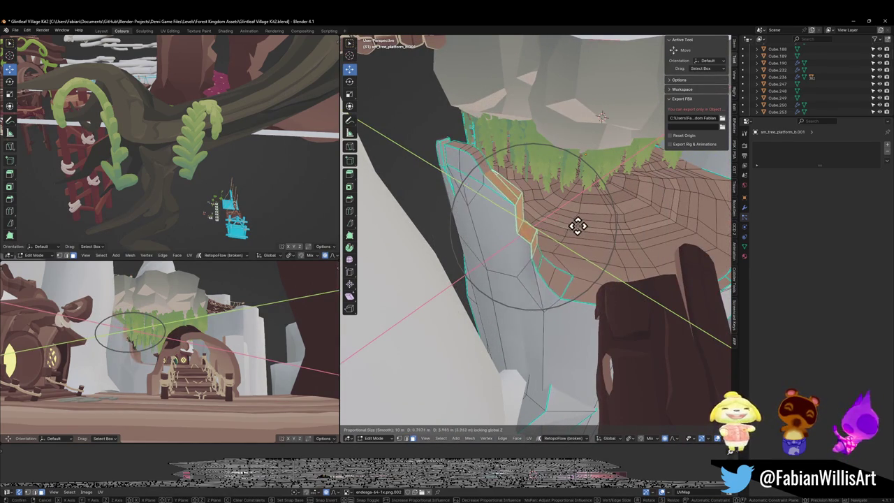
left_click(563, 278)
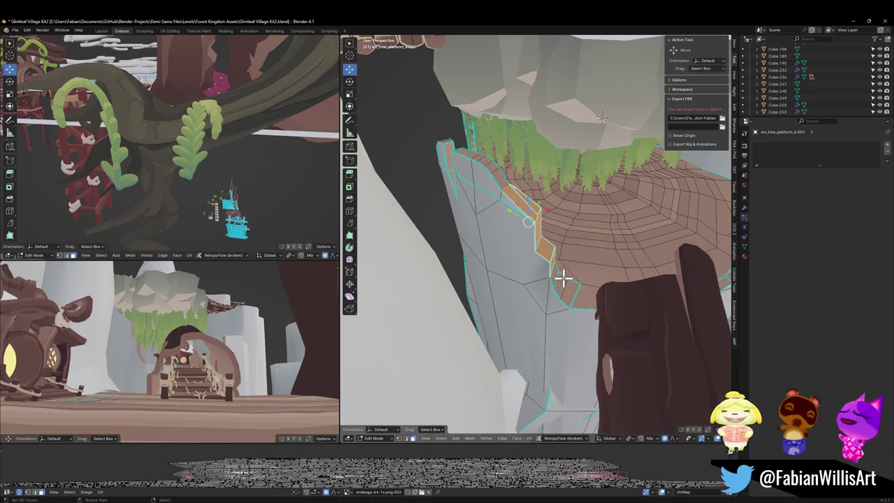
Step: Make a second vertical falloff adjustment to the platform rim
key("g")
key("shift+z")
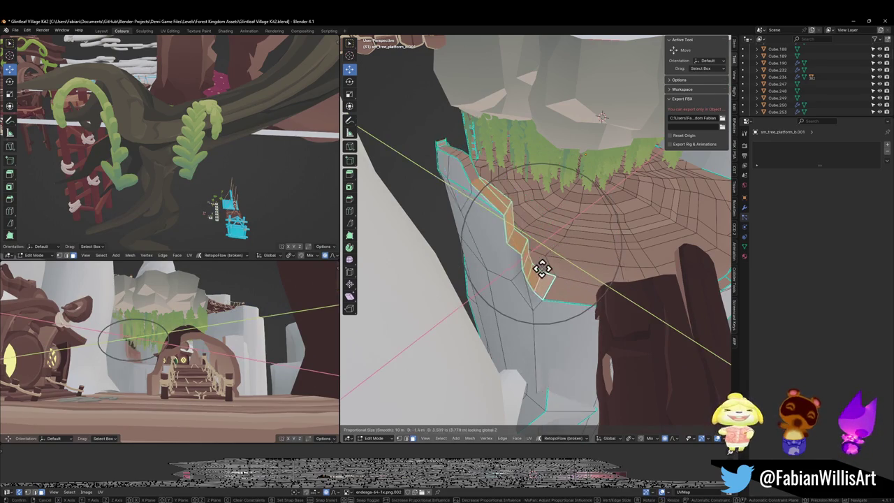
left_click(517, 253)
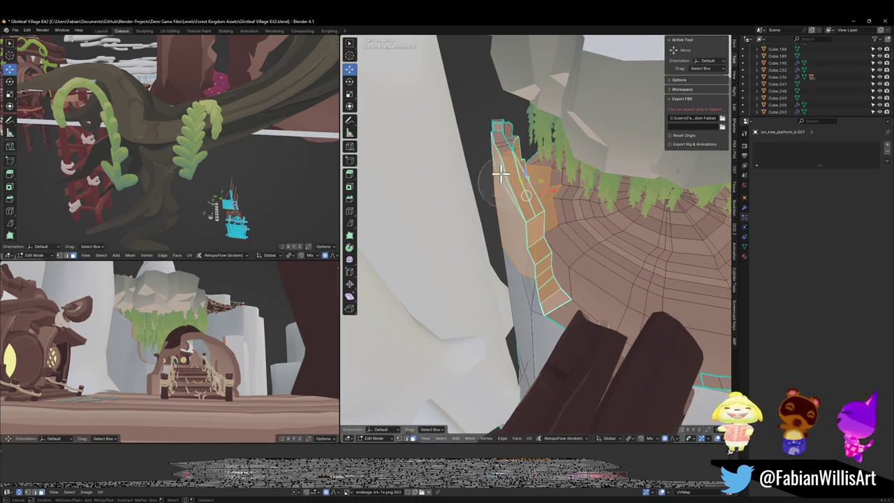
scroll(565, 231, "up", 5)
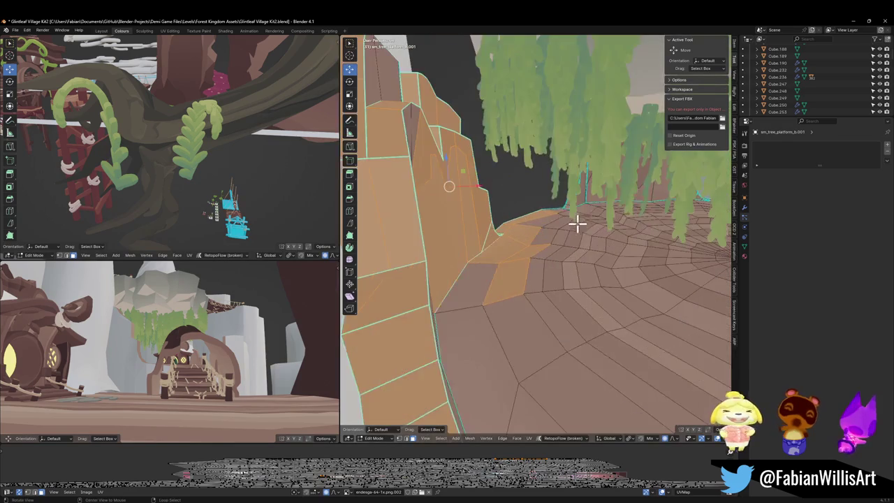
scroll(524, 256, "down", 3)
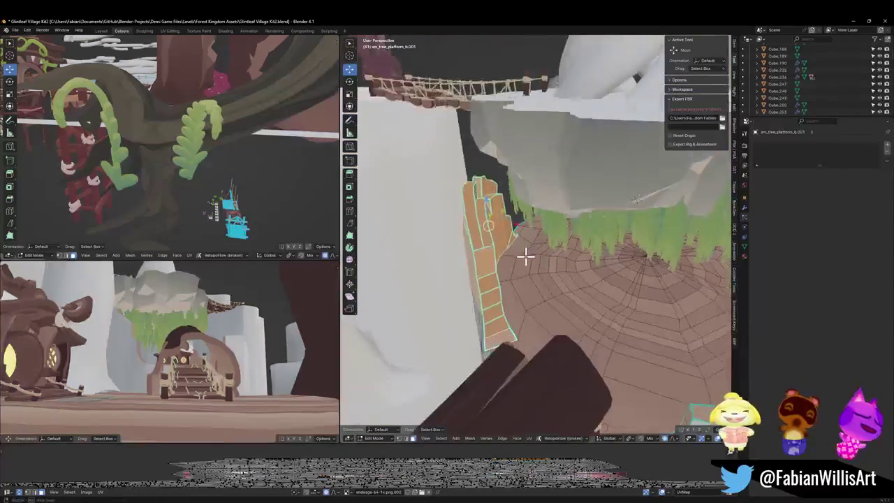
scroll(479, 243, "up", 4)
scroll(519, 240, "up", 3)
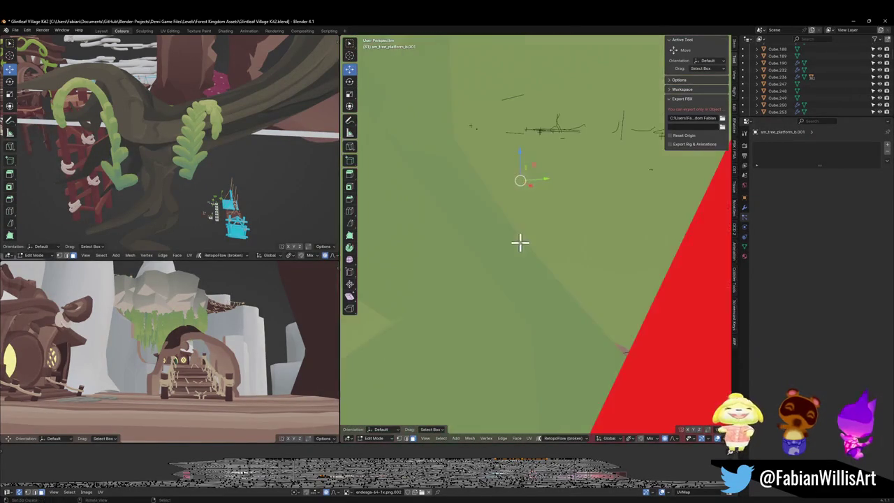
scroll(517, 235, "down", 2)
Step: Add the stair faces to the selection and view the stairs from the side
left_click_drag(483, 218, 437, 269)
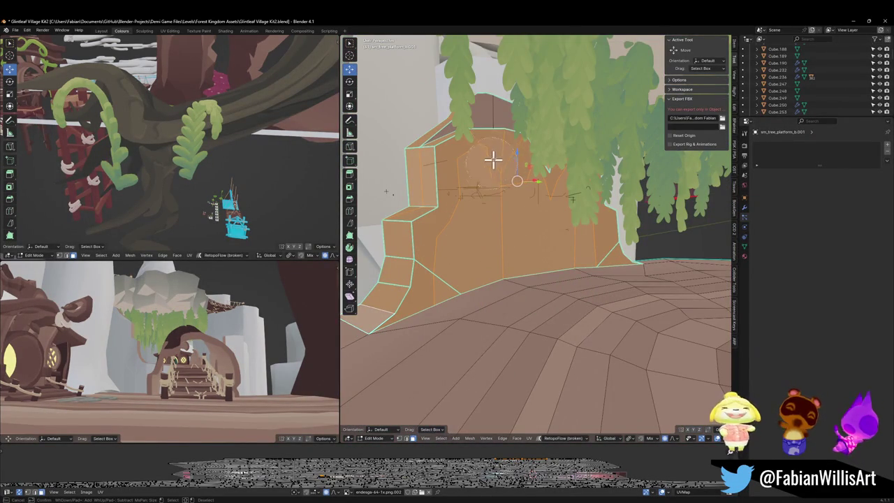
scroll(501, 159, "up", 3)
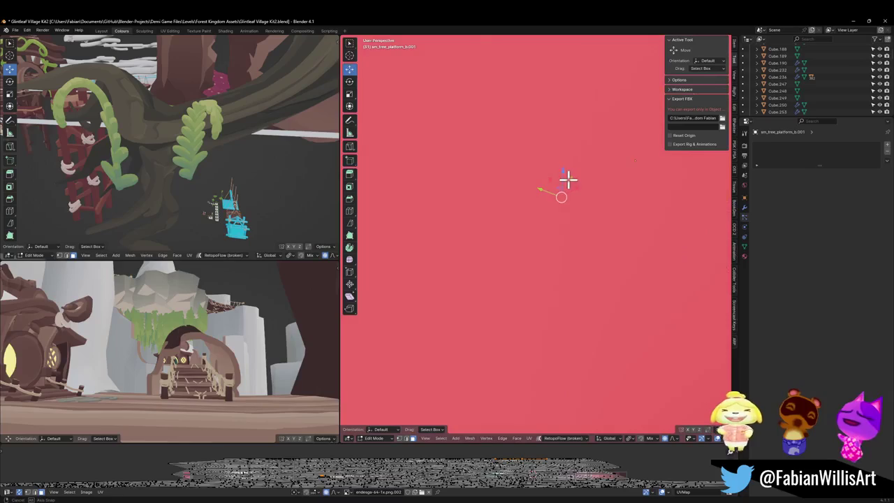
scroll(567, 180, "down", 3)
left_click_drag(585, 213, 612, 216)
mouse_move(520, 252)
left_mouse_down()
mouse_move(573, 234)
mouse_move(547, 262)
mouse_move(558, 316)
mouse_move(492, 327)
left_mouse_up()
Step: Brush the stair faces into the selection and add a grey column face
key("c")
right_click(558, 315)
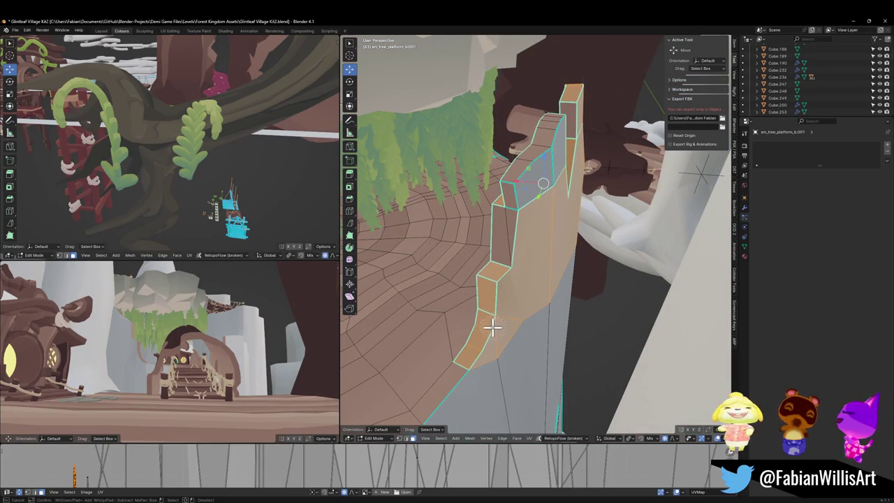
left_click_drag(515, 193, 558, 200)
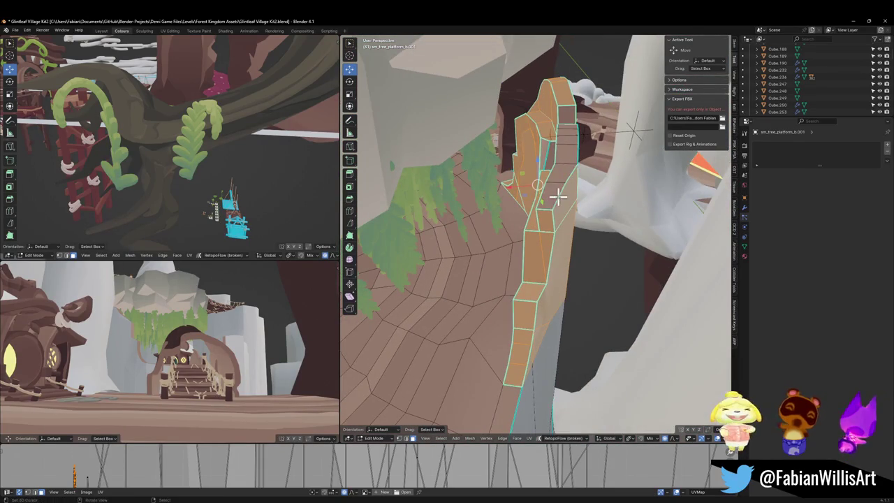
mouse_move(564, 170)
left_mouse_down()
mouse_move(479, 174)
mouse_move(551, 197)
mouse_move(498, 185)
mouse_move(561, 256)
mouse_move(562, 233)
mouse_move(598, 239)
left_mouse_up()
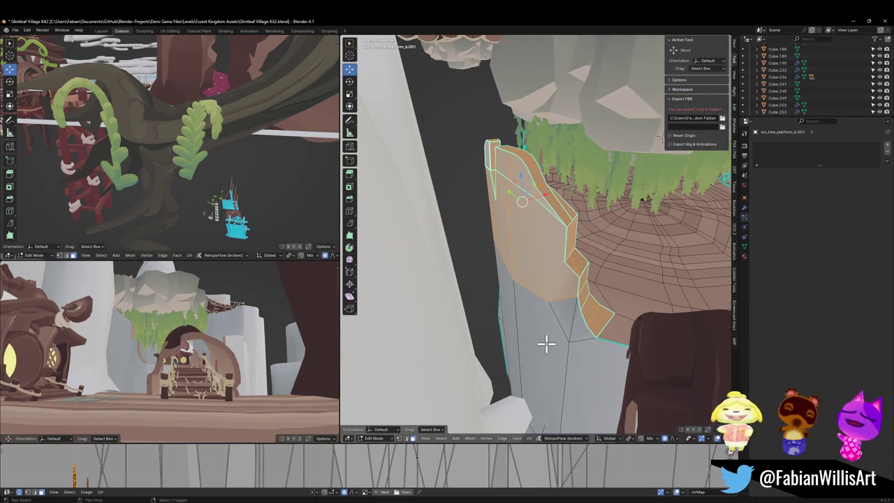
left_click(513, 346, "shift")
left_click_drag(515, 324, 568, 342)
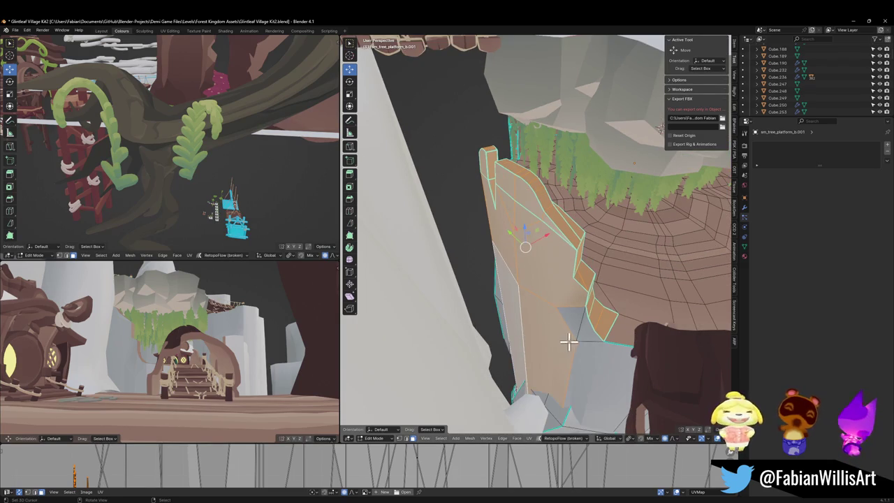
Step: Shift the rim faces horizontally about −2.80 m X and 7.02 m Y with smooth falloff
key("g")
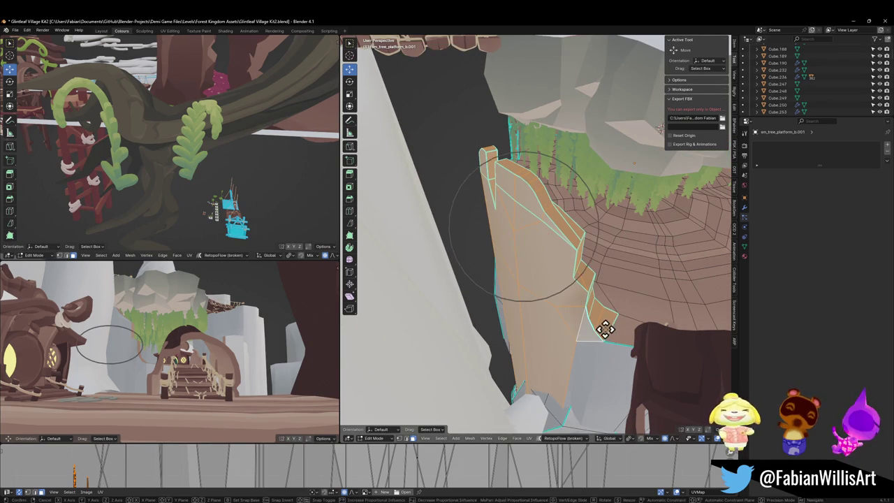
key("shift+z")
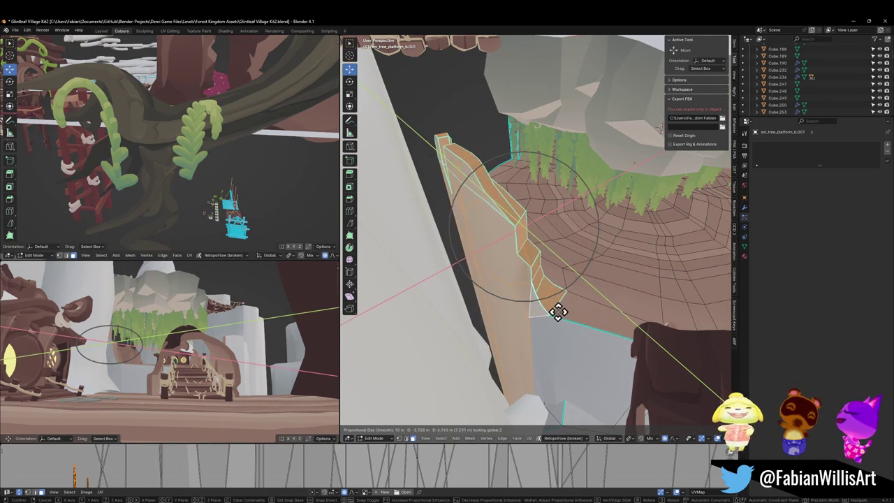
left_click(557, 312)
key("shift+grave")
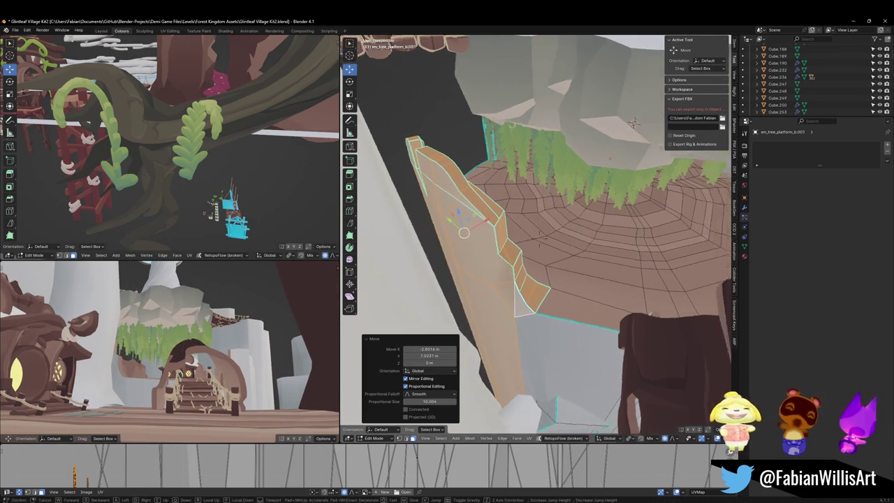
Step: Walk through the village, arch and bridge to inspect the reshaped platform edge
key("w")
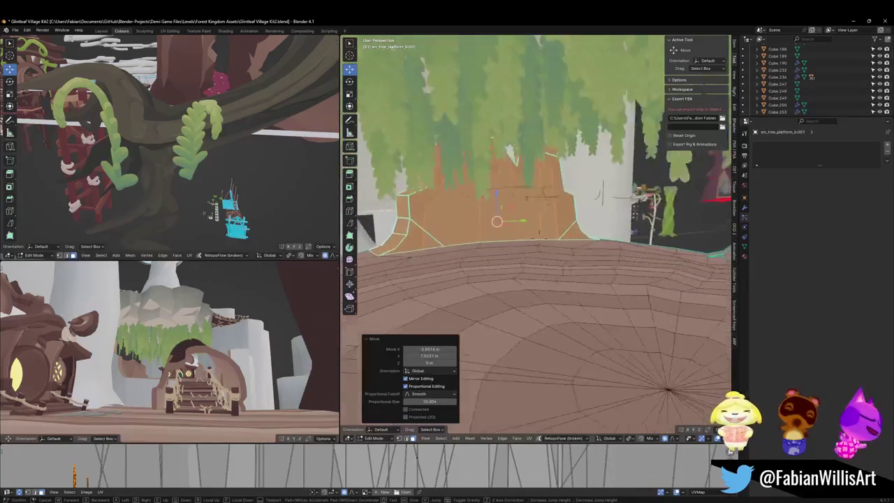
key("w")
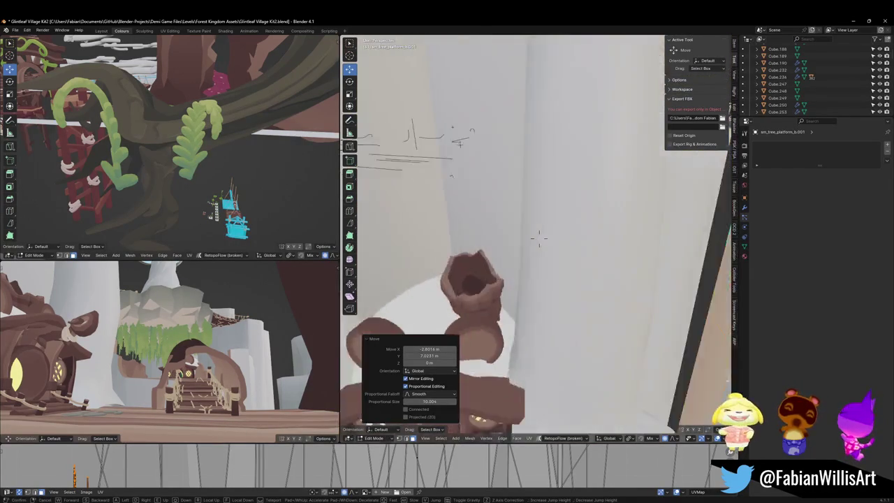
key("w")
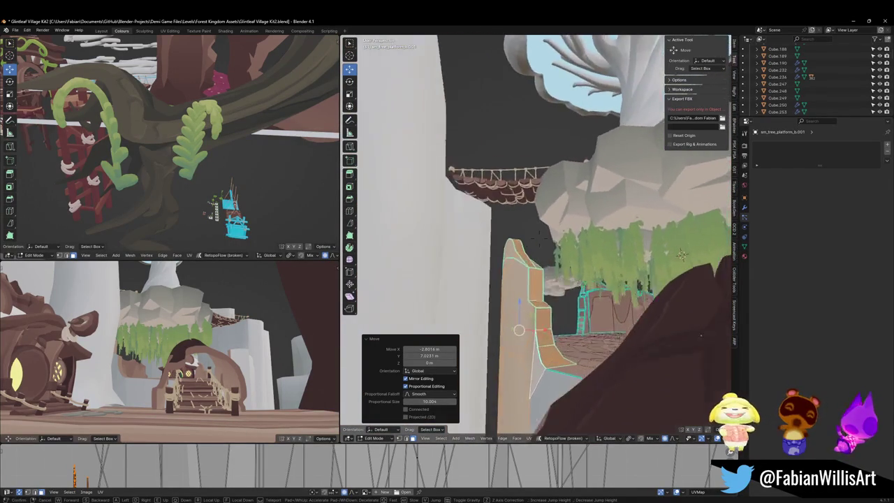
key("w")
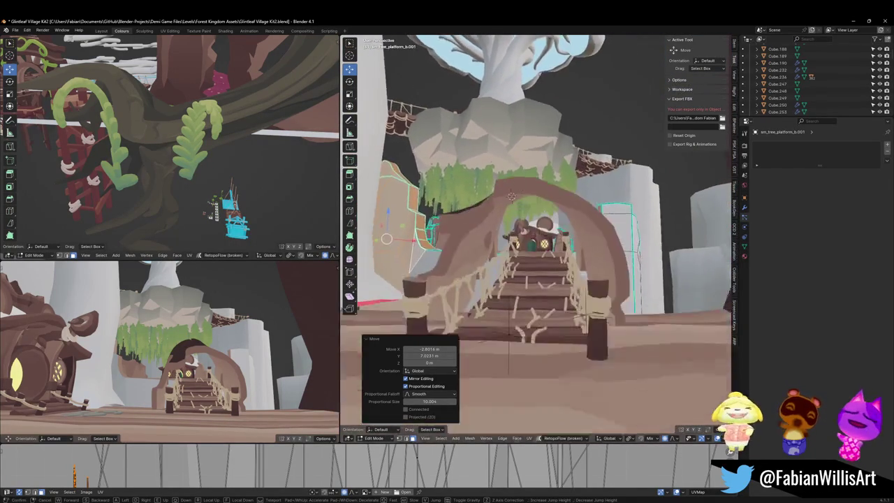
key("w")
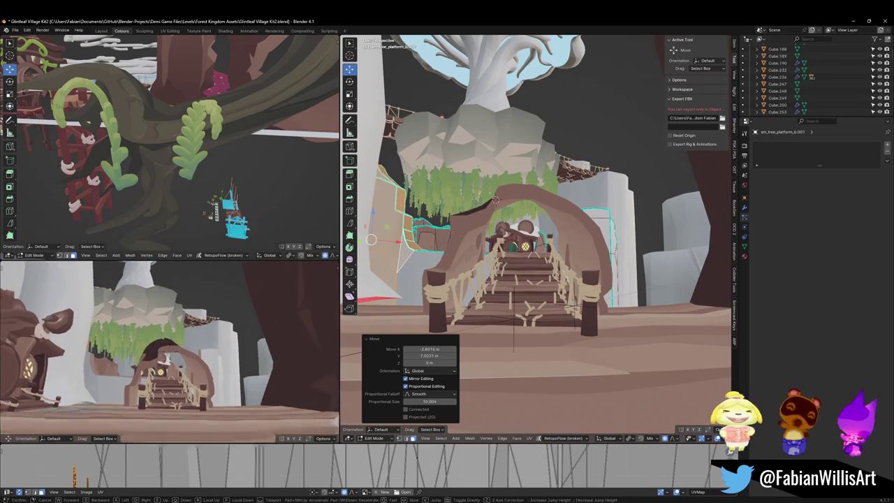
key("w")
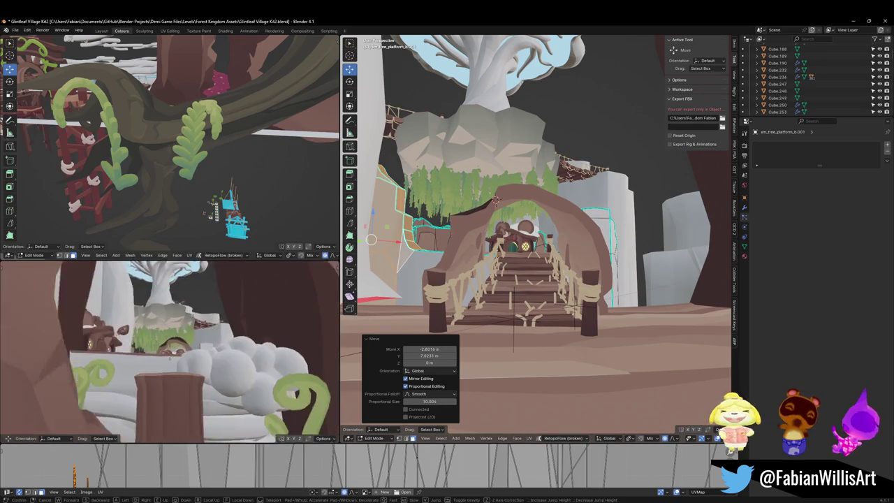
key("w")
Step: Begin rotating the rim wall strip about global Z, around −12.6°
left_click(201, 339)
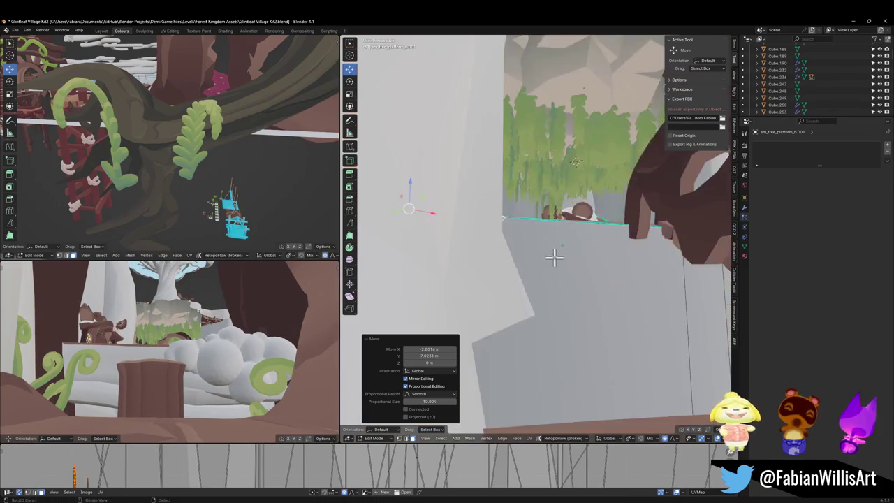
key("r")
key("z")
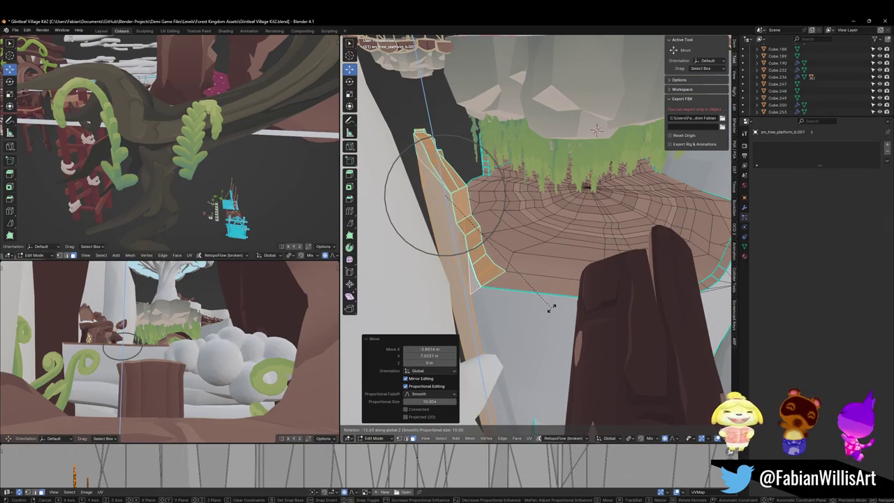
Step: Confirm the −11.2° strip rotation, return to Object Mode and save the blend file
left_click(534, 305)
key("Tab")
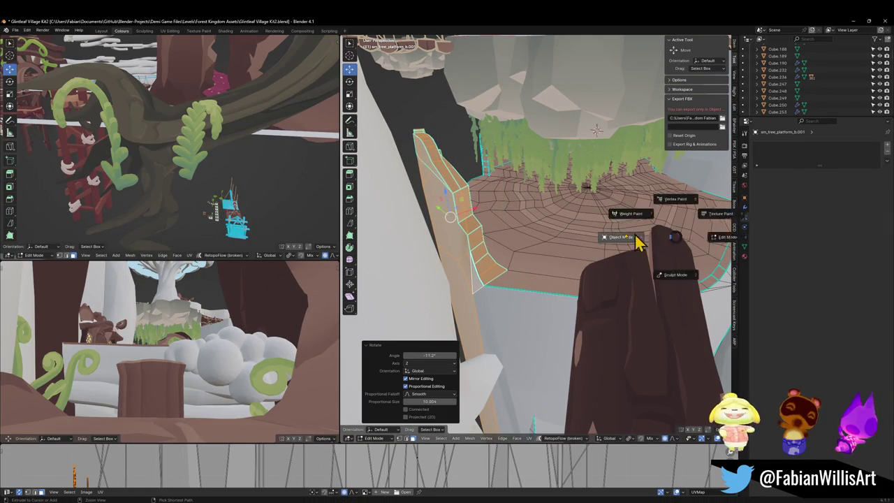
left_click(561, 245)
key("ctrl+s")
Step: Select FOREST_GLINTLEAFVILLAGE_00 together with all its child objects for export
key("shift+grave")
left_click(574, 253)
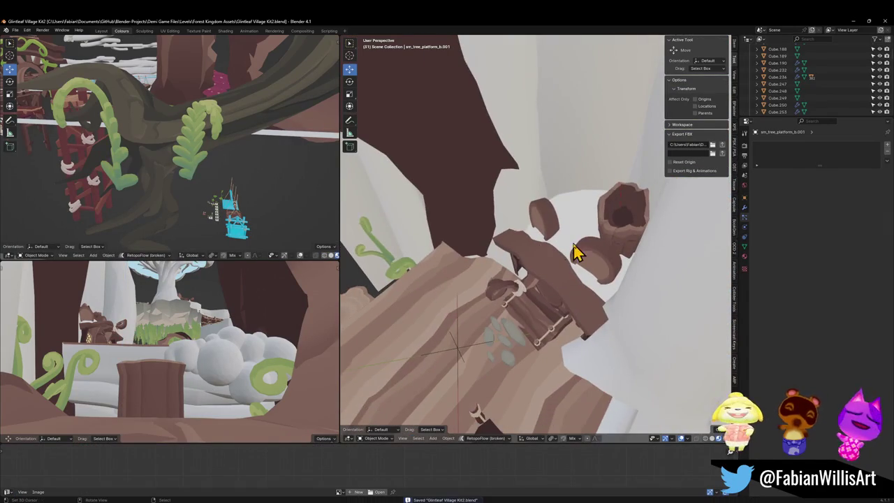
left_click(455, 351)
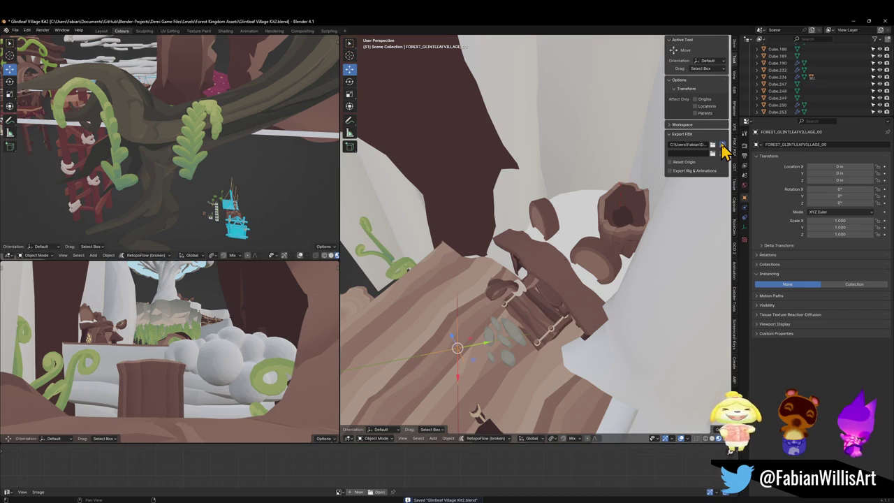
key("a")
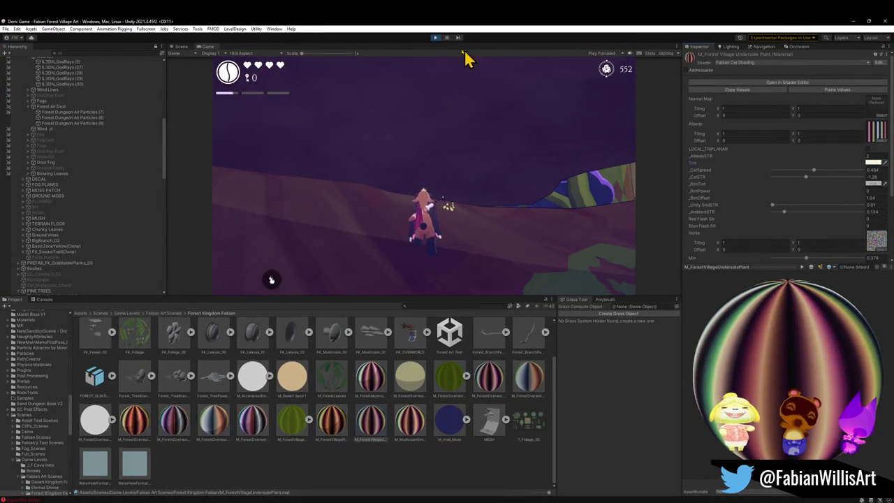
Step: Stop Play Mode and pull the Scene camera back out of the trunk tunnel
left_click(435, 37)
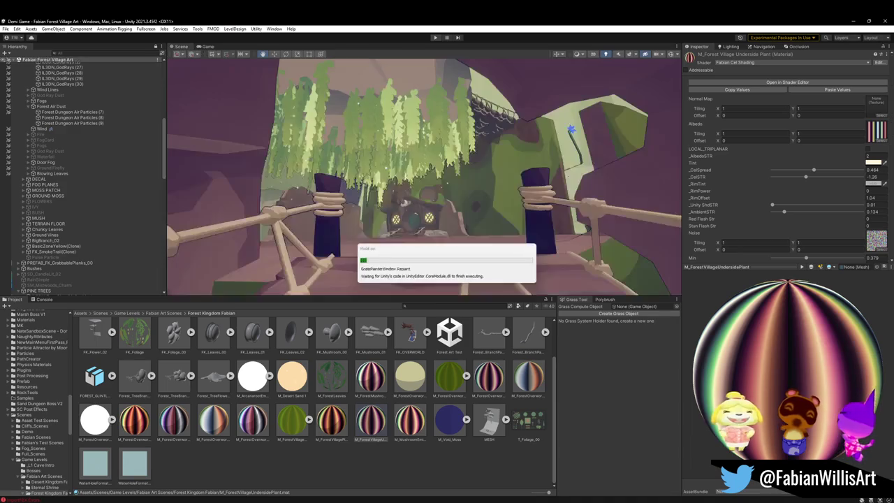
key("s")
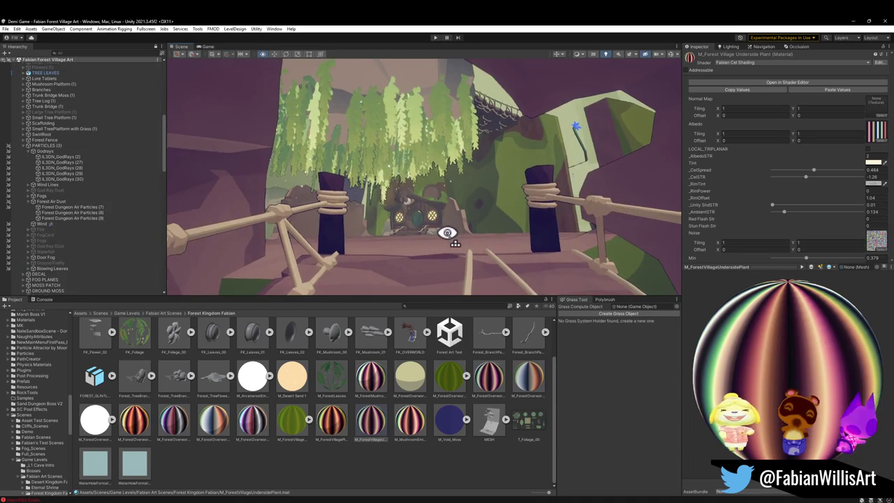
key("s")
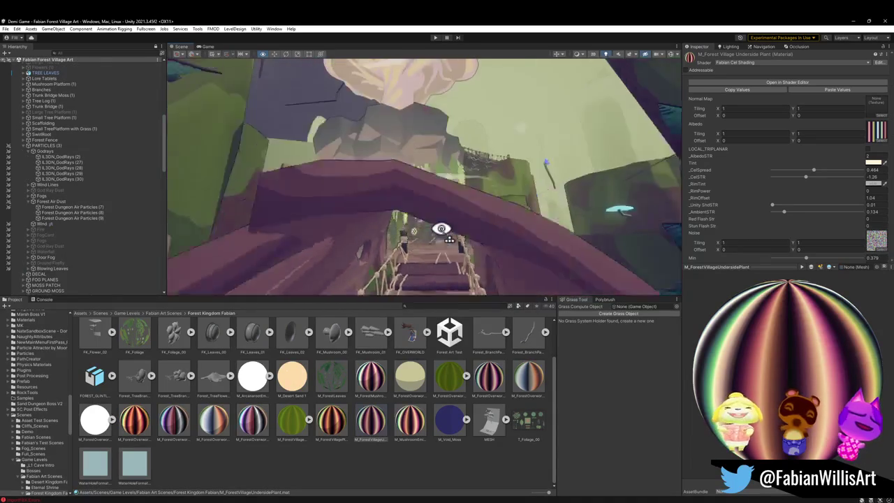
key("s")
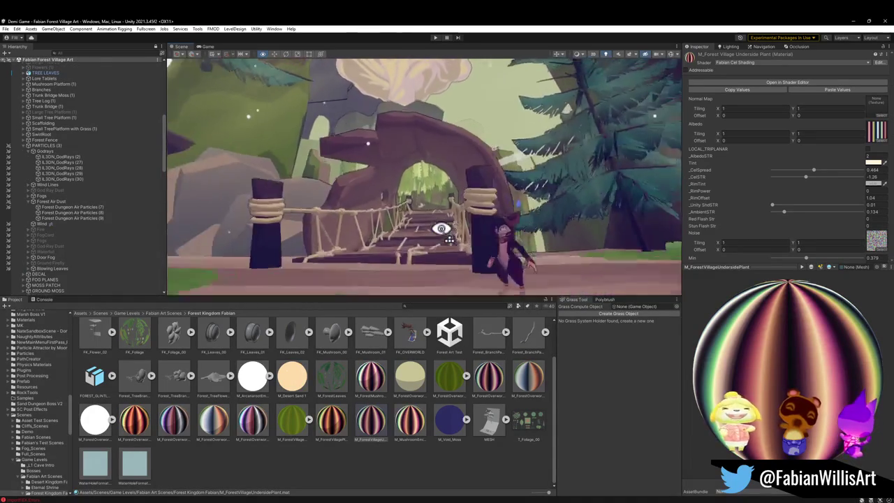
key("s")
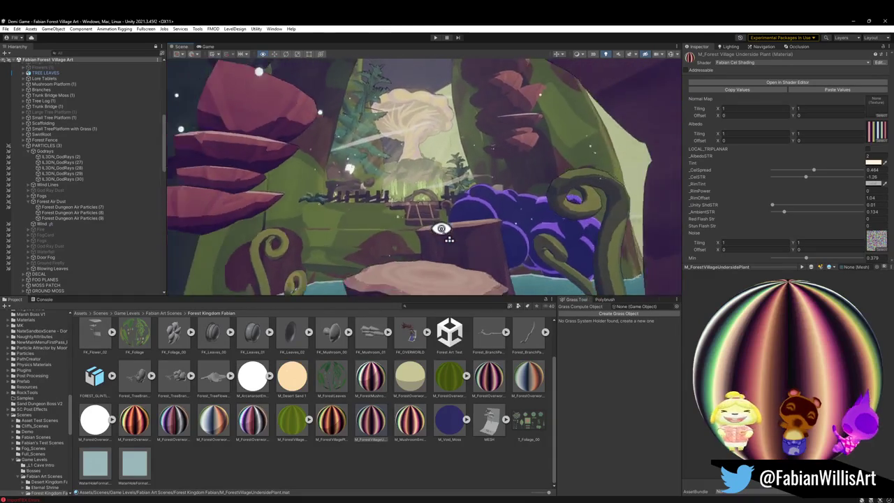
Step: Fly through the tunnel and village into the hanging fern cards beneath the island
key("w")
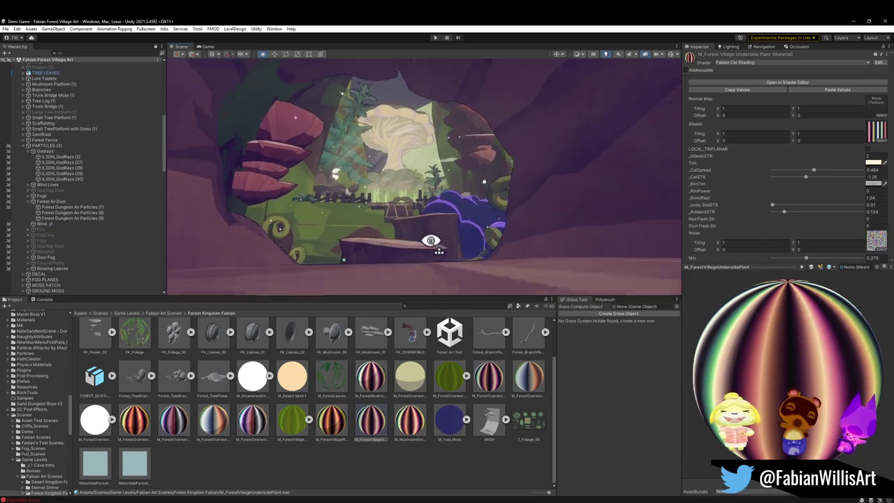
key("w")
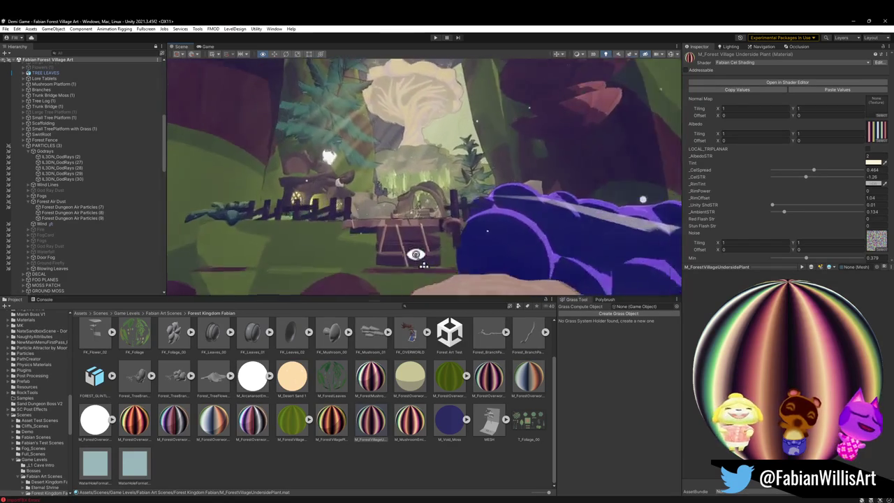
key("w")
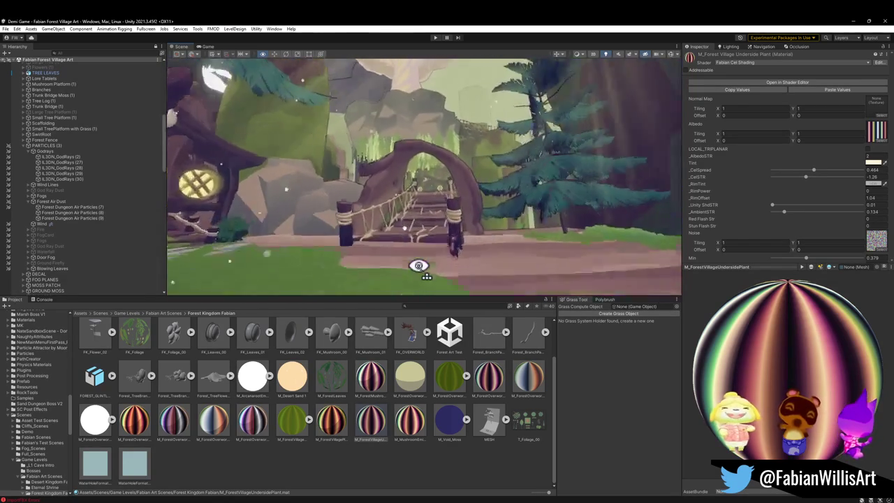
key("w")
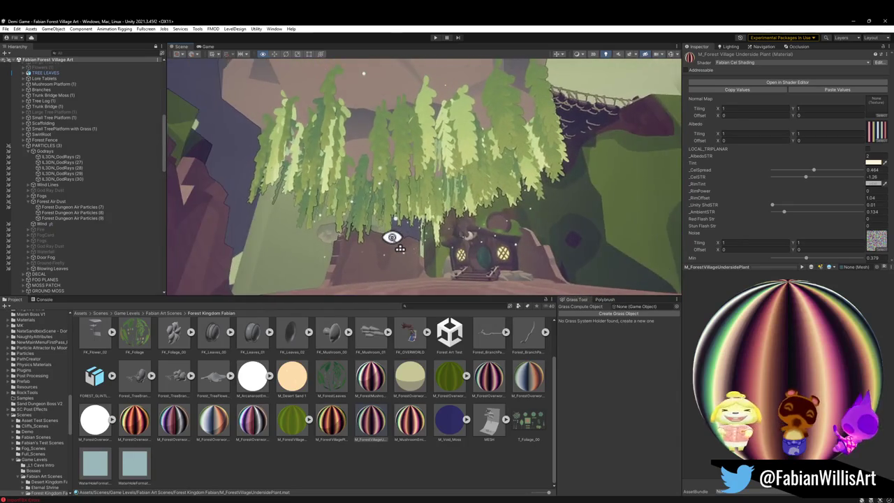
key("w")
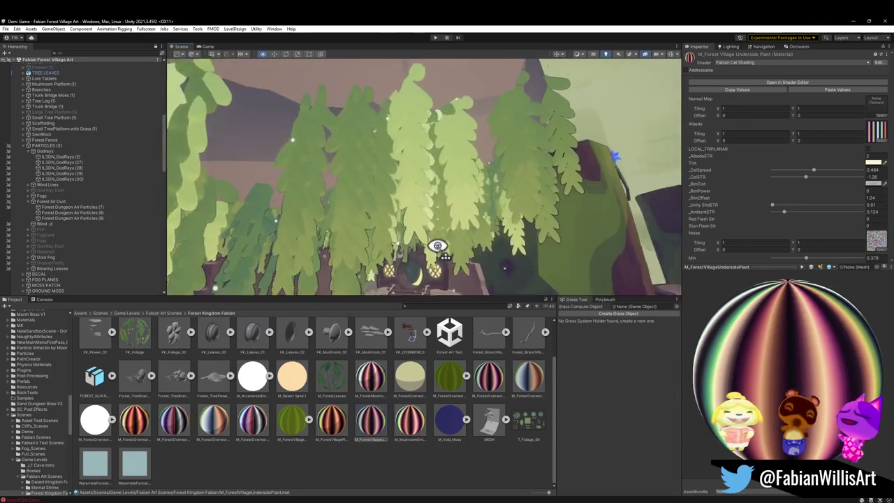
key("w")
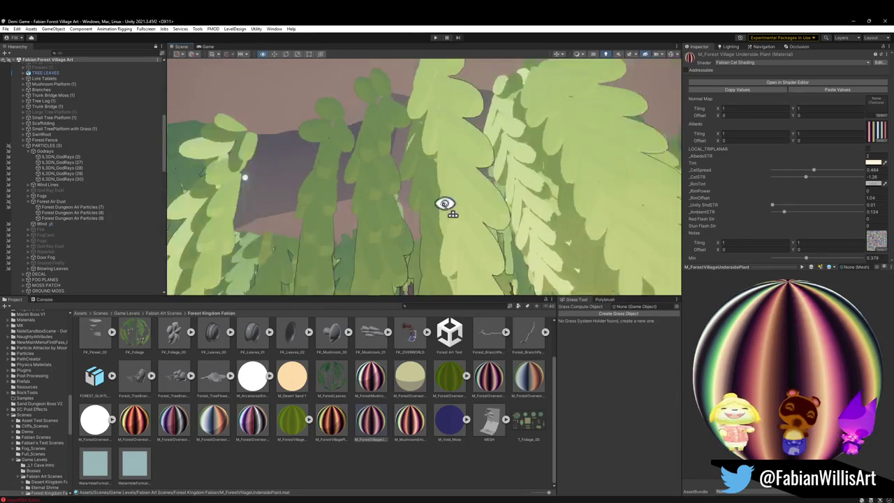
key("w")
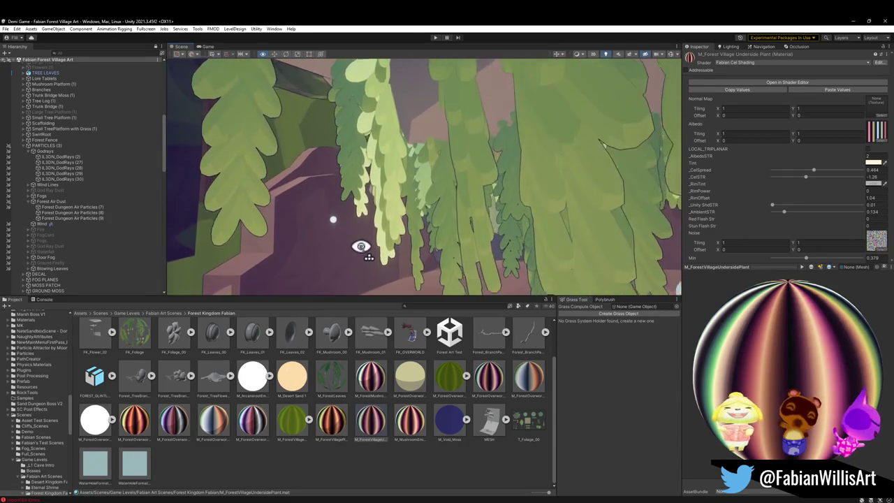
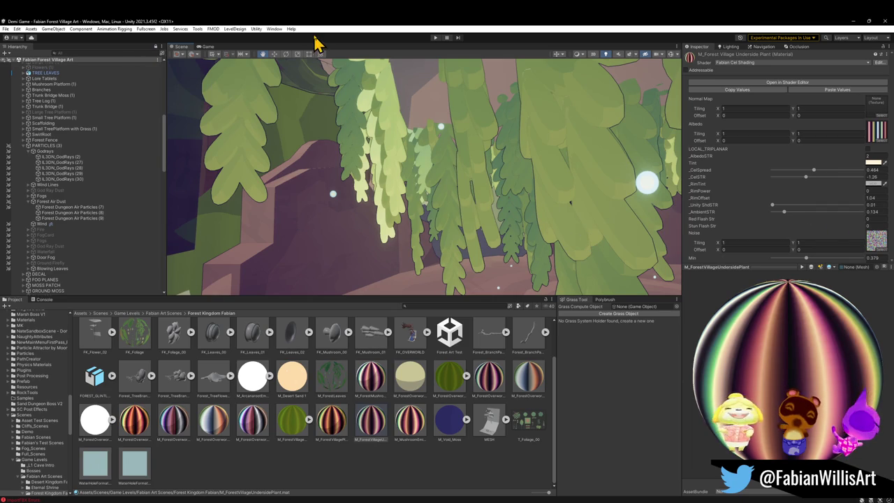
Step: Orbit and fly Unity's Scene view through the arch into the hanging leaves, then minimise Unity
mouse_move(489, 209)
left_mouse_down()
mouse_move(533, 205)
mouse_move(465, 205)
mouse_move(508, 163)
mouse_move(470, 145)
mouse_move(582, 174)
mouse_move(485, 175)
mouse_move(536, 179)
left_mouse_up()
key("w")
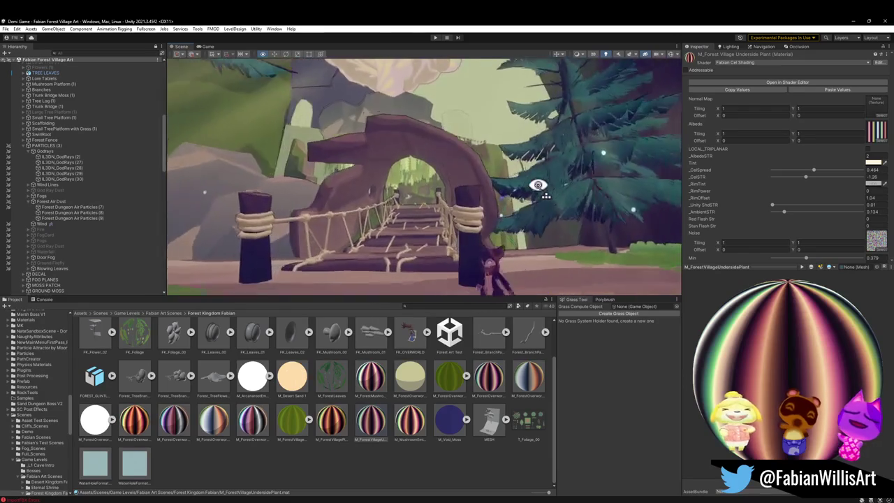
key("w")
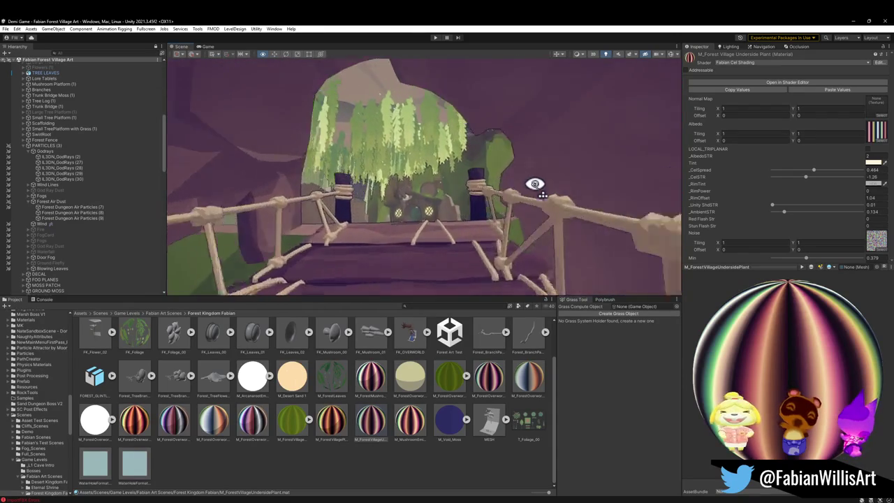
mouse_move(507, 153)
left_mouse_down()
mouse_move(505, 190)
mouse_move(509, 165)
mouse_move(495, 150)
mouse_move(503, 161)
left_mouse_up()
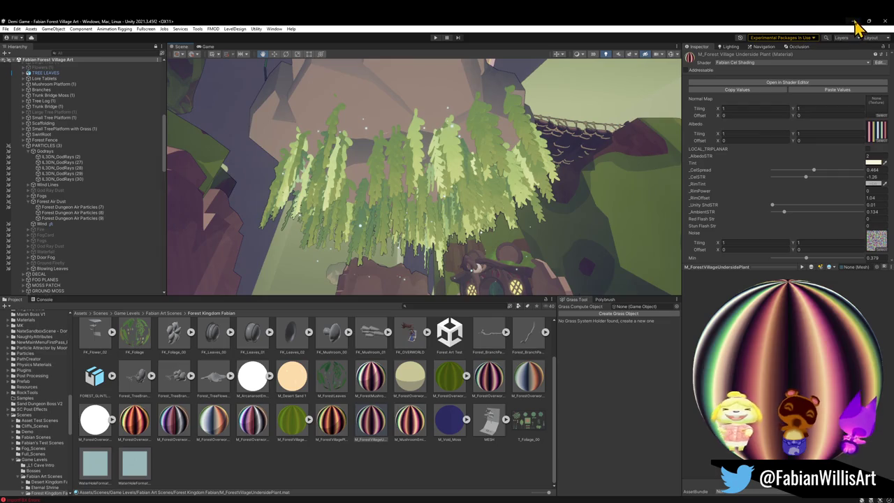
left_click(854, 22)
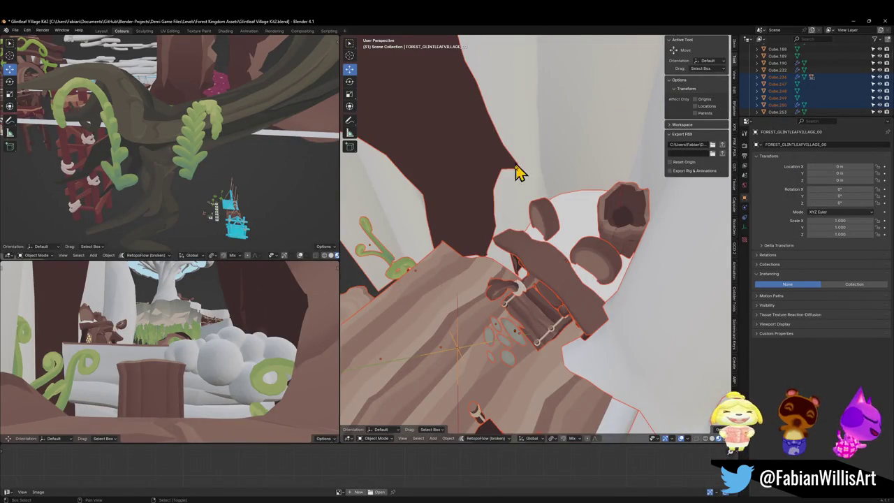
Step: Select rock Cube.236 and its child leaf cards via Quick Favorites, and hide everything else
key("shift+grave")
key("w")
key("s")
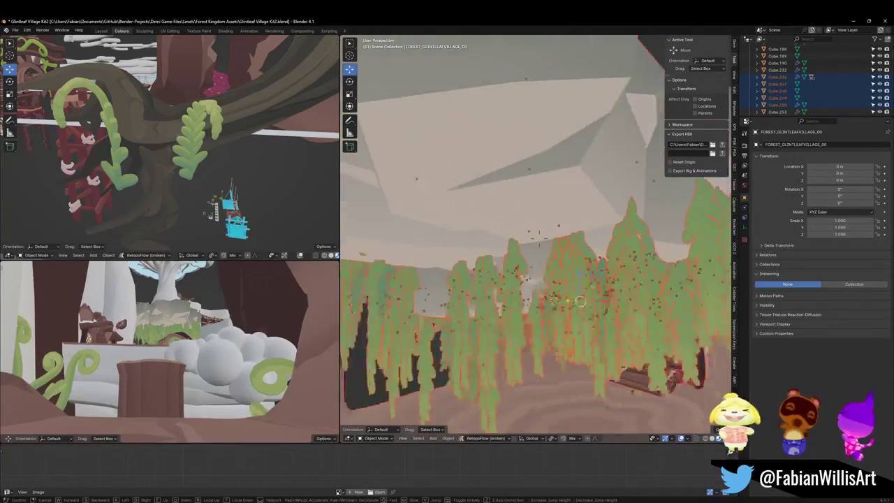
left_click(514, 182)
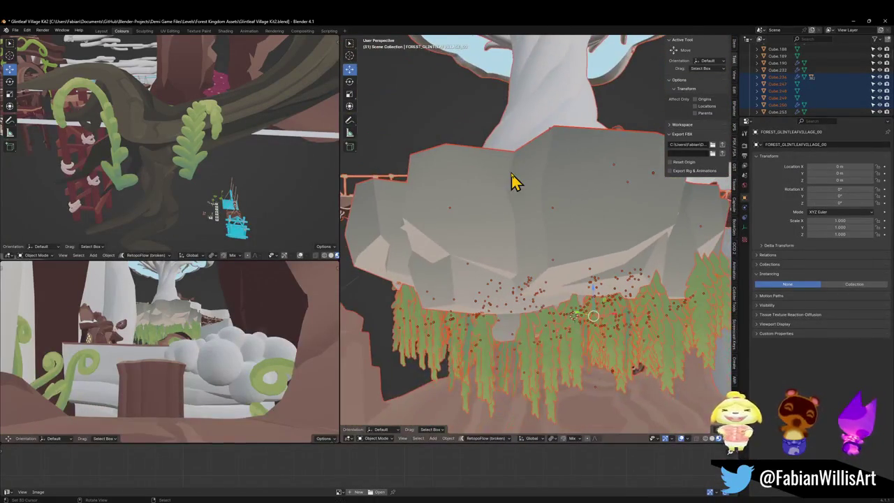
left_click(535, 275)
key("q")
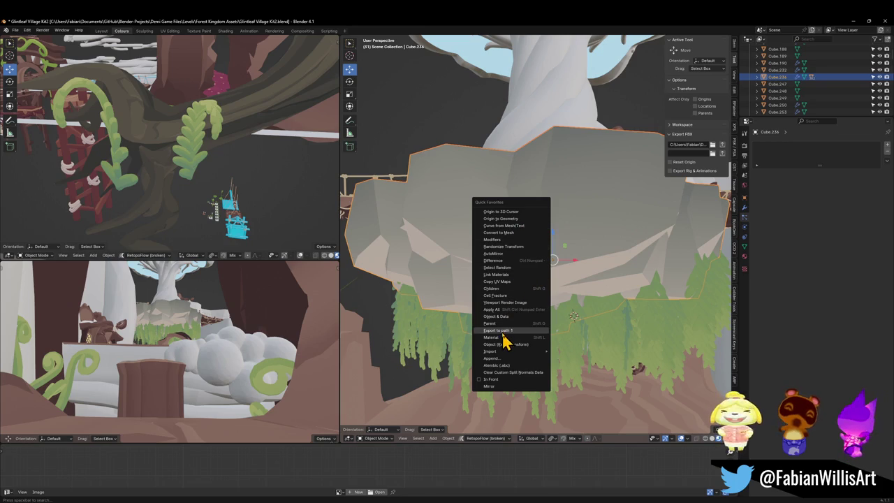
left_click(505, 289)
key("shift+h")
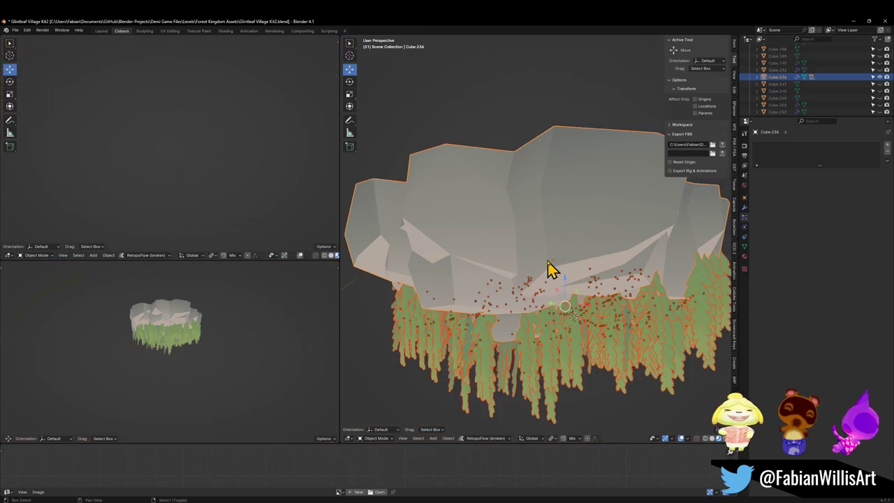
Step: Isolate the rock and its leaves in Local View and look up in Bottom Orthographic
scroll(544, 272, "up", 3)
key("alt+a")
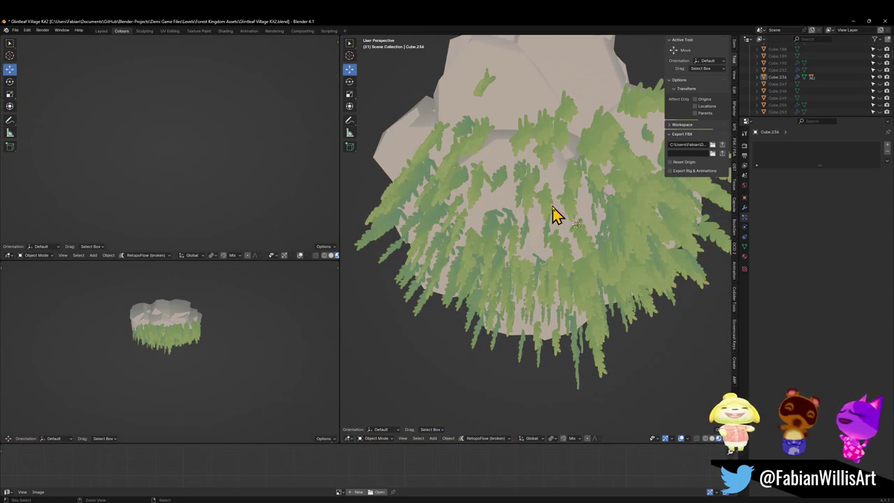
key("alt+h")
key("KP_Divide")
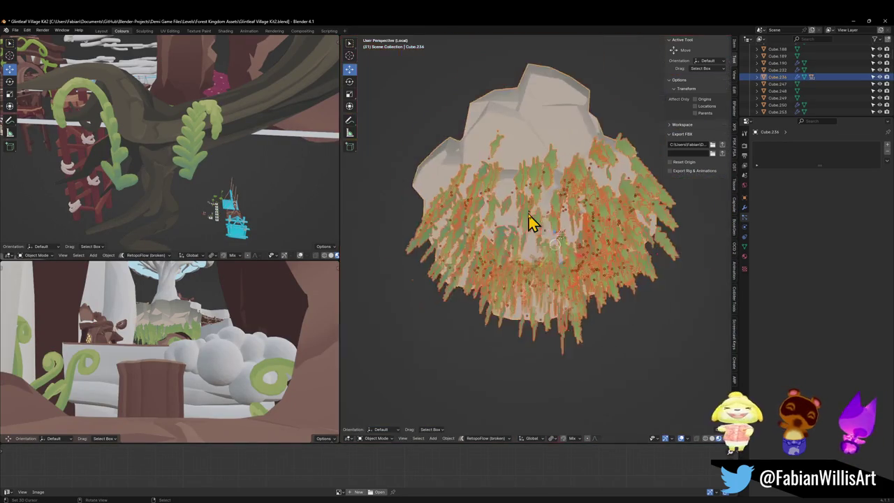
key("alt+a")
key("KP_7")
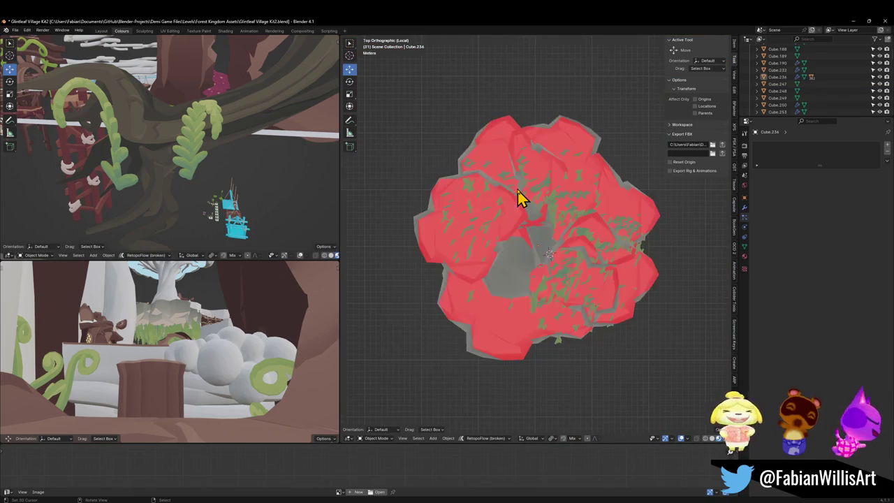
key("KP_2")
key("KP_2")
key("KP_2")
key("KP_8")
key("KP_8")
key("KP_8")
key("ctrl+KP_7")
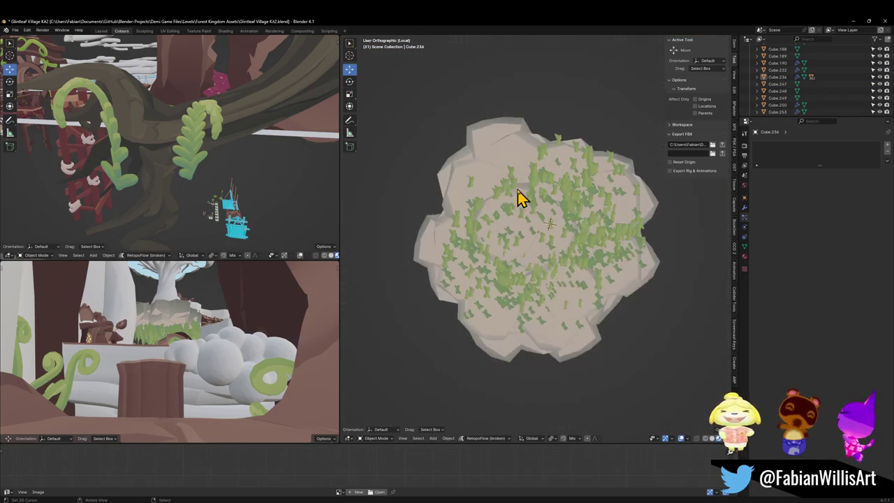
scroll(528, 226, "up", 4)
Step: Move leaf card Plane.400 and add a rotated copy beside it on the underside
mouse_move(510, 218)
left_mouse_down()
mouse_move(541, 183)
mouse_move(529, 187)
left_mouse_up()
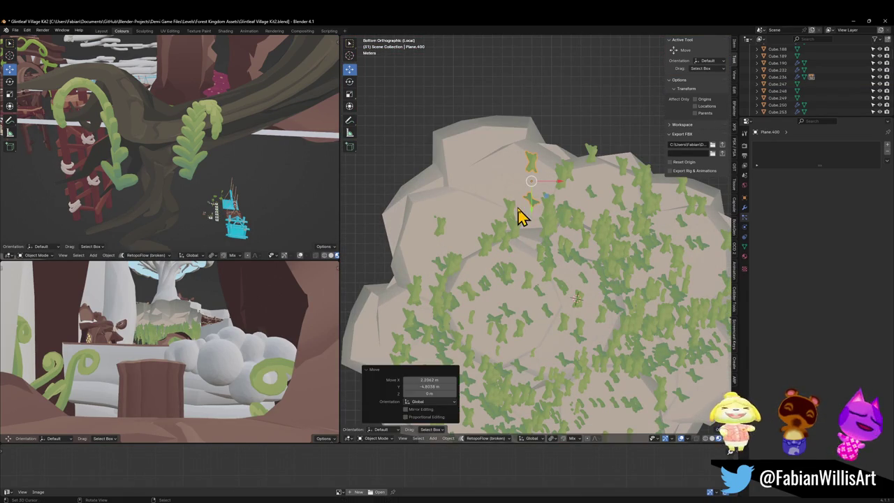
key("shift+d")
left_click(493, 217)
key("r")
left_click(564, 196)
mouse_move(504, 242)
left_mouse_down()
mouse_move(535, 240)
mouse_move(485, 205)
mouse_move(509, 205)
mouse_move(487, 246)
mouse_move(506, 216)
mouse_move(503, 160)
left_mouse_up()
Step: Duplicate leaf card Plane.868 and move the copy higher up on the rock
left_click(506, 240)
key("shift+d")
left_click(489, 223)
key("shift+grave")
key("w")
key("w")
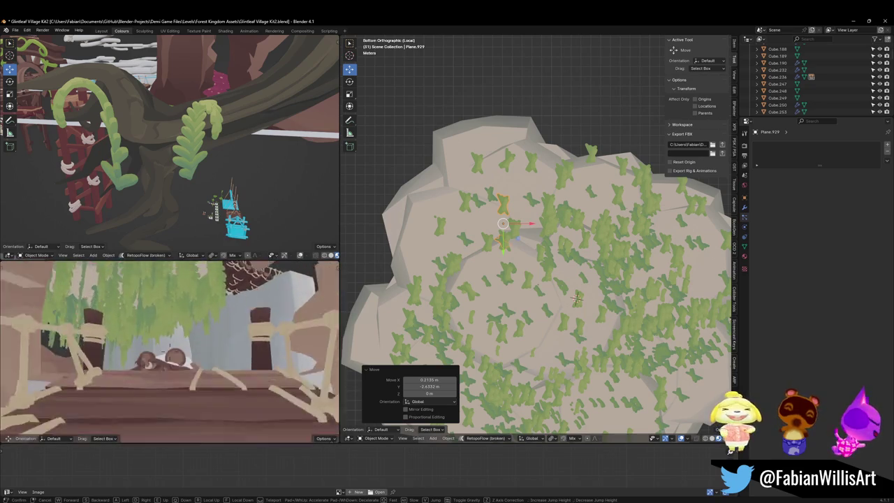
left_click(236, 370)
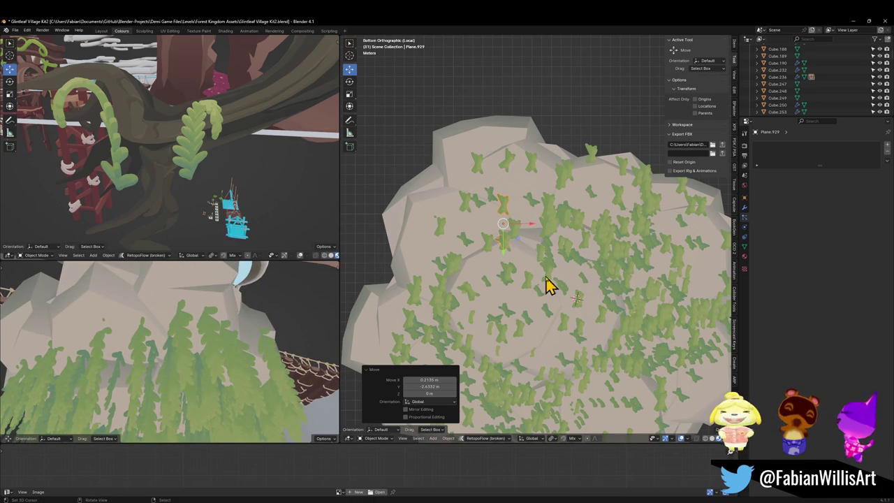
key("g")
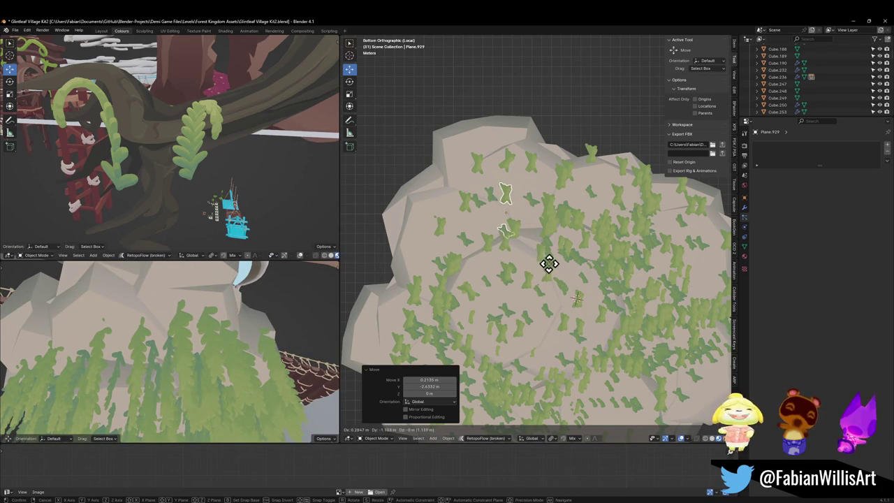
left_click(544, 263)
Step: Add two more duplicates of the selected leaf cards into nearby gaps
key("shift+d")
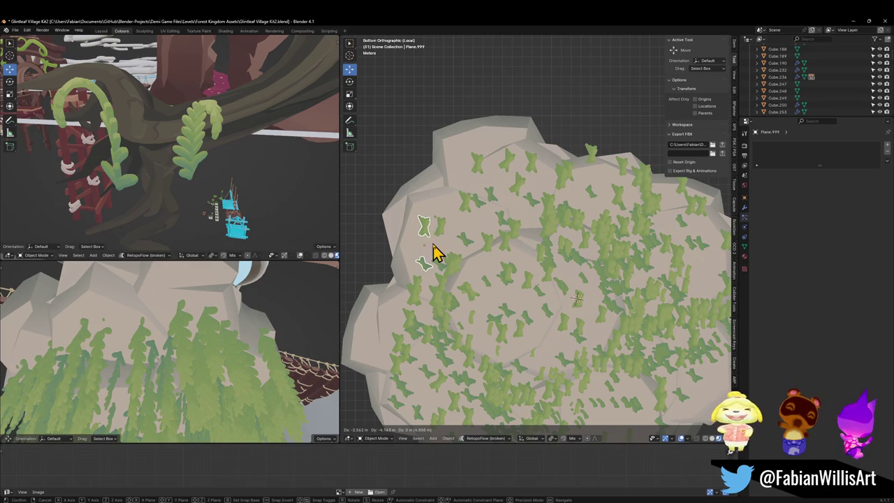
left_click(434, 253)
key("shift+d")
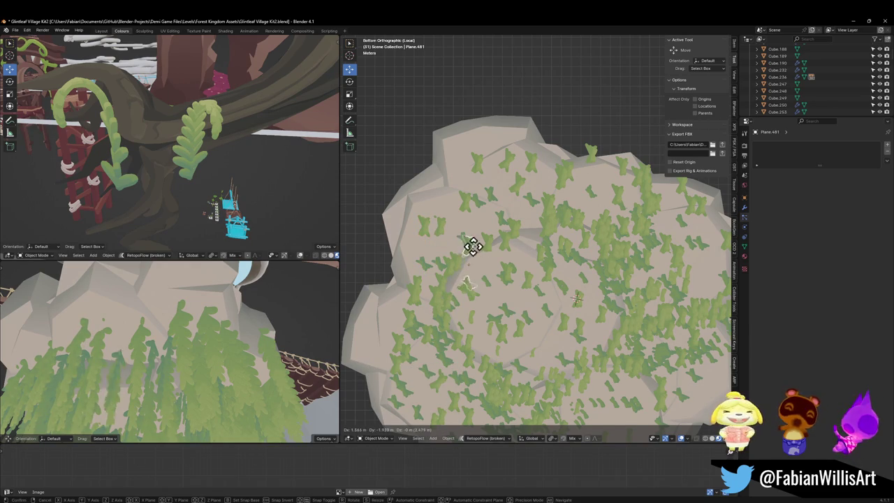
left_click(480, 240)
scroll(516, 357, "up", 2)
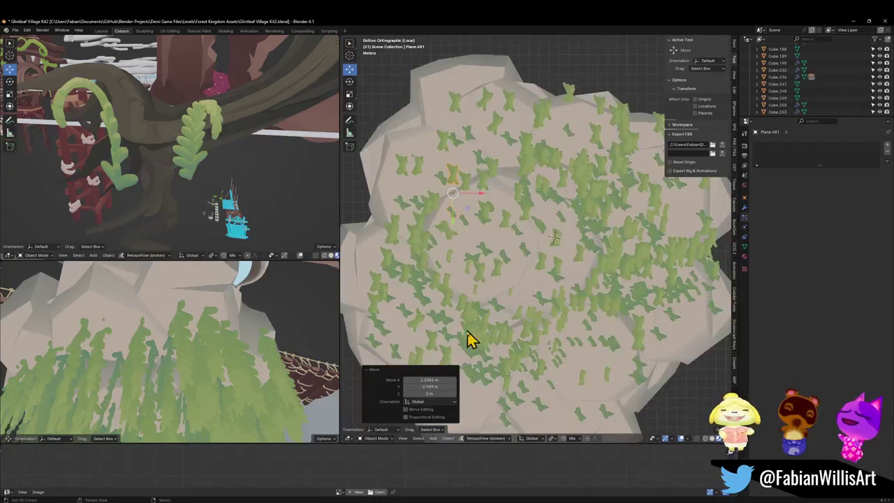
Step: Duplicate leaf card Plane.997 twice, rotating each copy into the rock's lower-right gaps
left_click(484, 345)
scroll(497, 357, "down", 2)
key("shift+d")
left_click(500, 342)
key("r")
left_click(497, 333)
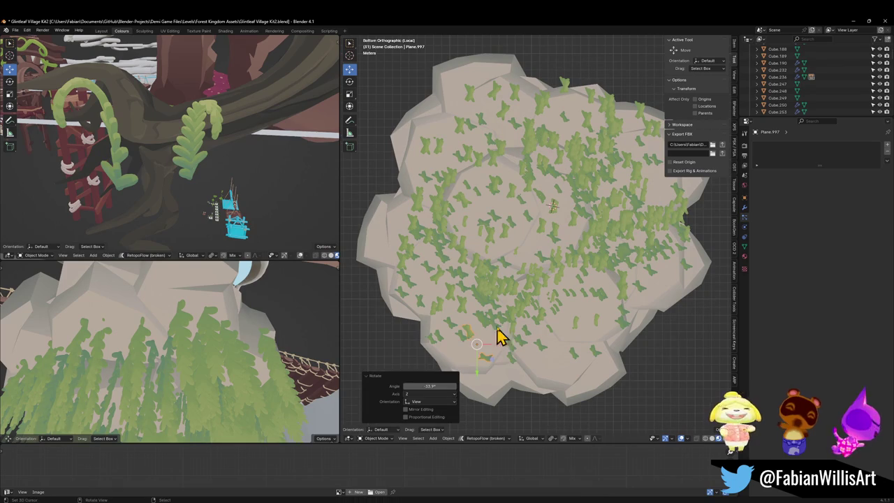
key("shift+d")
left_click(491, 348)
key("r")
left_click(489, 340)
Step: Add another leaf copy and move Plane.289 11.828 m in X beneath the rock
key("shift+d")
key("shift+d")
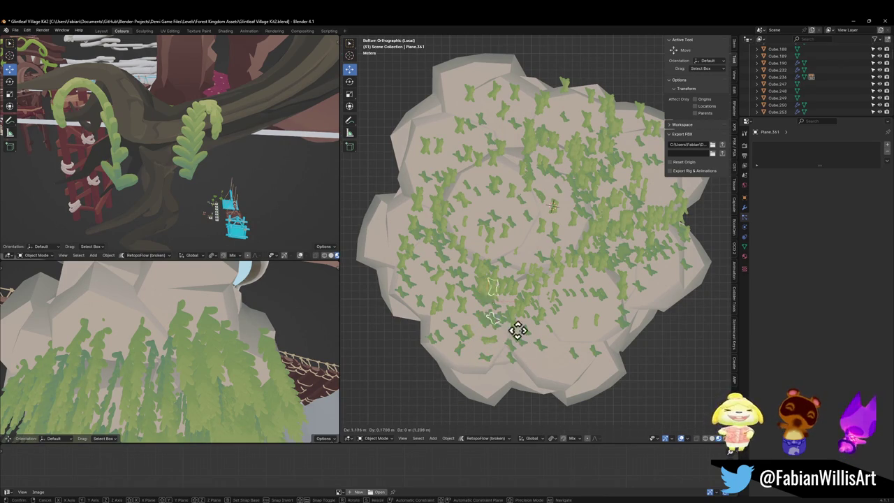
left_click(570, 363)
key("shift+d")
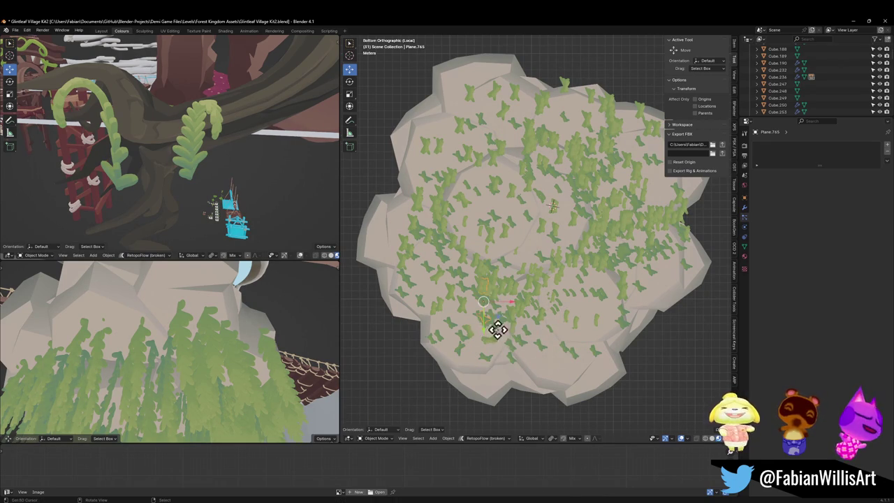
left_click(488, 309)
left_click(494, 322)
key("g")
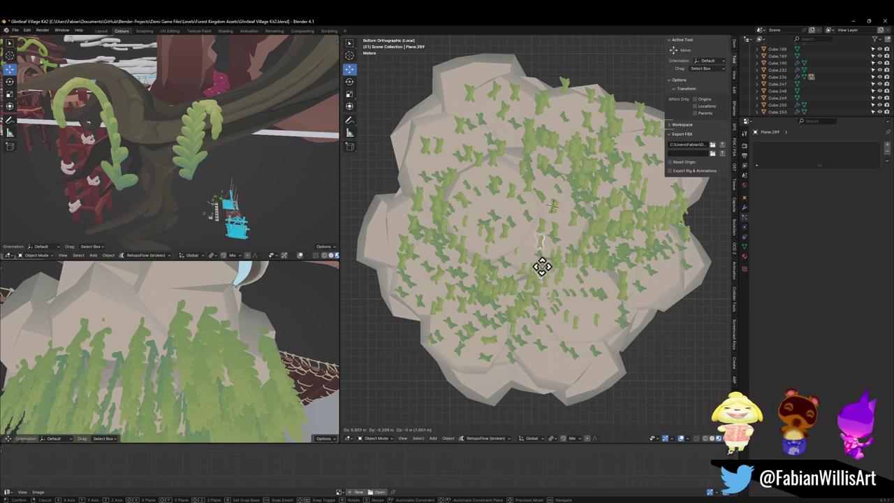
left_click(588, 341)
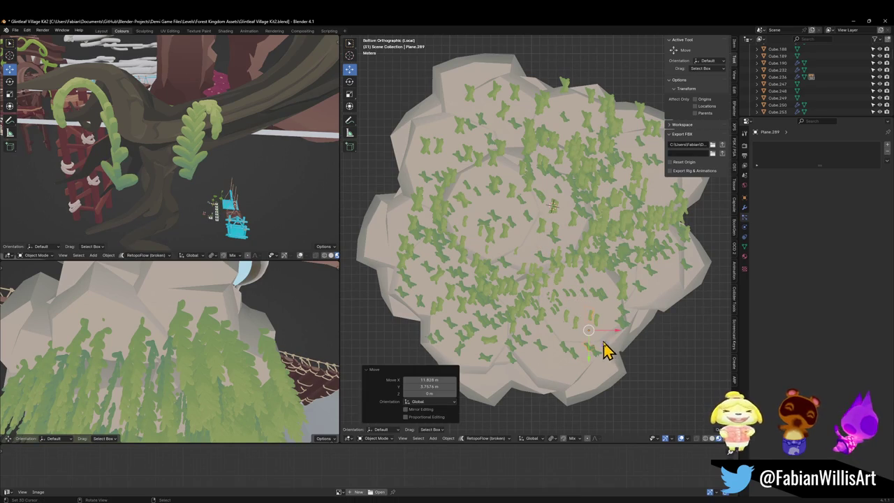
Step: Move a leaf card vertically along Z to a new height in the lower view
key("shift+grave")
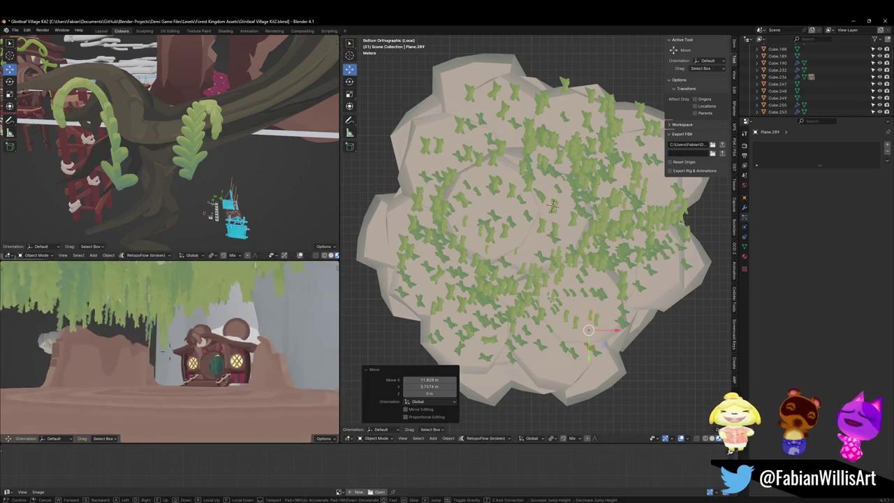
left_click(201, 303)
key("g")
key("z")
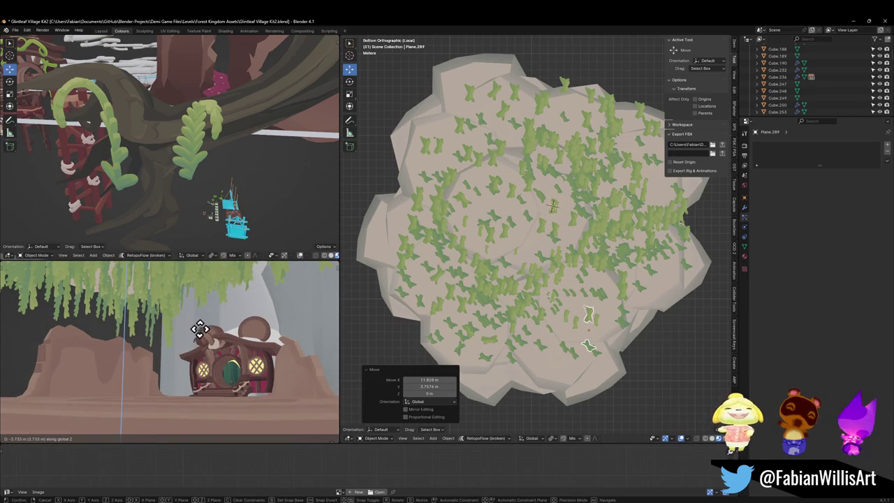
left_click(200, 325)
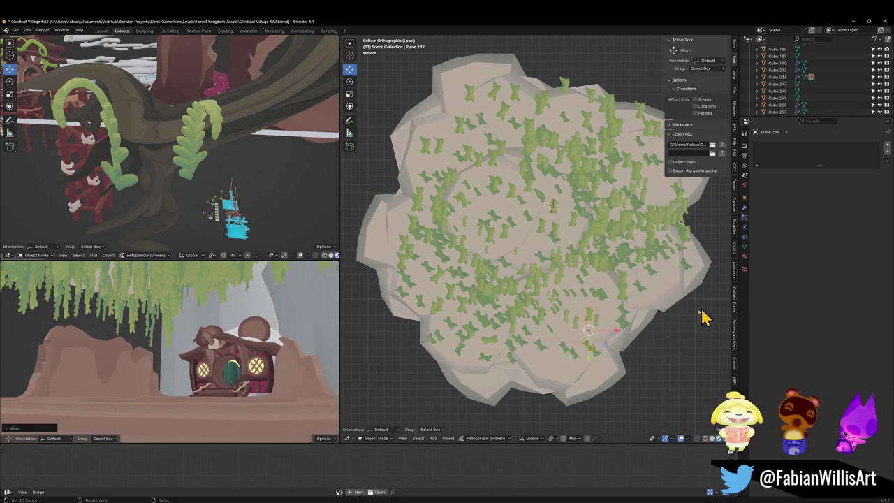
Step: Move and rotate leaf card Plane.281 into a new position
left_click(628, 295)
key("g")
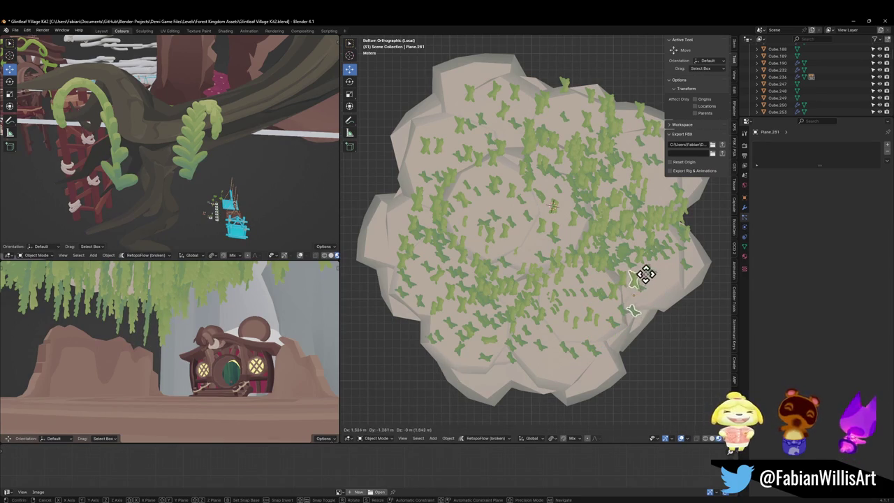
left_click(644, 275)
key("r")
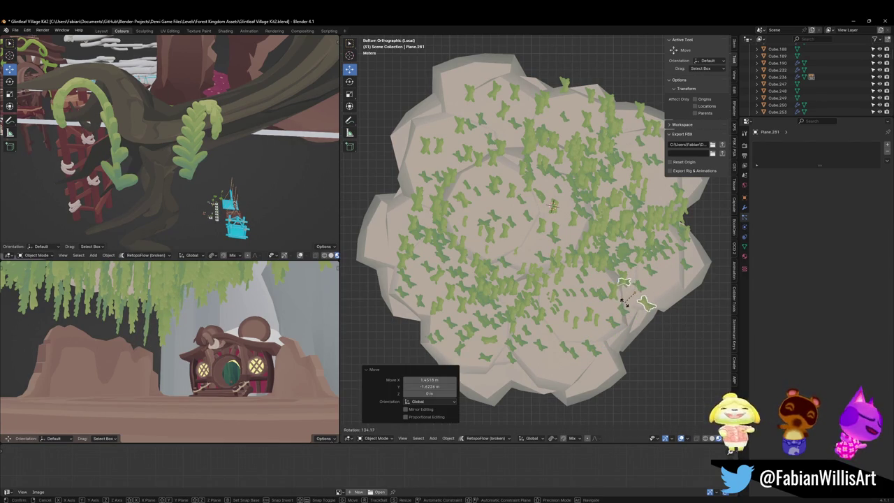
left_click(642, 313)
left_click(585, 302)
Step: Delete leaf card Plane.294 and another stray leaf card under the rock
left_click(579, 304)
key("g")
left_click(579, 307)
key("Delete")
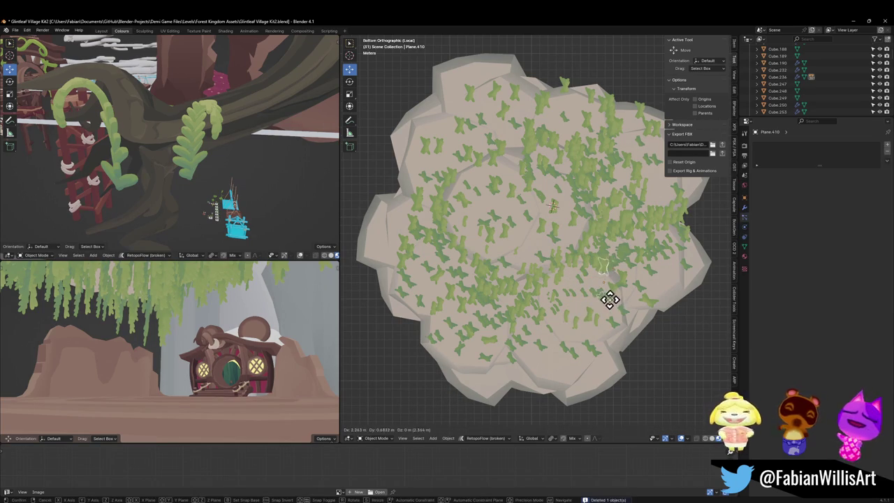
left_click(594, 305)
key("Delete")
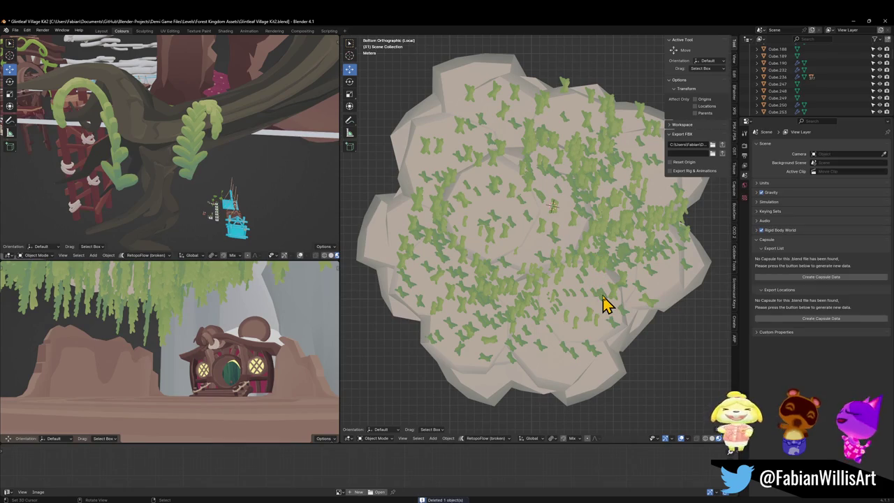
Step: Delete two more stray leaf cards, then fly through the lower view to inspect the foliage
left_click(606, 302)
key("g")
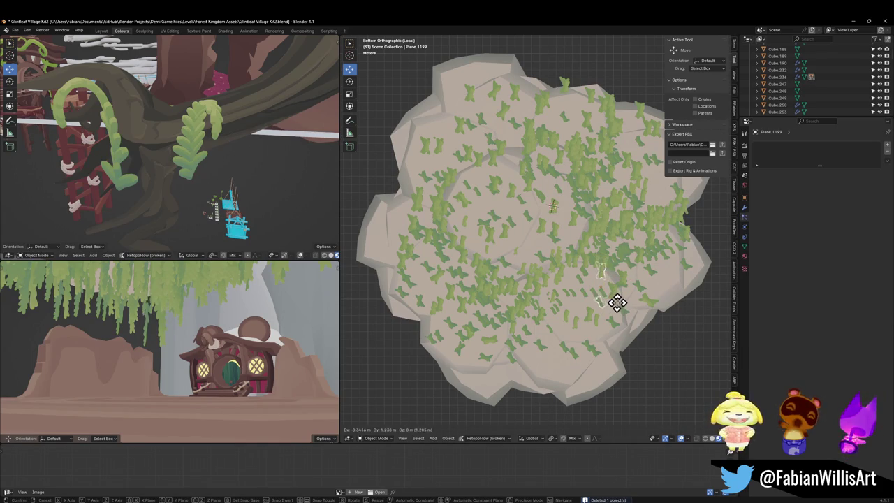
left_click(617, 311)
key("Delete")
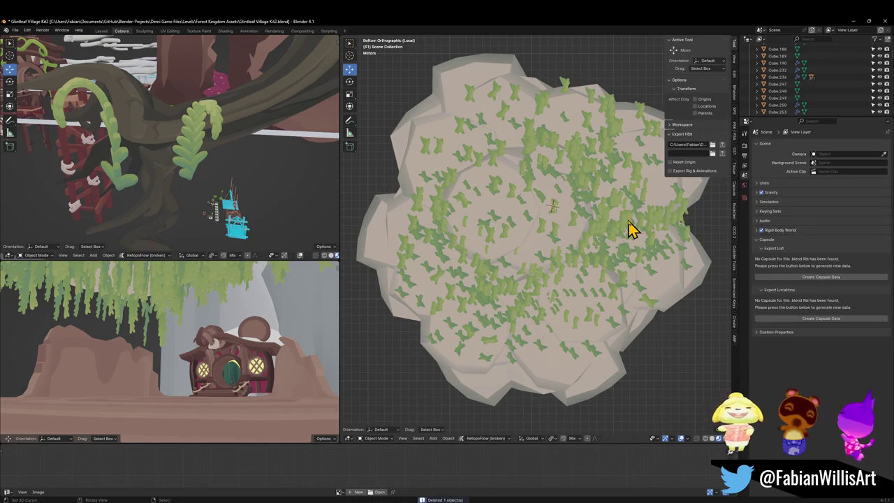
left_click(628, 225)
key("Delete")
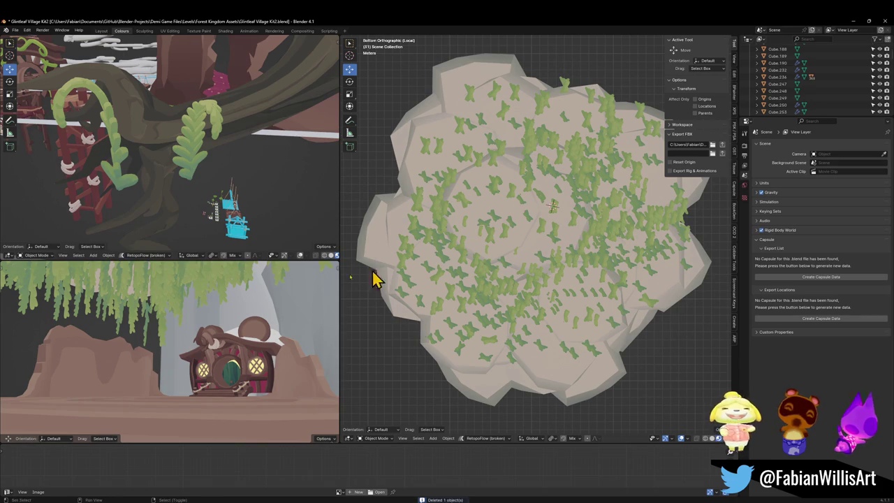
key("shift+grave")
key("w")
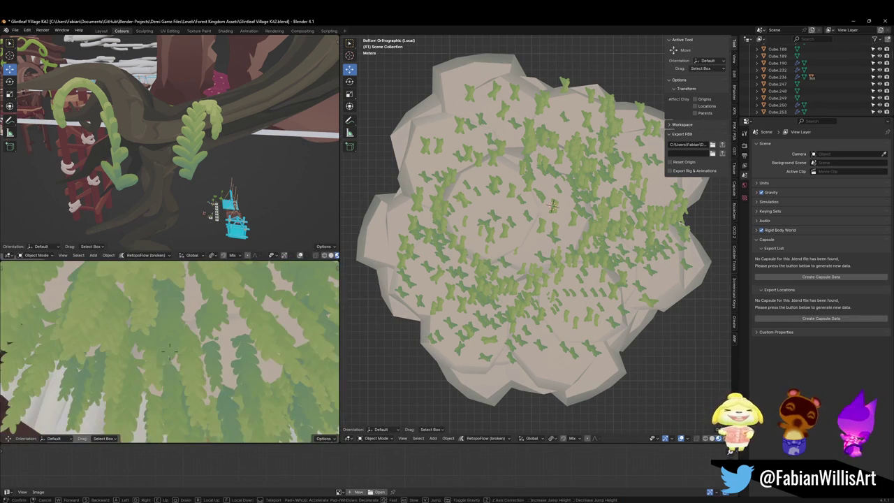
Step: Lower leaf card Plane.512 along Z, then drop another card and delete it
left_click(177, 312)
left_click(178, 327)
key("g")
key("z")
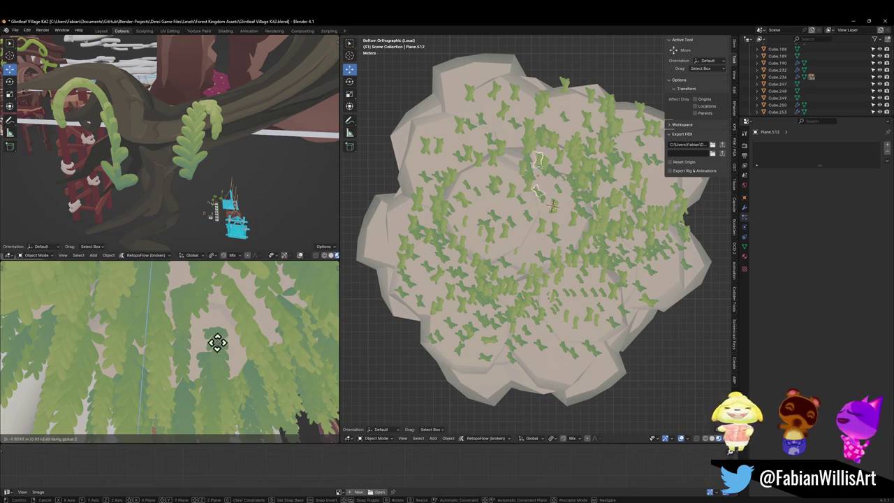
left_click(213, 378)
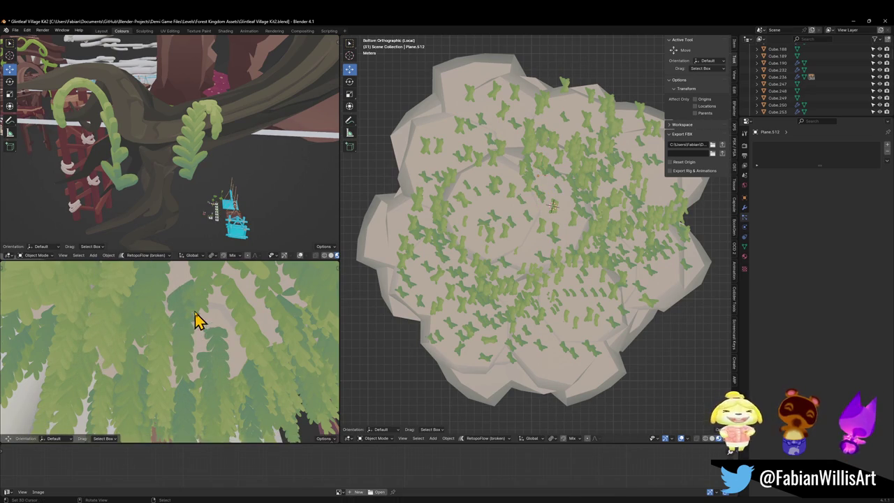
left_click(195, 319)
key("g")
key("z")
left_click(205, 348)
key("Delete")
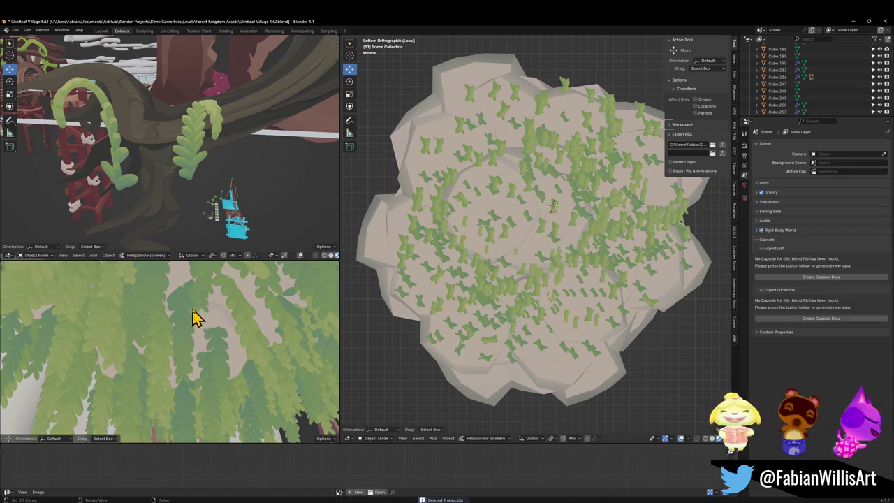
Step: Adjust Plane.512's height again and delete leaf card Plane.897
left_click(197, 312)
key("g")
key("z")
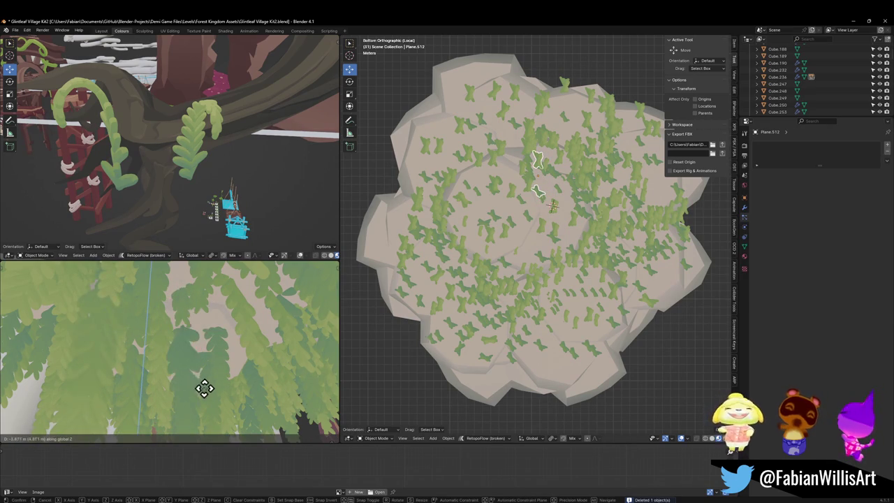
left_click(195, 310)
key("shift+d")
key("z")
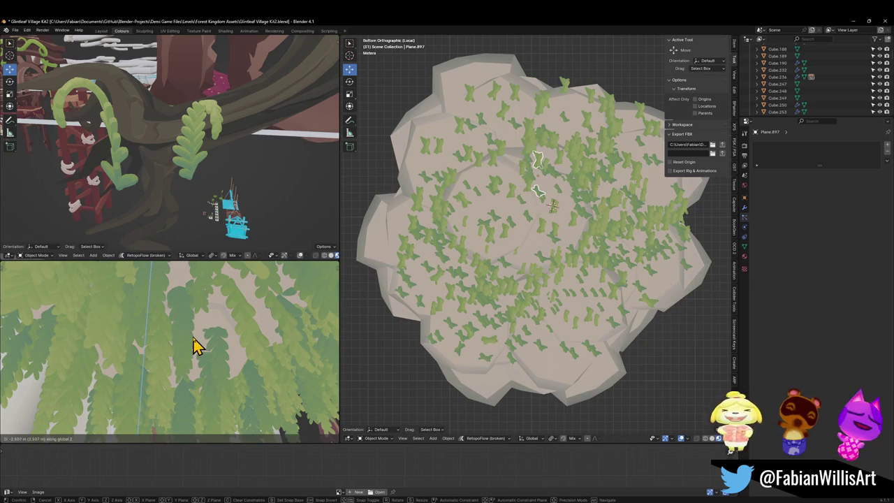
key("Escape")
key("Delete")
Step: Lower leaf cards Plane.353 and Plane.314 along Z
left_click(200, 315)
key("g")
key("z")
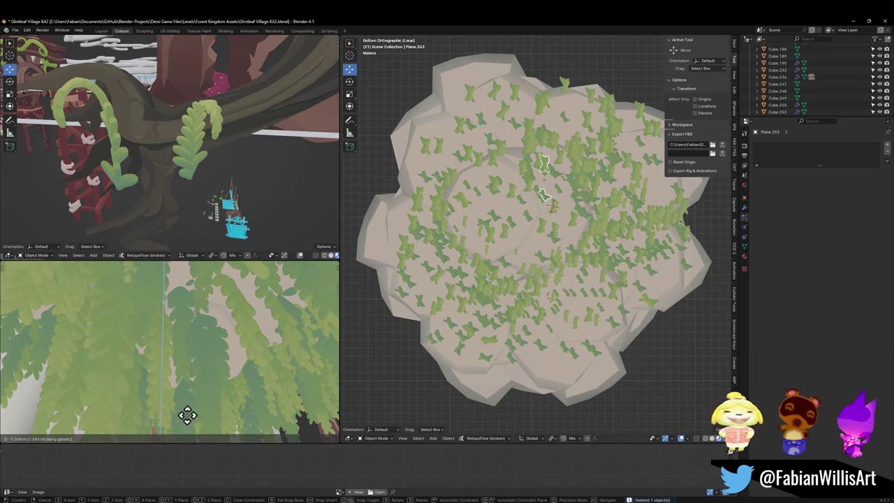
key("Escape")
left_click(207, 314)
key("g")
key("z")
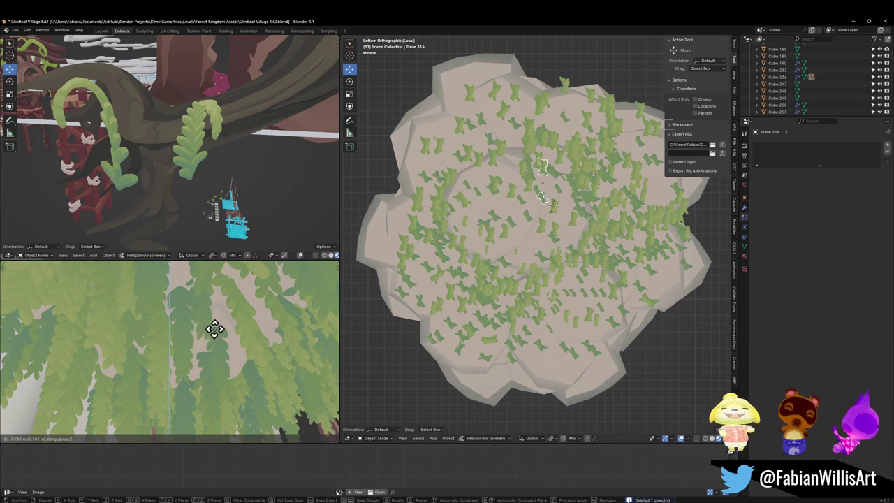
key("Escape")
left_click(207, 315)
key("g")
key("z")
left_click(208, 341)
Step: Lower Plane.854 along Z and fly the lower view around to check the hanging leaves
key("shift+grave")
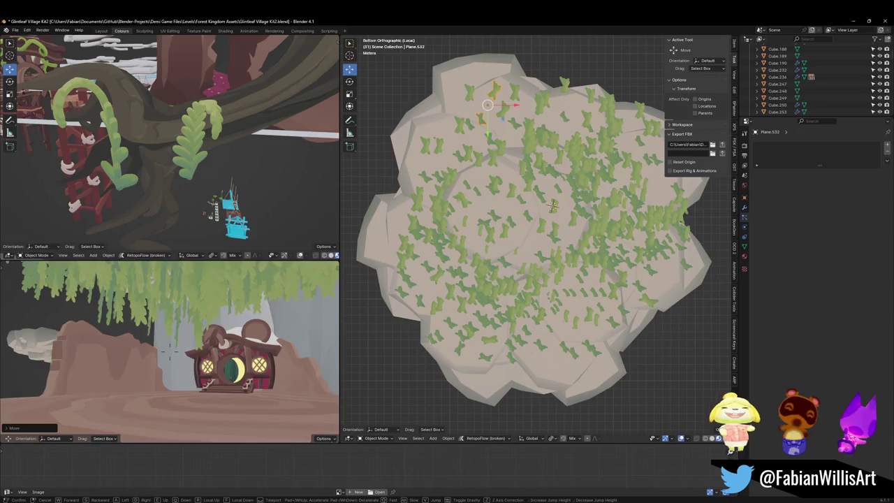
key("w")
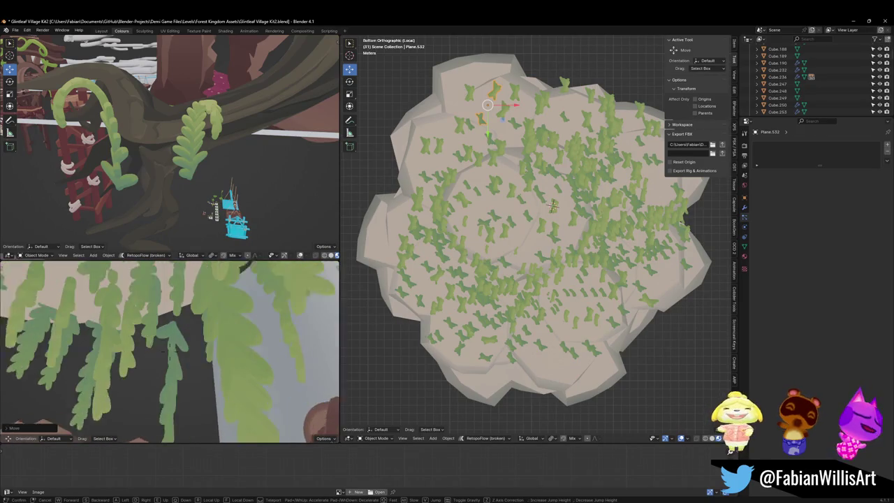
left_click(79, 388)
left_click(202, 353)
key("g")
key("z")
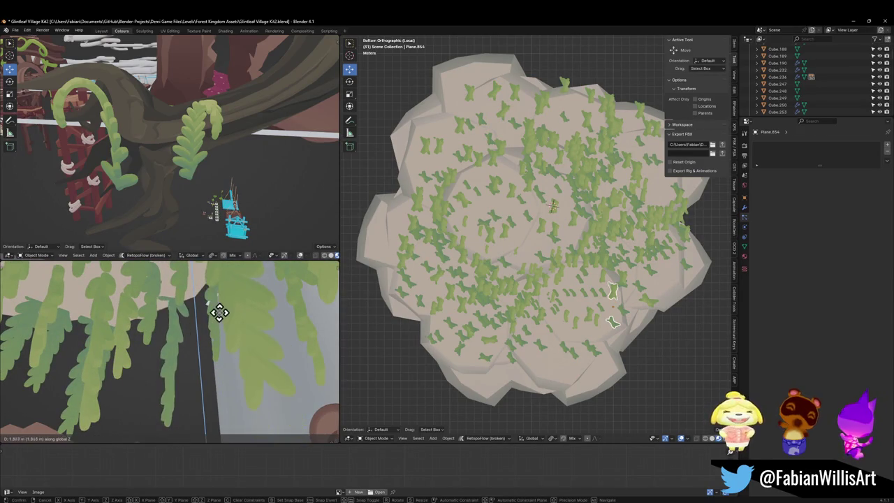
left_click(220, 312)
key("shift+grave")
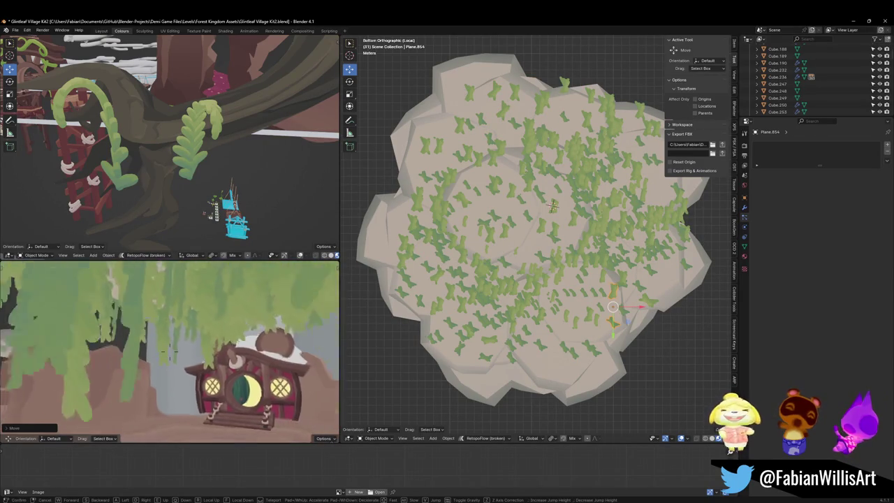
key("s")
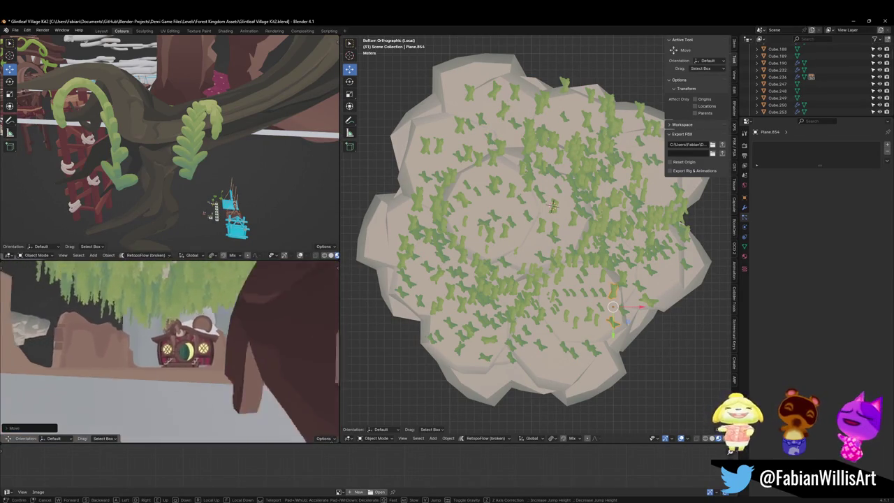
left_click(213, 372)
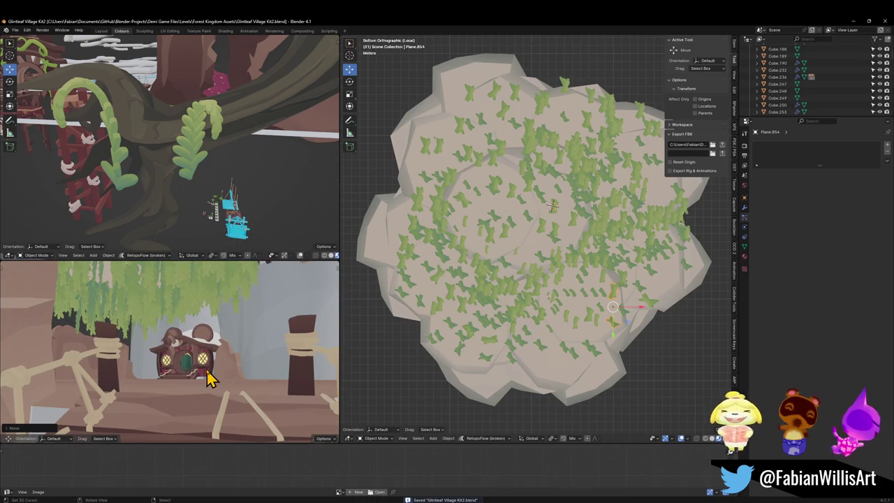
Step: Slide Cube.241's UVs horizontally onto a new palette colour
key("Tab")
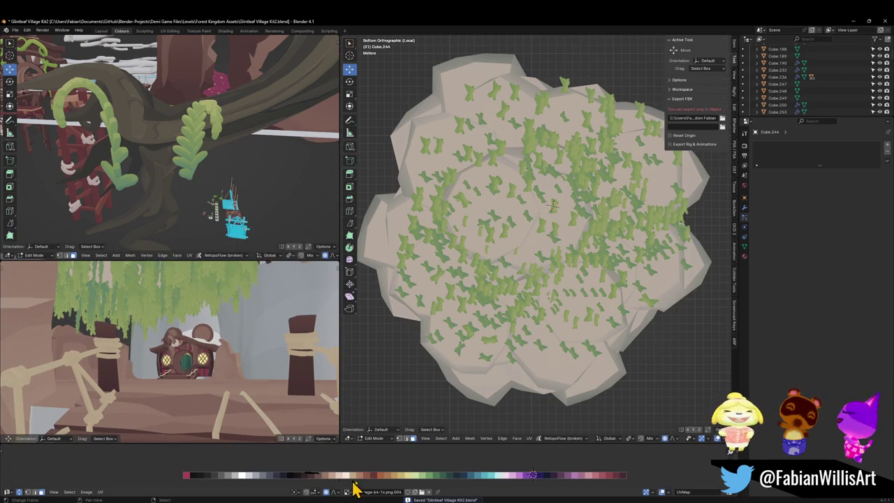
key("g")
key("x")
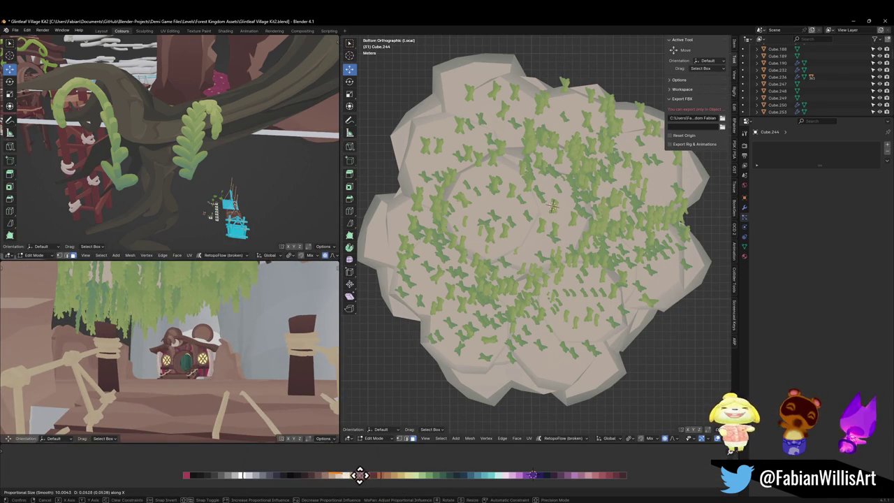
left_click(360, 475)
key("Tab")
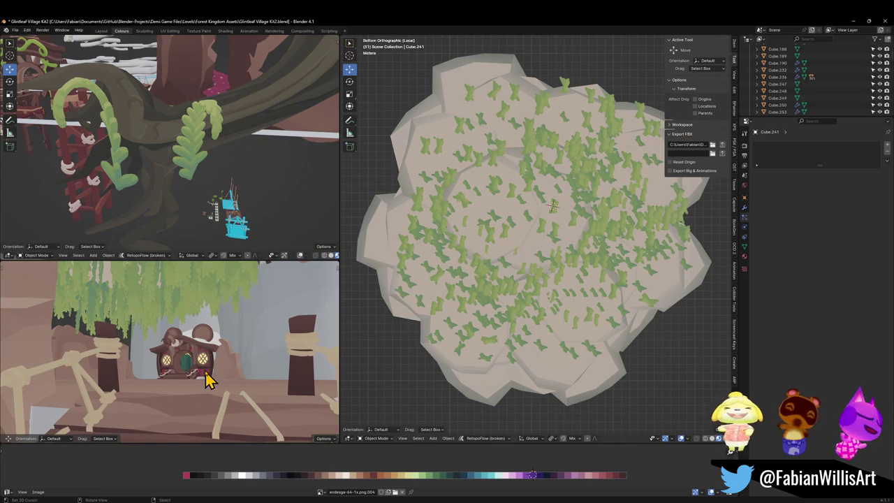
Step: Shift Cube.238's UVs along X to a different swatch, then save Glintleaf Village Kit2.blend
left_click(208, 373)
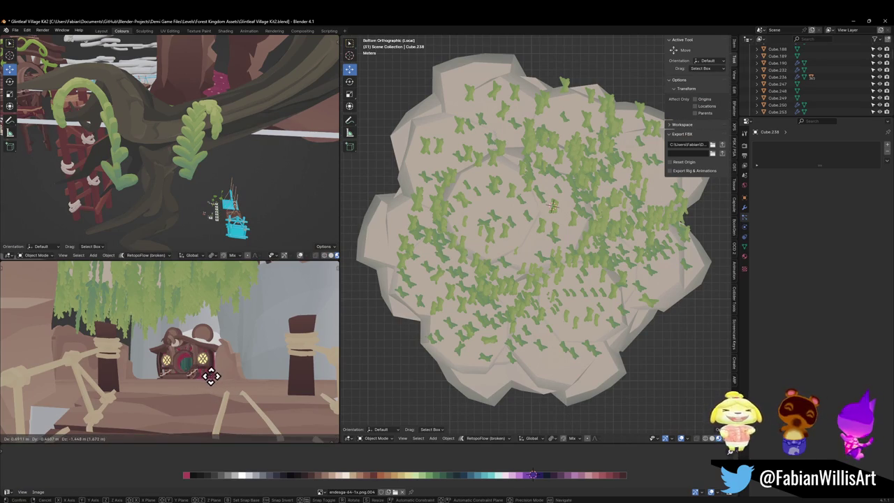
key("Tab")
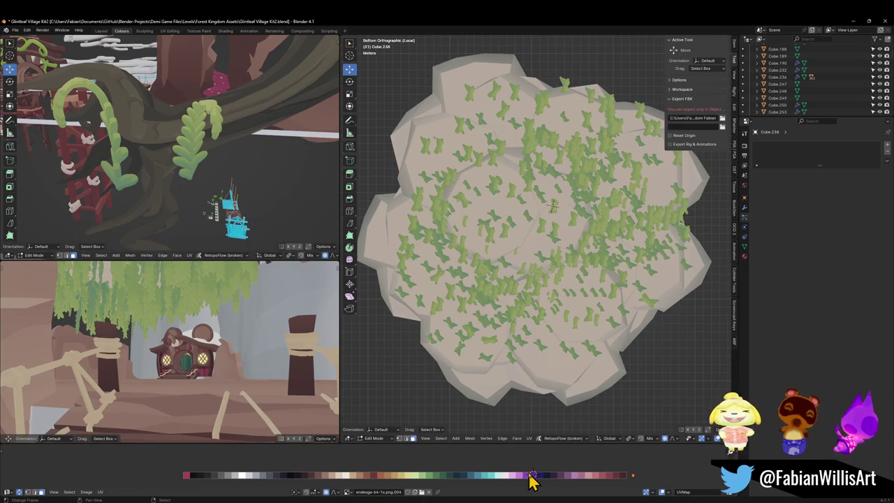
key("g")
key("x")
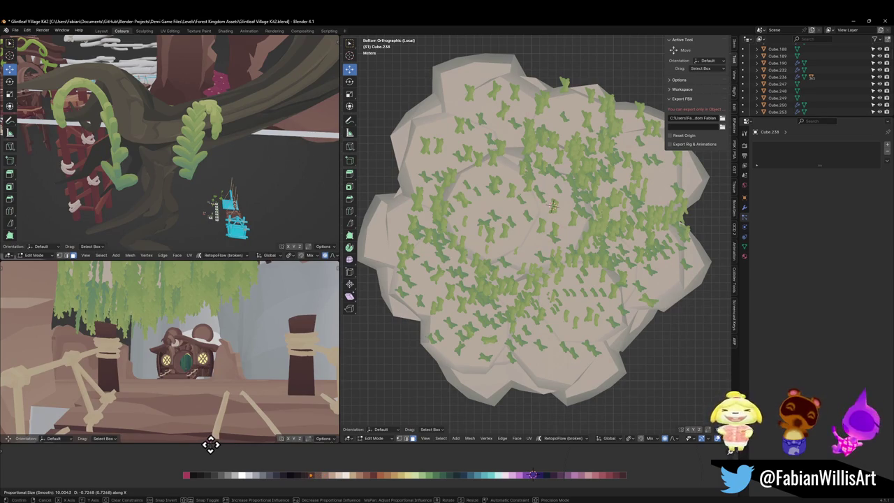
left_click(224, 450)
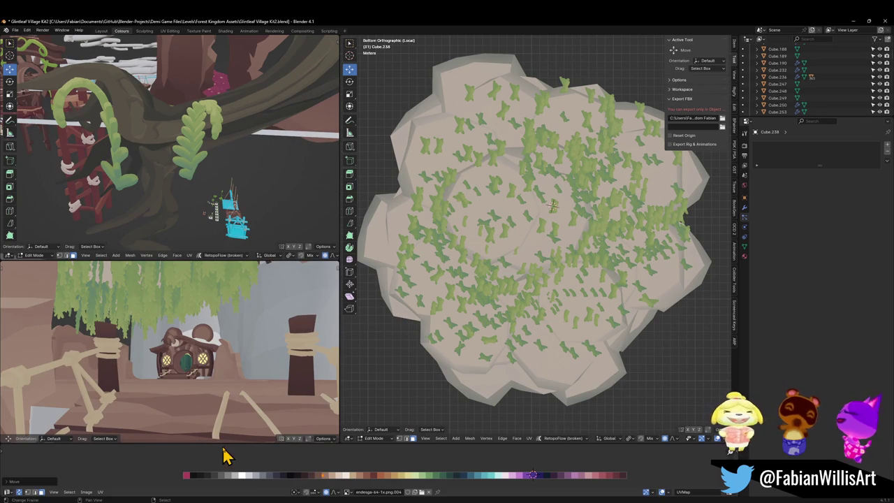
key("Tab")
key("a")
key("ctrl+s")
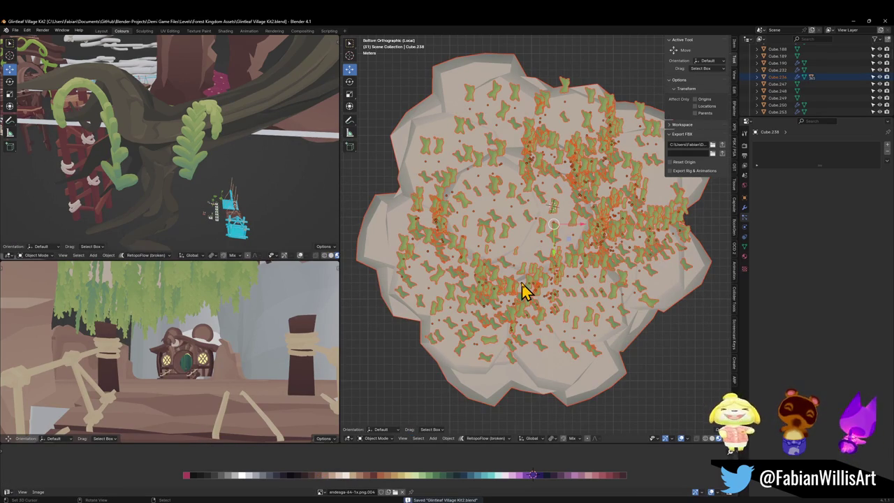
Step: Reposition leaf card Plane.1262 under the rock and check it in walk view
left_click(509, 295)
key("g")
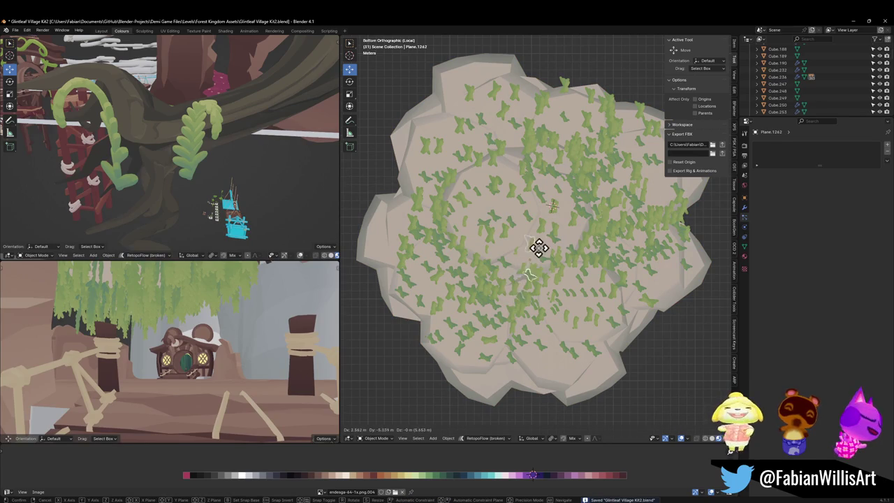
left_click(538, 243)
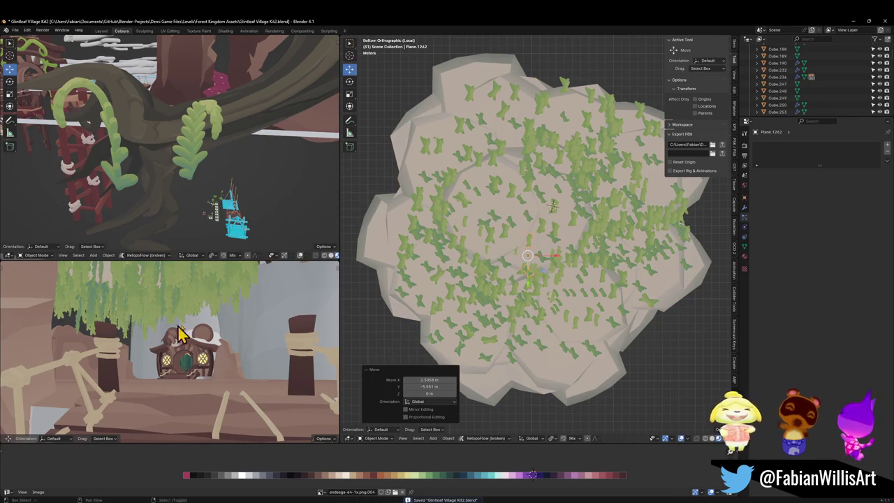
key("shift+grave")
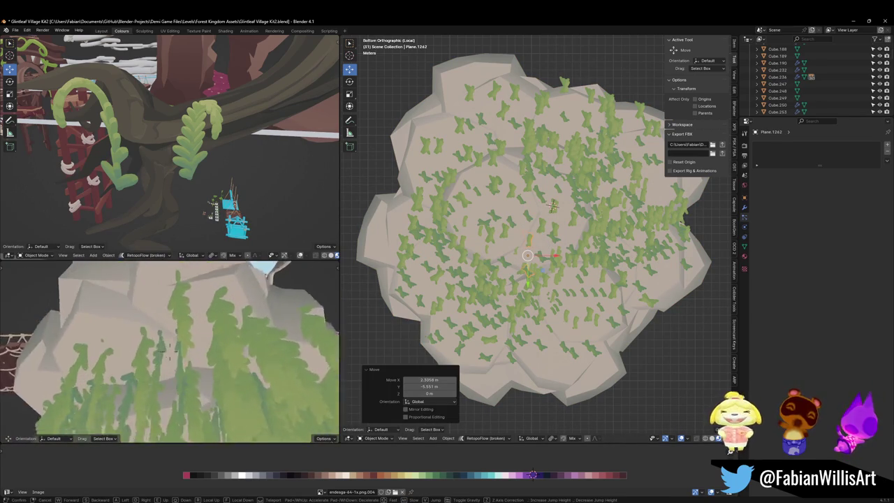
left_click(189, 338)
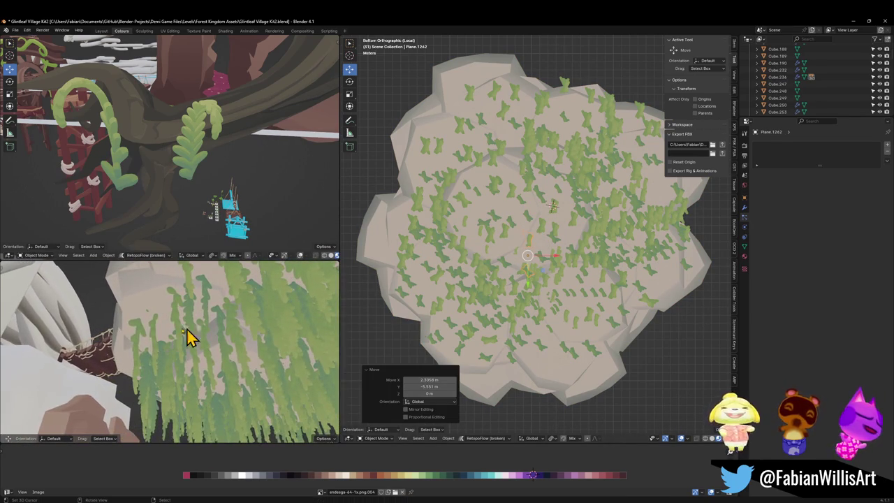
Step: Adjust a willow leaf strand's height and position, then save the file
left_click(139, 341)
key("g")
key("z")
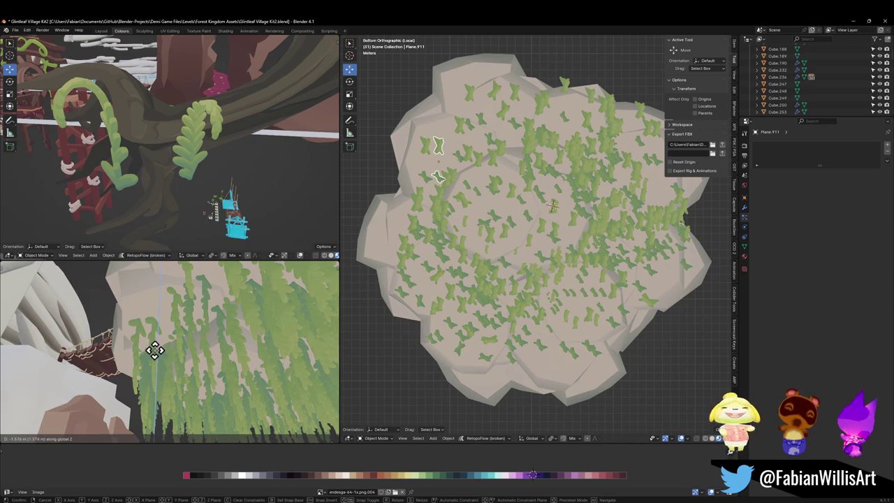
left_click(157, 345)
key("shift+grave")
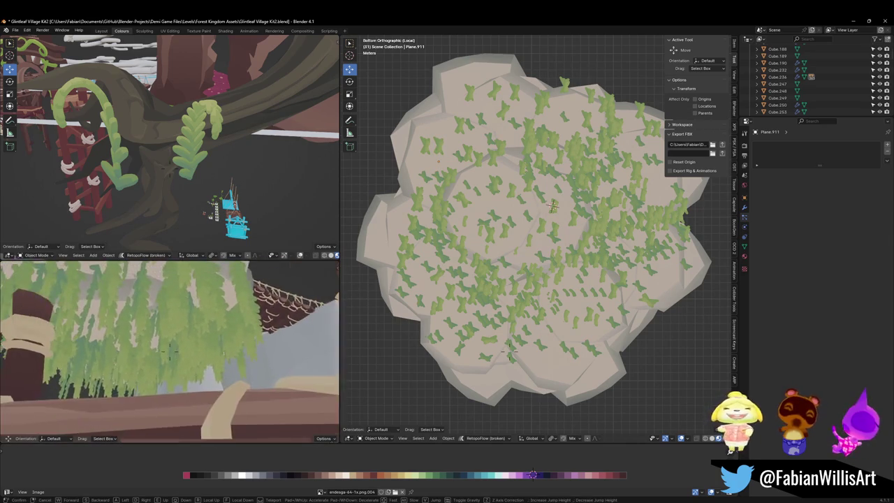
key("s")
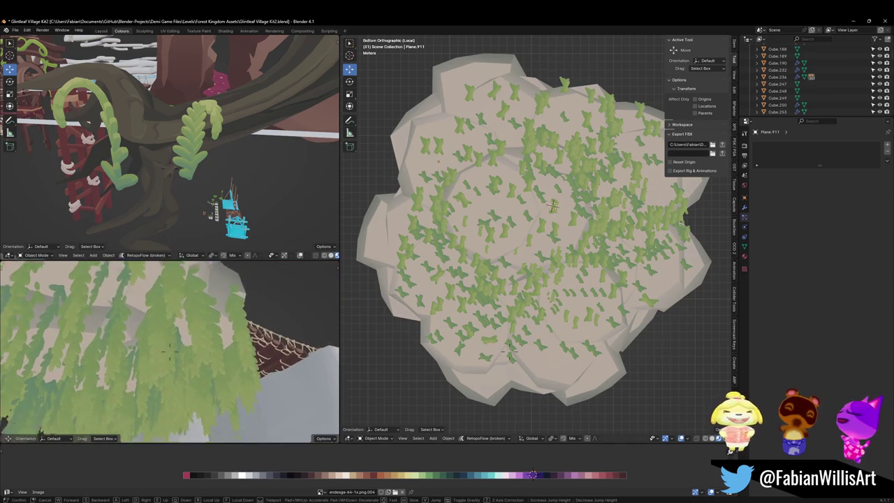
key("w")
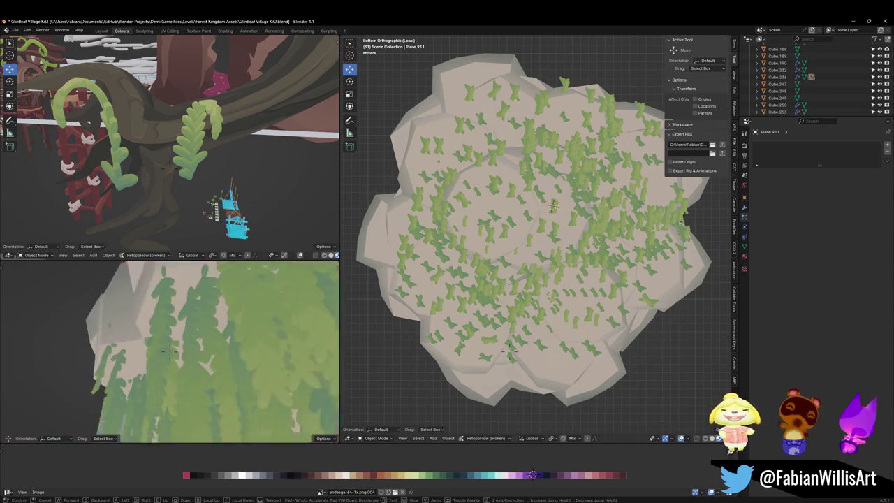
left_click(169, 351)
mouse_move(149, 340)
left_mouse_down()
mouse_move(149, 375)
mouse_move(205, 375)
left_mouse_up()
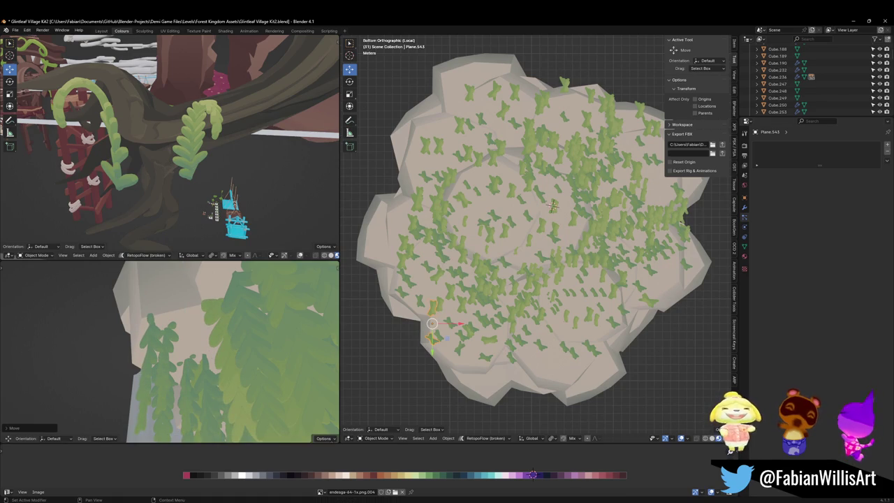
key("ctrl+s")
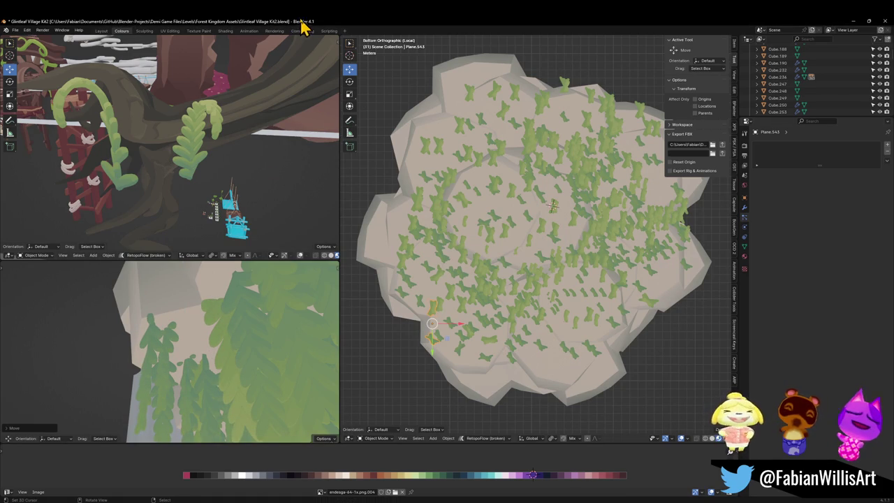
Step: Duplicate a leaf strand and place the copy lower down vertically
left_click(189, 375)
key("shift+d")
key("z")
left_click(194, 386)
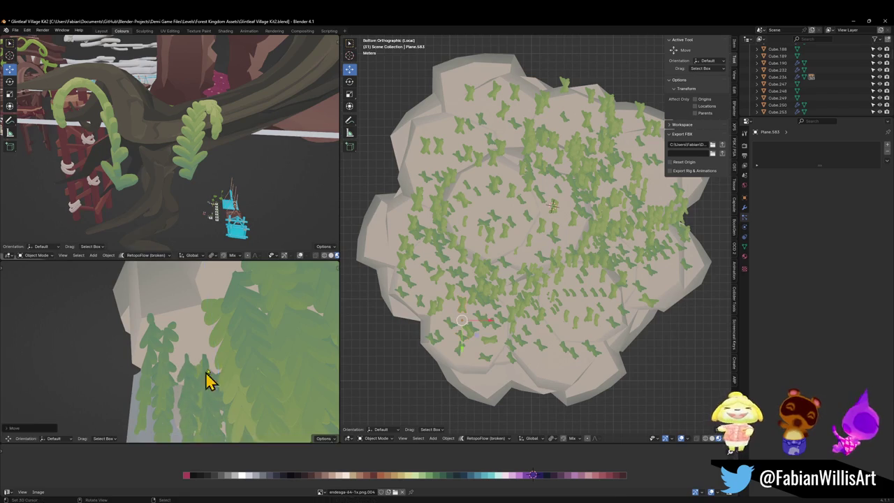
key("shift+grave")
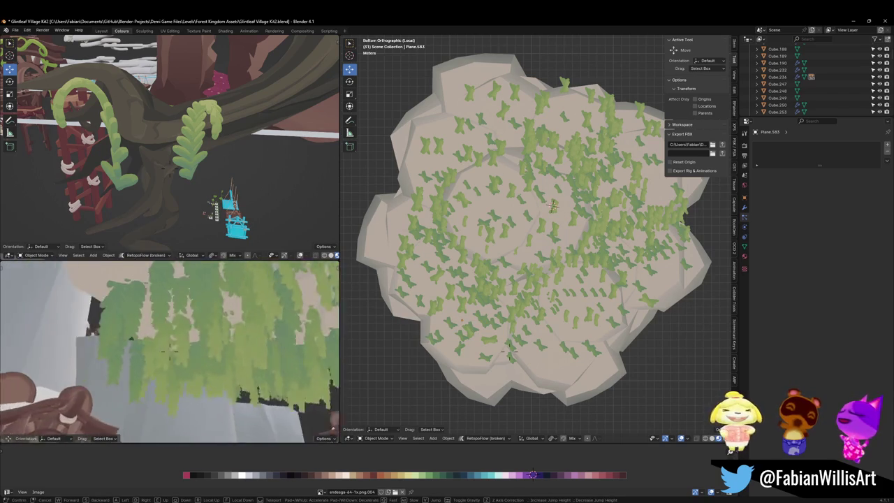
left_click(212, 377)
Step: Add three more duplicated leaf strands at varied heights under the rock
key("shift+d")
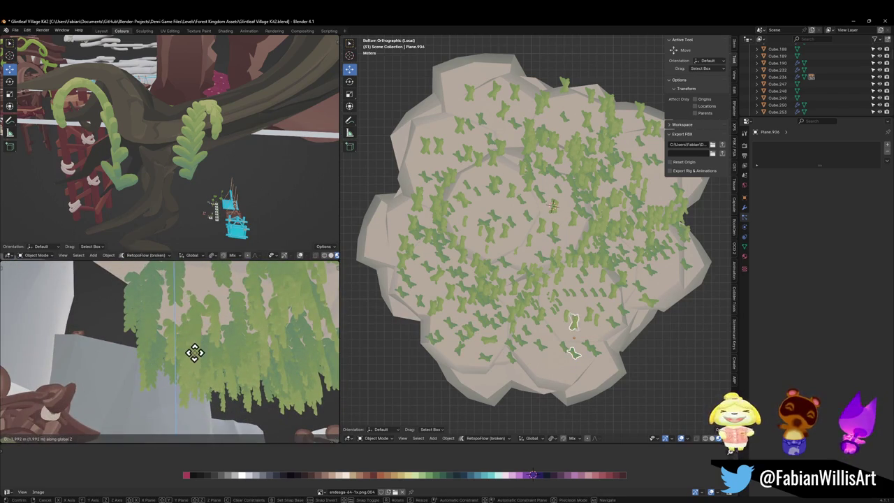
key("z")
left_click(218, 357)
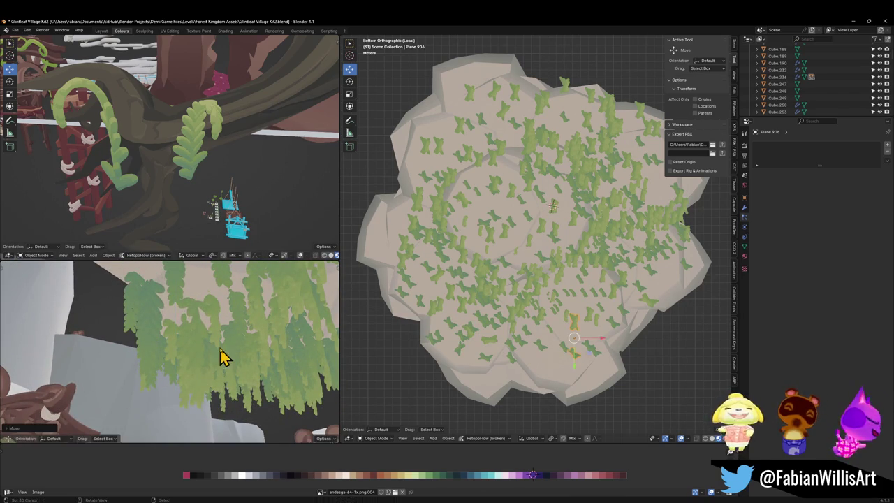
key("shift+d")
key("z")
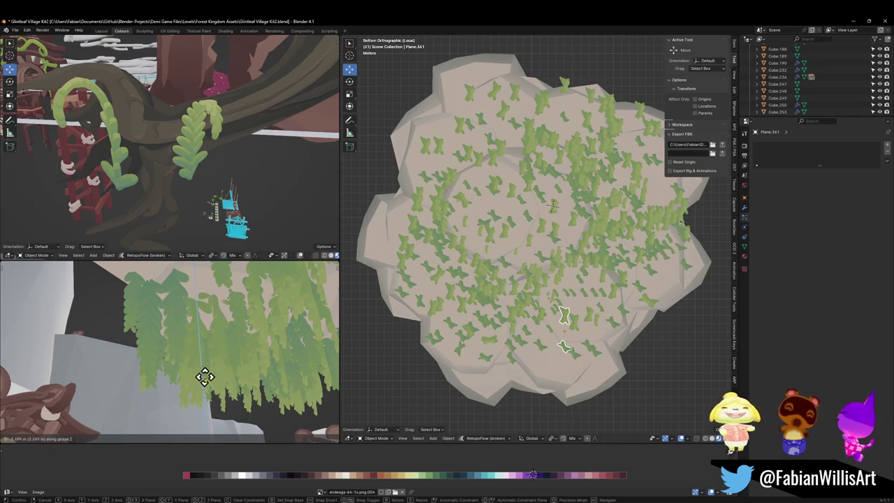
left_click(206, 374)
key("shift+d")
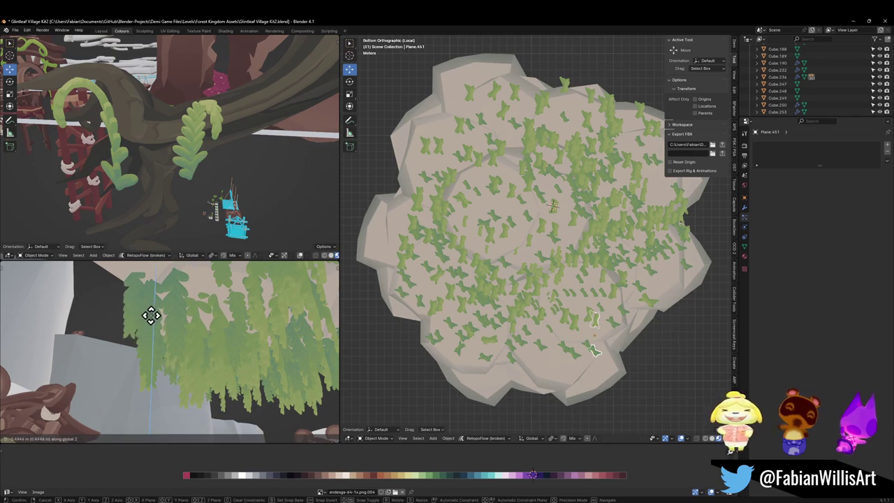
left_click(150, 313)
Step: Adjust the vertical heights of two vine strands among the hanging leaves
key("shift+grave")
key("s")
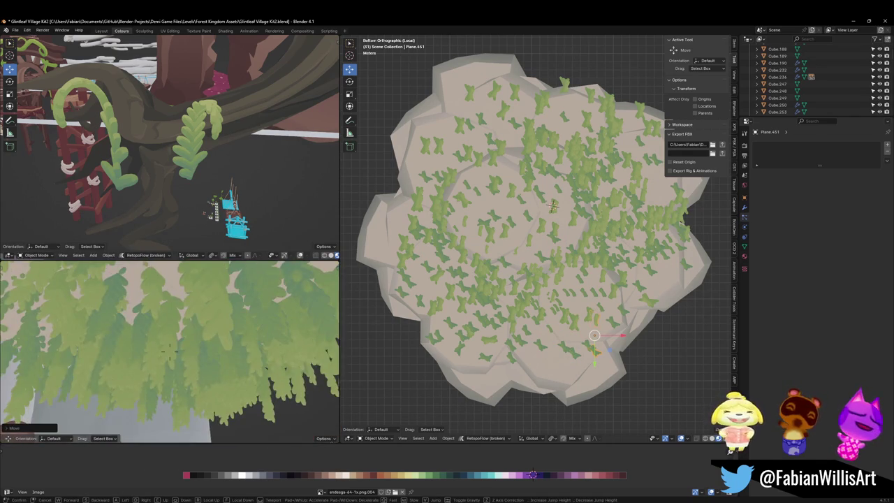
key("w")
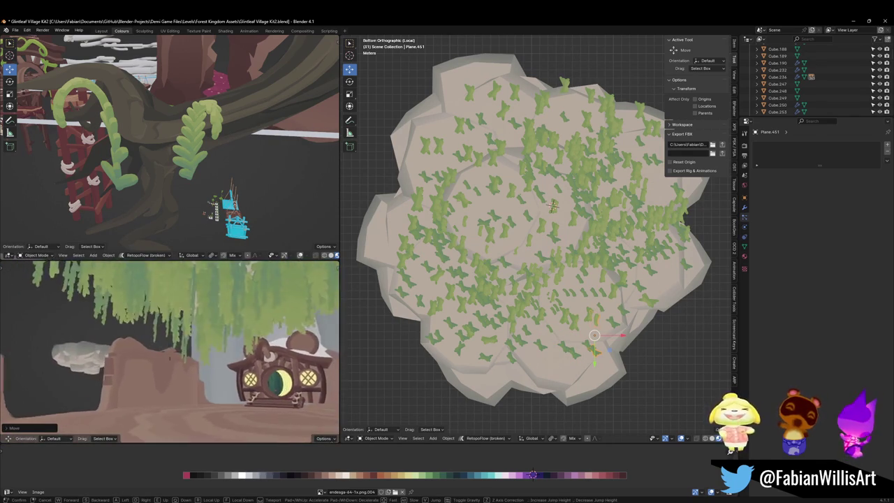
left_click(161, 354)
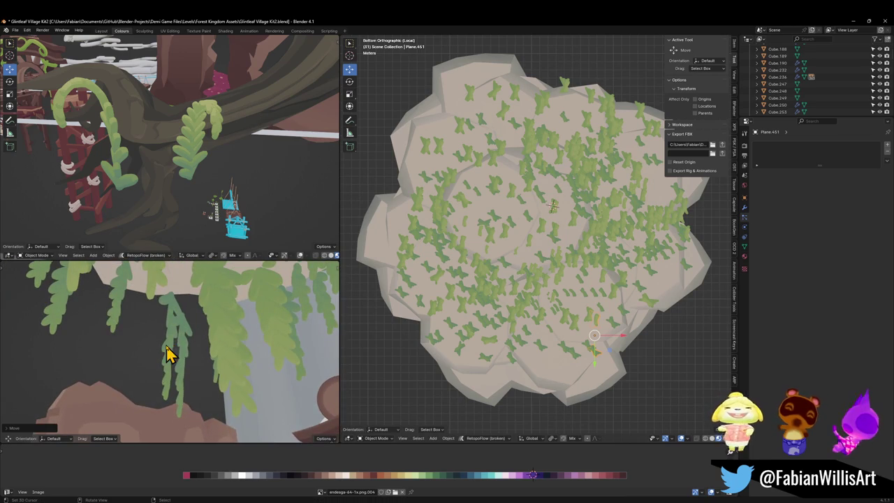
left_click(167, 354)
key("g")
key("z")
left_click(190, 310)
left_click(189, 353)
key("g")
key("z")
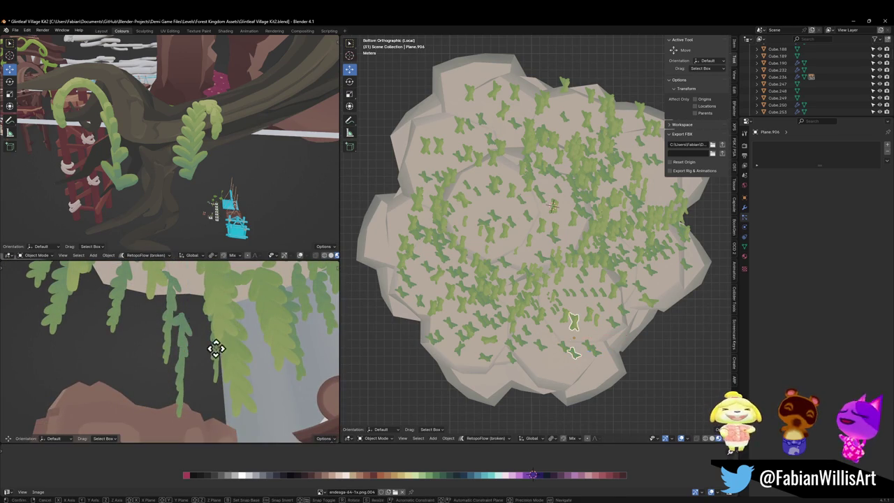
left_click(233, 339)
Step: Walk through the scene past the vines to inspect the fuller foliage
key("w")
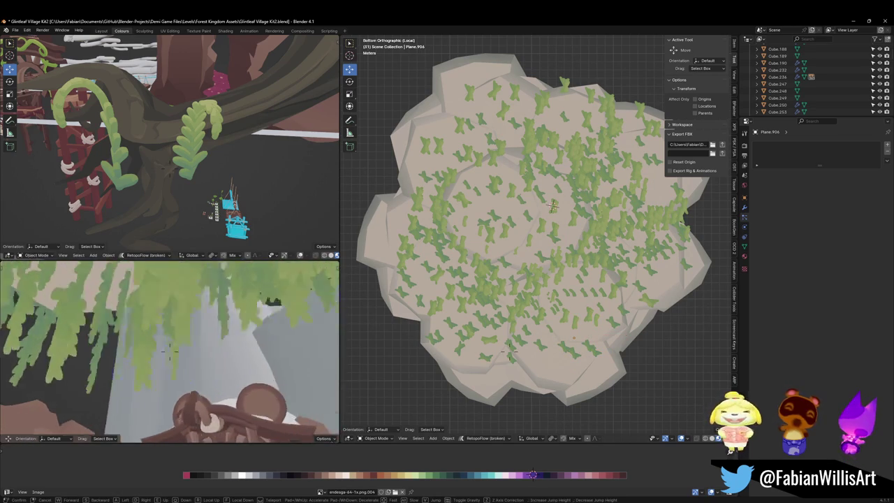
key("w")
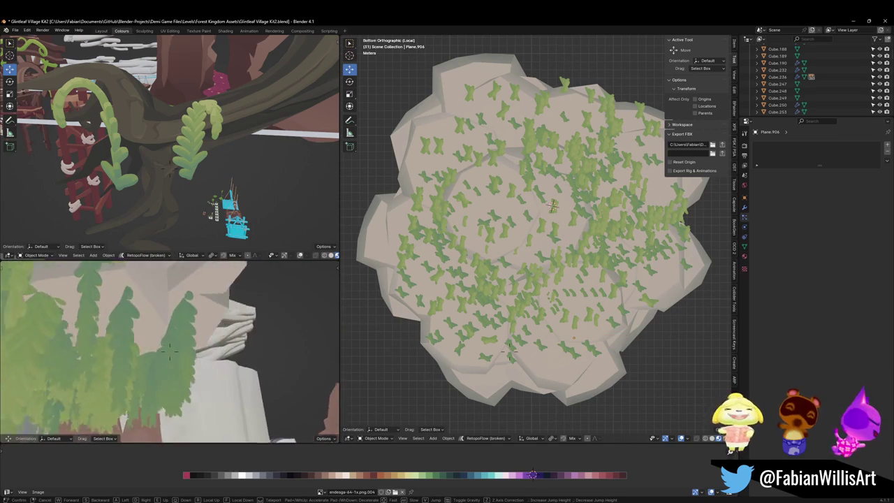
key("w")
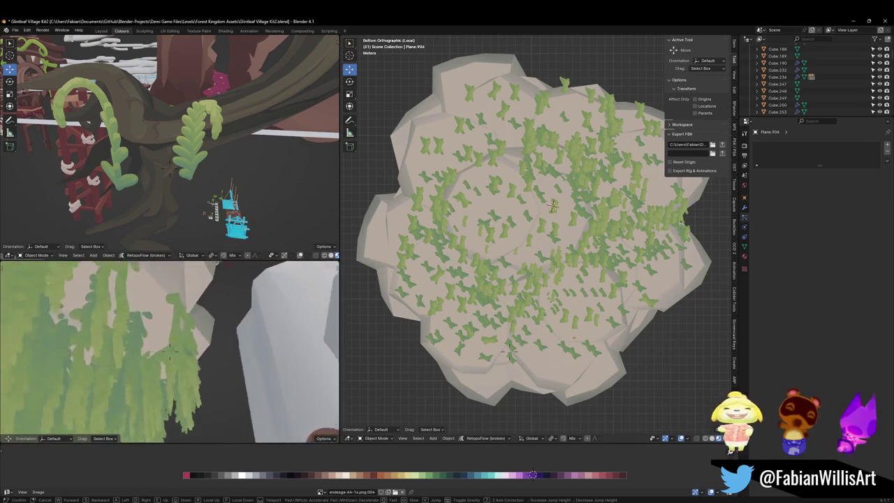
left_click(199, 330)
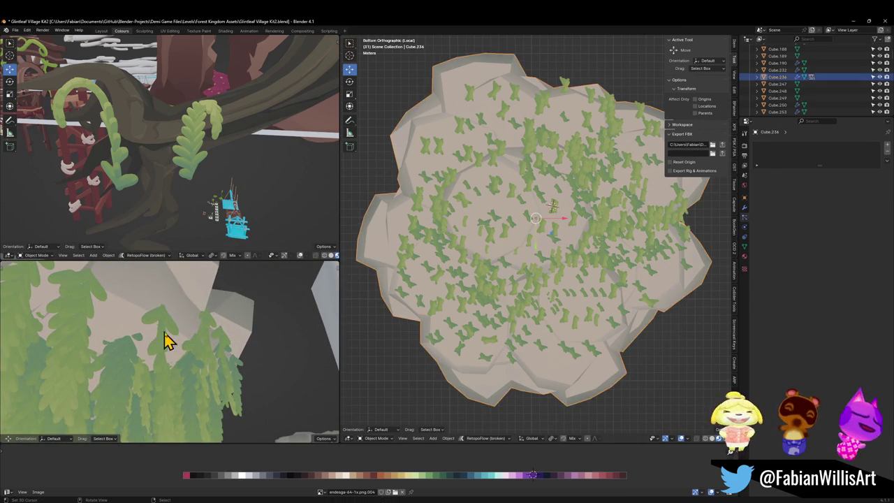
Step: Restore the accidentally deleted leaf strand with undo
key("Delete")
key("ctrl+z")
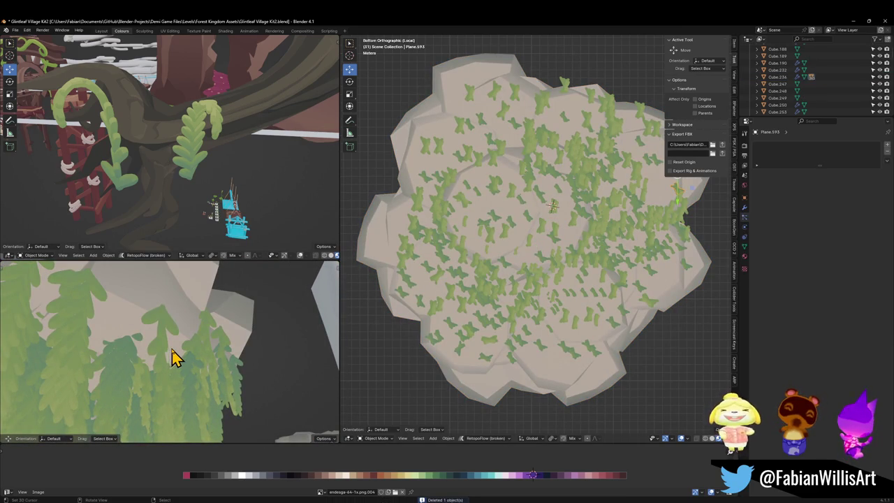
left_click_drag(207, 358, 224, 348)
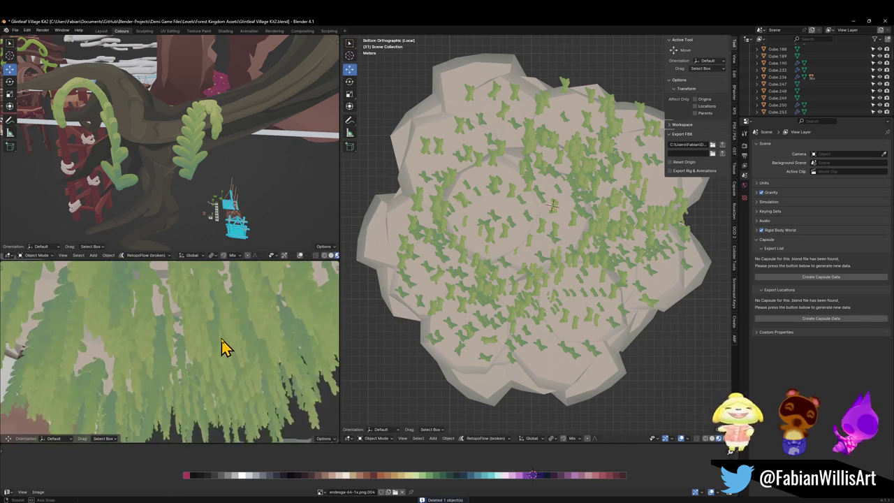
left_click(208, 350)
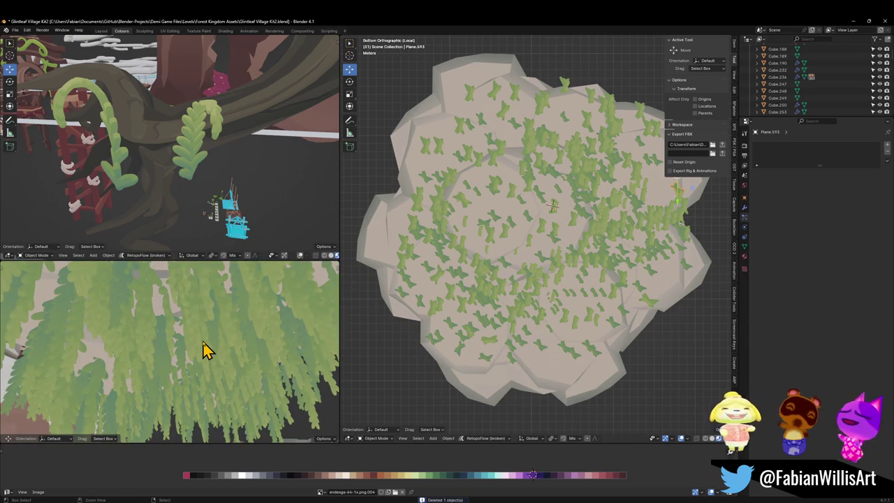
left_click(207, 350)
Step: Rotate another leaf strand about -37° around the Z axis
mouse_move(199, 349)
left_mouse_down()
mouse_move(188, 335)
mouse_move(193, 355)
mouse_move(230, 357)
mouse_move(219, 371)
mouse_move(207, 339)
left_mouse_up()
left_click(208, 340)
key("r")
key("z")
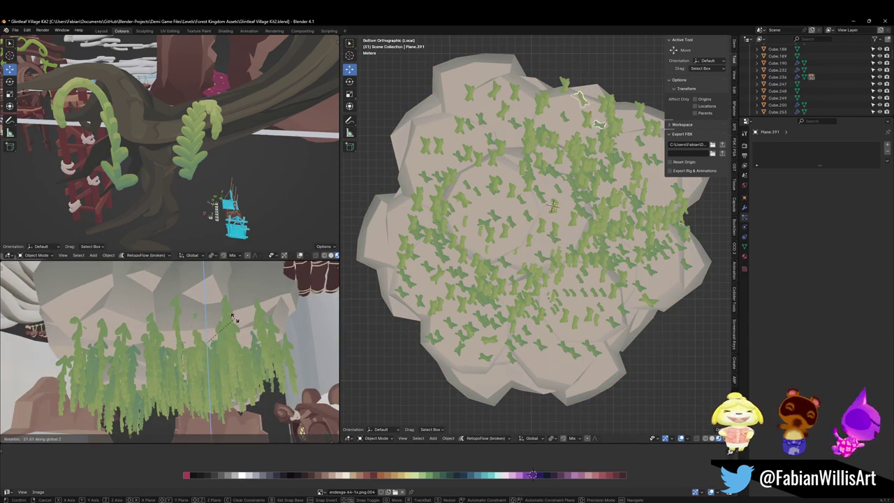
left_click(234, 328)
mouse_move(213, 343)
left_mouse_down()
mouse_move(250, 342)
mouse_move(223, 351)
mouse_move(202, 343)
mouse_move(229, 349)
mouse_move(235, 365)
left_mouse_up()
Step: Select the leaf plants and save the file
left_click(223, 389)
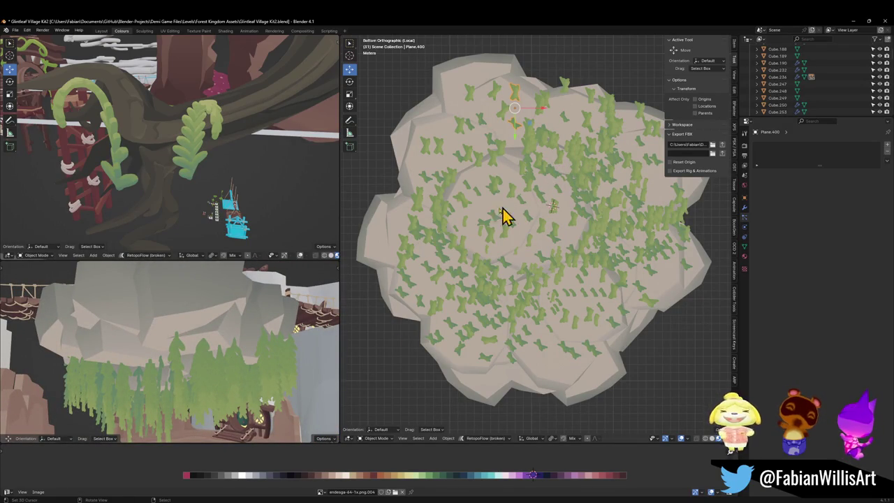
left_click(478, 210)
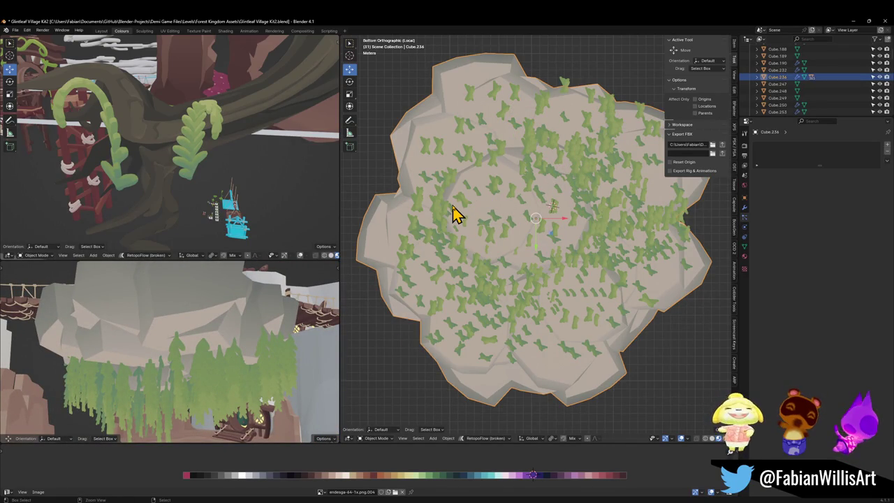
left_click(451, 212)
key("ctrl+s")
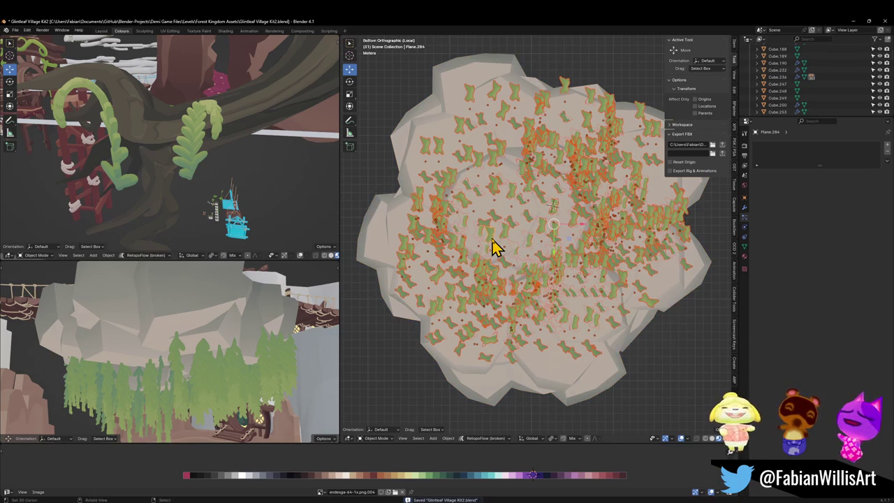
Step: Select one leaf strip's geometry and slide its UVs along X toward green
key("Tab")
key("l")
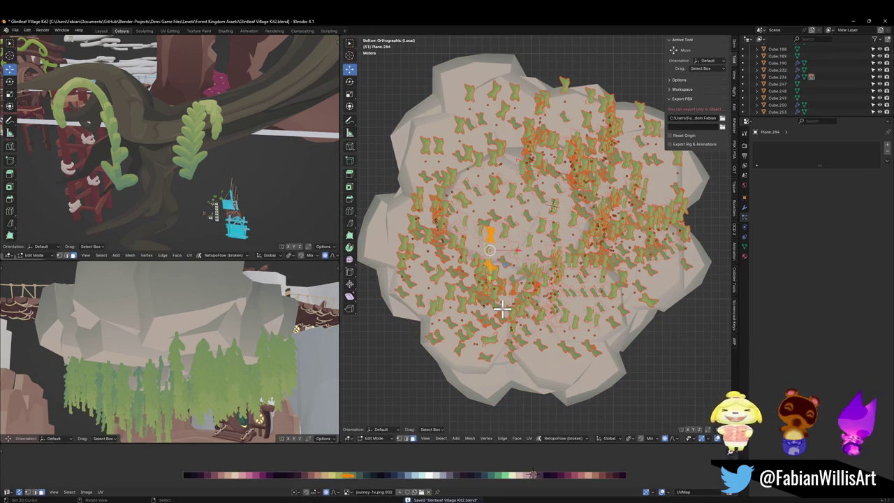
key("Tab")
mouse_move(529, 253)
left_mouse_down()
mouse_move(529, 283)
mouse_move(517, 295)
left_mouse_up()
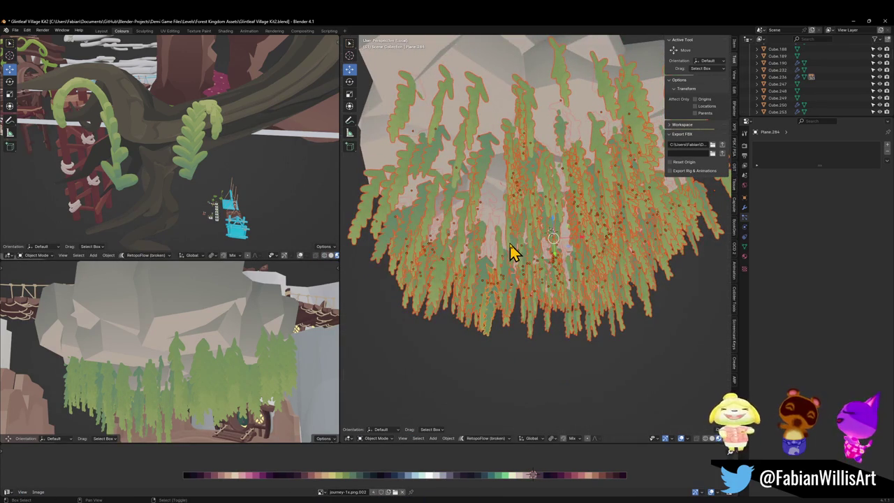
key("Tab")
key("l")
key("g")
key("x")
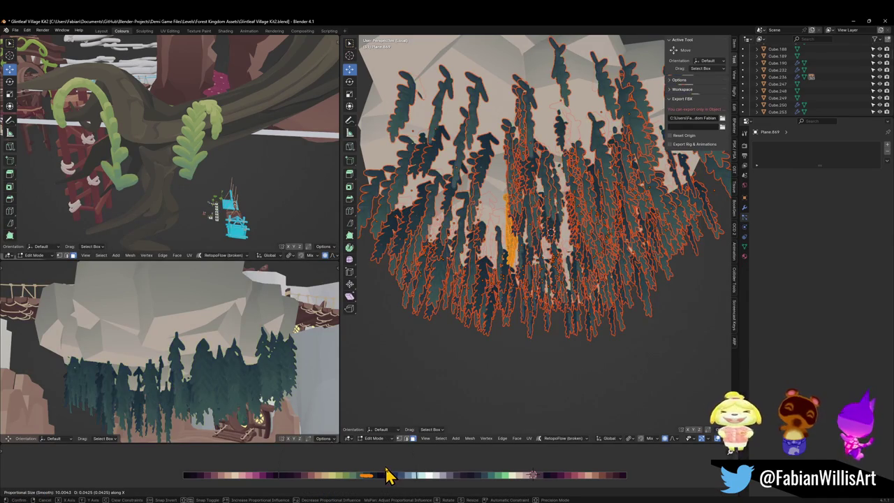
left_click(382, 475)
Step: Shift the leaf UVs further along X to a darker green
key("g")
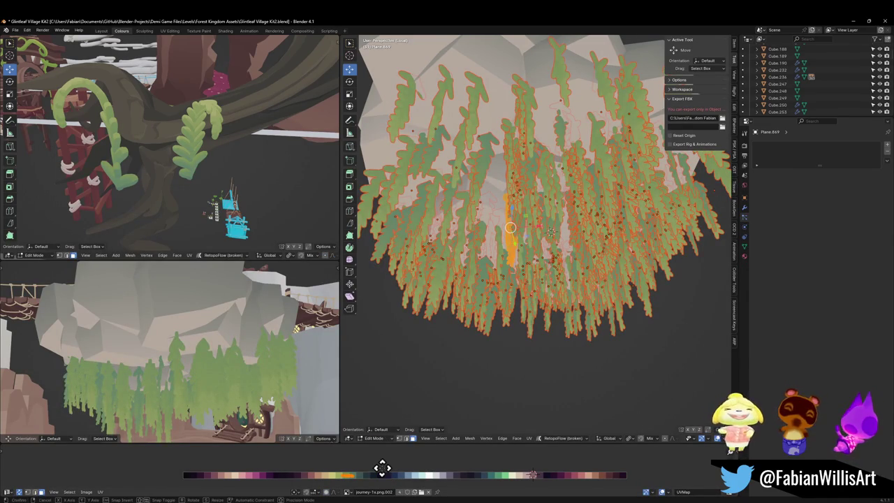
key("x")
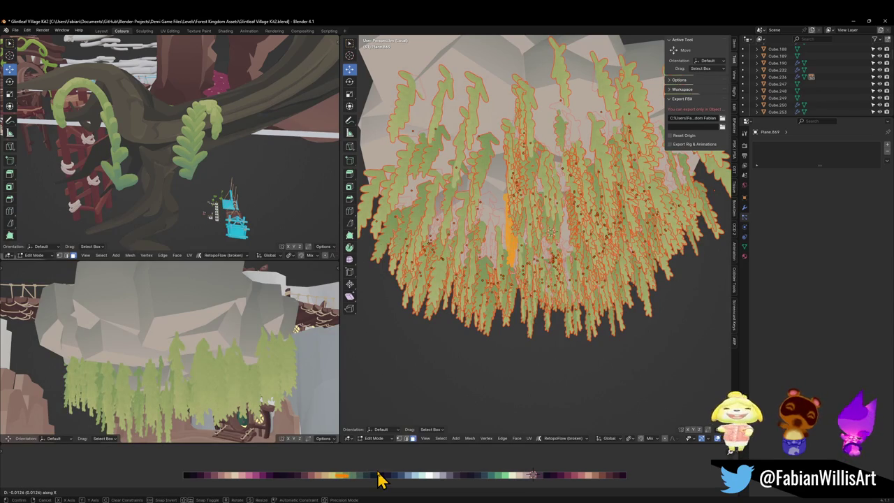
left_click(390, 470)
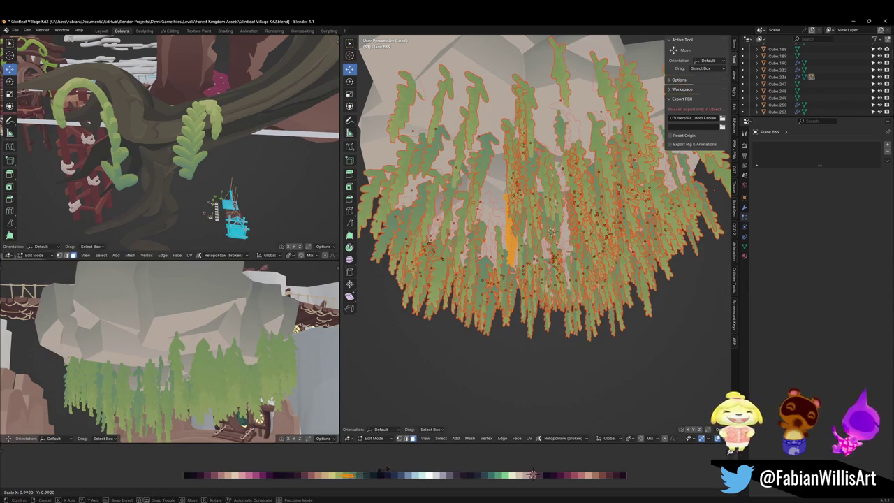
left_click(388, 477)
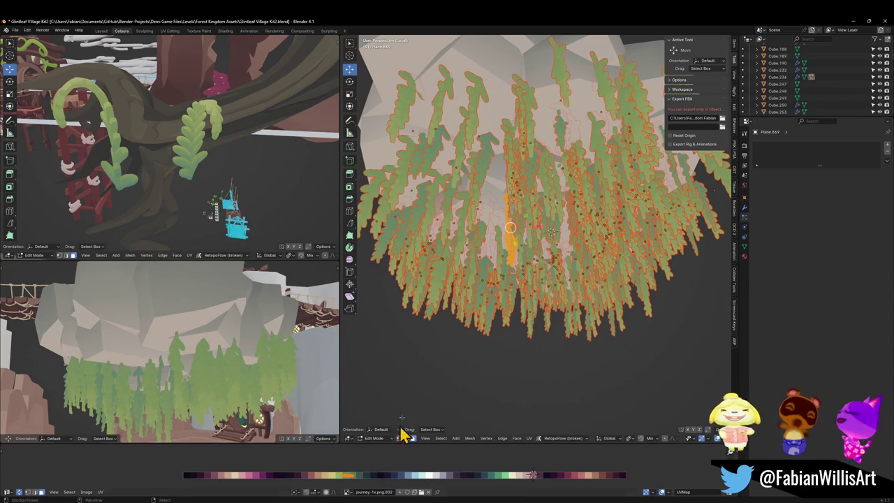
Step: Set the UV pivot to Bounding Box Center and scale the leaf UVs
key("period")
left_click(440, 283)
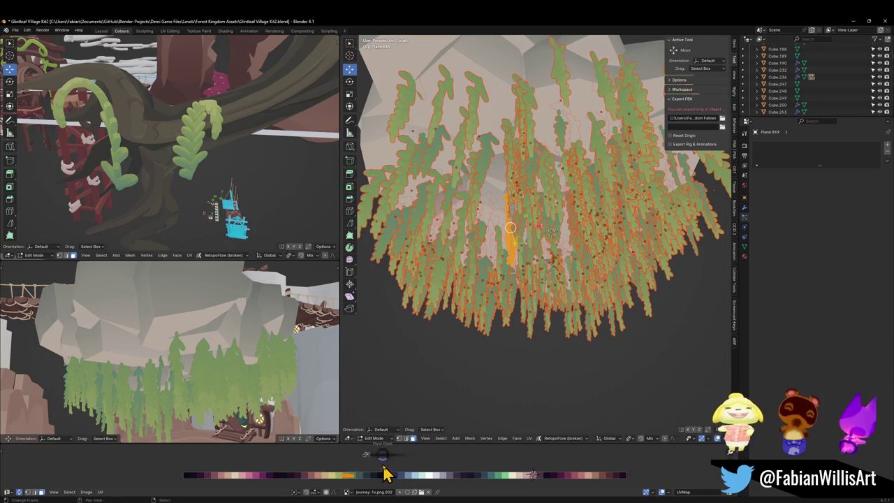
key("period")
left_click(323, 468)
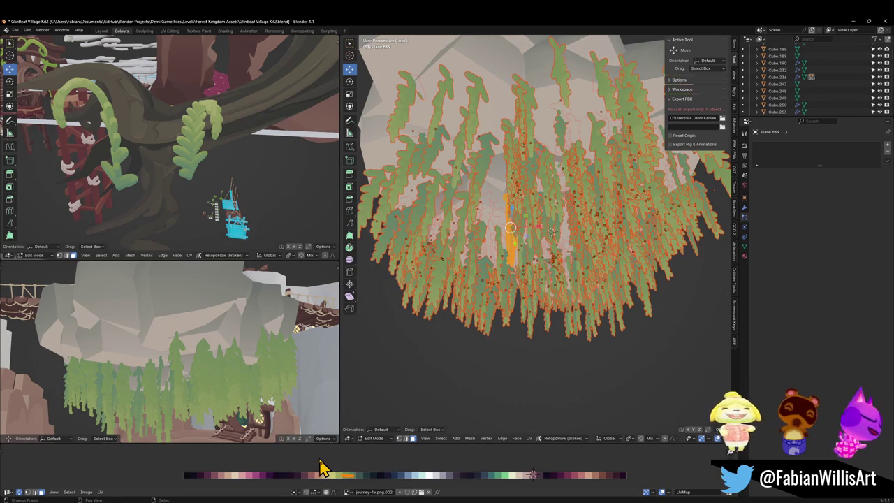
key("s")
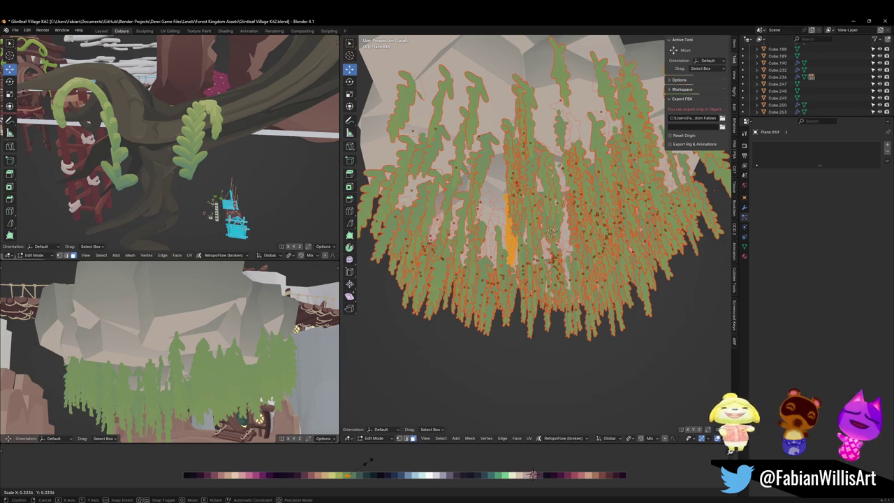
left_click(368, 462)
Step: Return the leaves to Object Mode and exit the isolated view
key("ctrl+Tab")
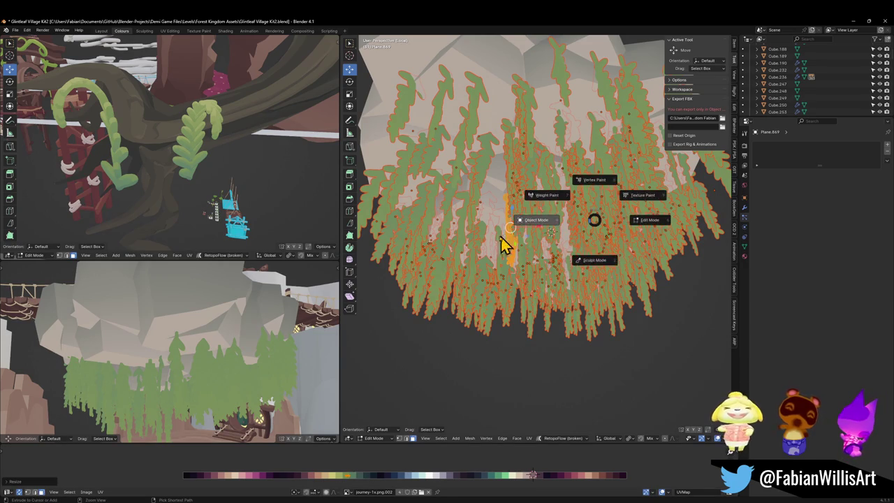
left_click(492, 248)
key("KP_Divide")
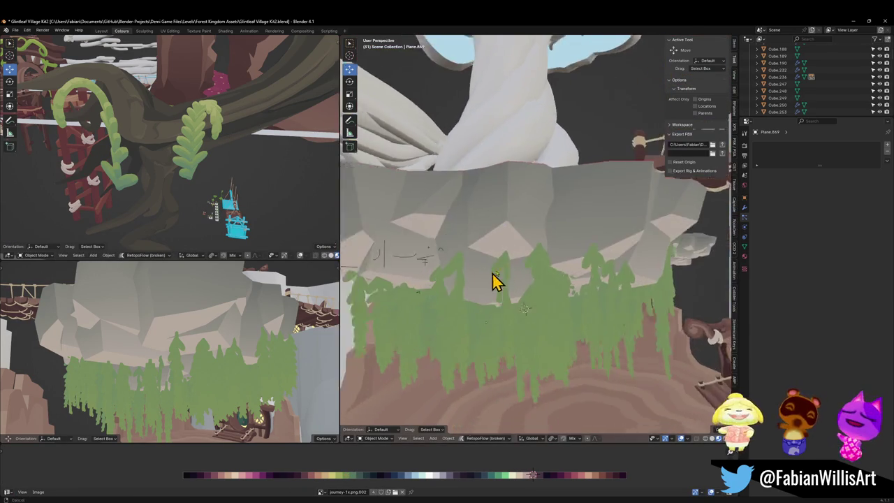
Step: Save the blend file and export FOREST_GLINTLEAFVILLAGE_00 as FBX
mouse_move(493, 279)
left_mouse_down()
mouse_move(602, 233)
mouse_move(529, 259)
mouse_move(535, 279)
mouse_move(547, 274)
mouse_move(471, 314)
left_mouse_up()
key("ctrl+s")
left_click(450, 329)
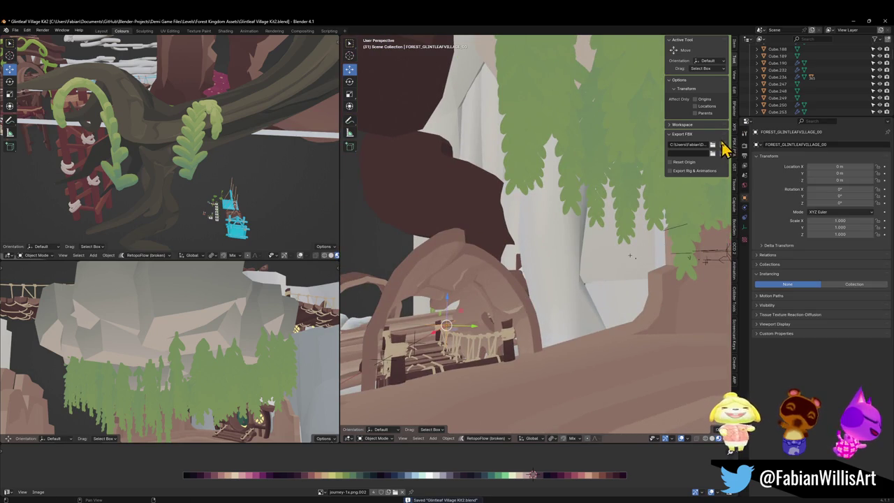
left_click(723, 147)
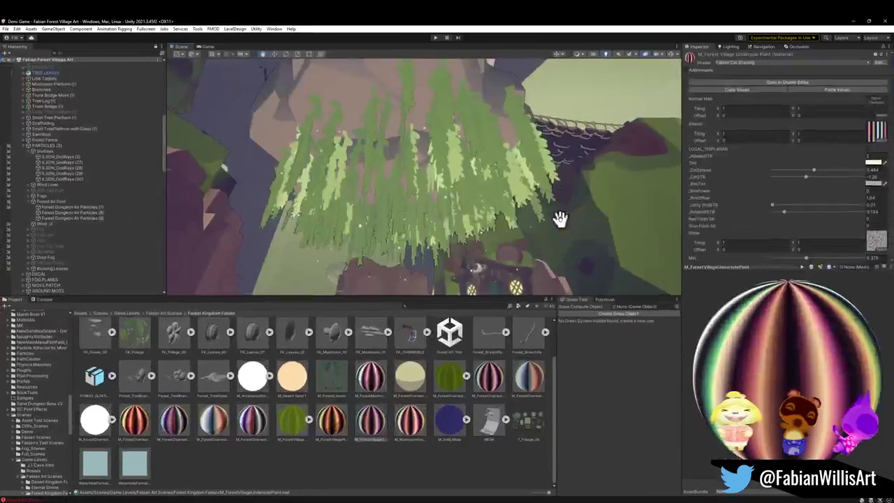
Step: Inspect the green hanging leaves in Unity, then return to Blender
mouse_move(560, 219)
left_mouse_down()
mouse_move(491, 229)
mouse_move(512, 242)
mouse_move(517, 234)
left_mouse_up()
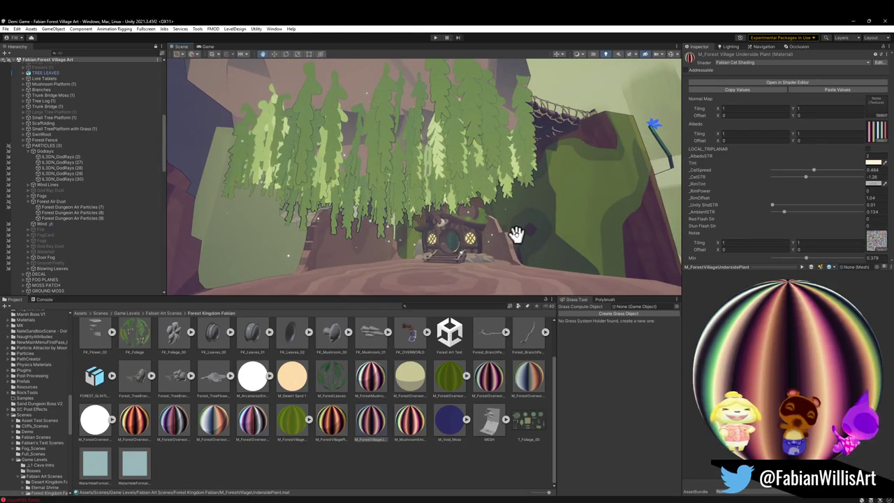
left_click(853, 22)
mouse_move(610, 231)
left_mouse_down()
mouse_move(577, 259)
mouse_move(561, 206)
mouse_move(582, 216)
mouse_move(511, 213)
left_mouse_up()
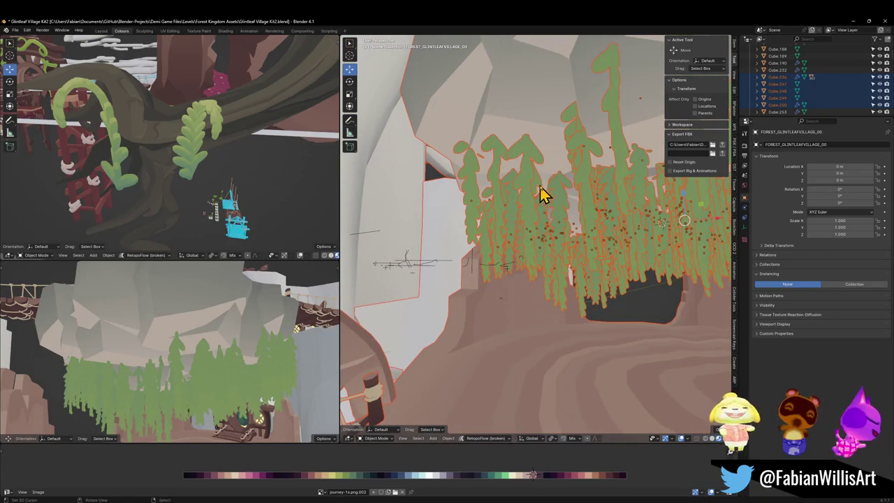
Step: Select rock Cube.236's child leaf objects via Quick Favorites > Children
left_click(535, 145)
key("q")
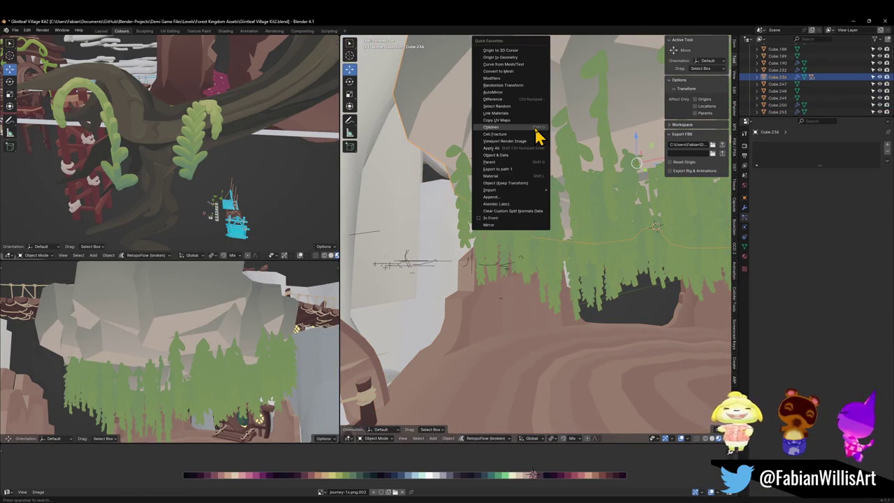
left_click(491, 126)
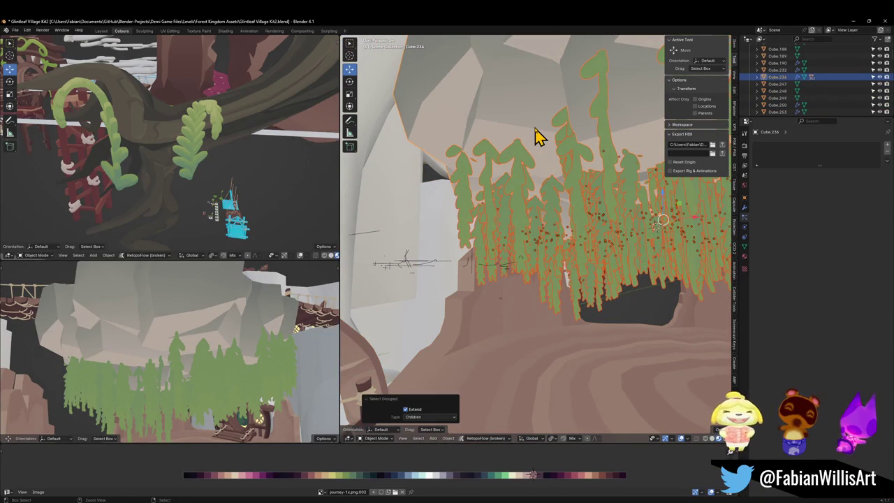
key("bracketleft")
left_click(538, 136)
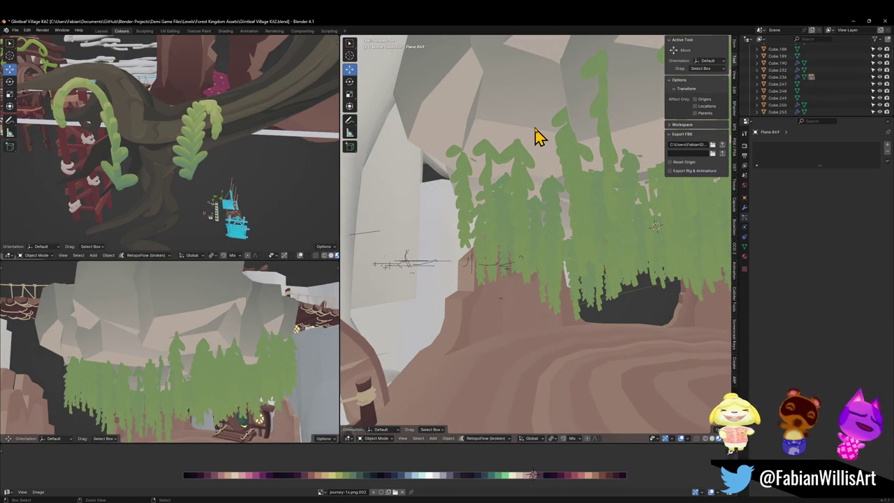
key("ctrl+z")
Step: Add the rock to the leaf selection and isolate them in local view
key("Tab")
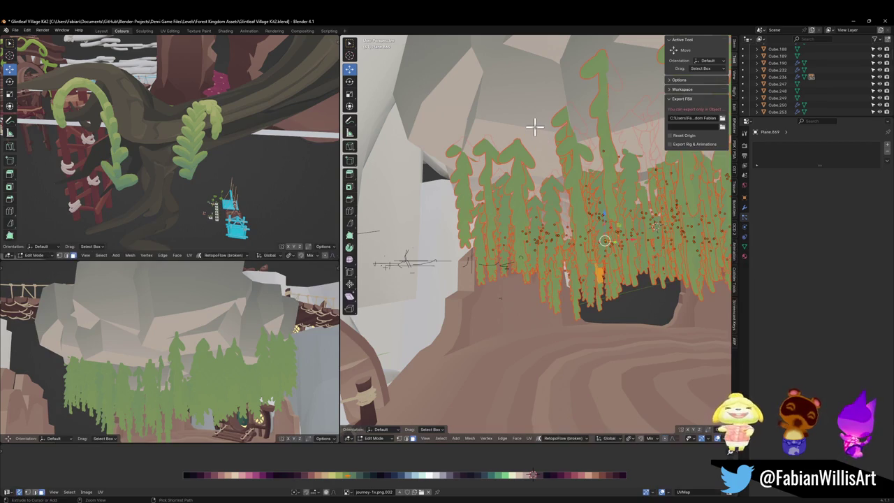
mouse_move(554, 125)
left_mouse_down()
mouse_move(568, 160)
mouse_move(561, 180)
left_mouse_up()
key("Tab")
left_click(513, 150, "shift")
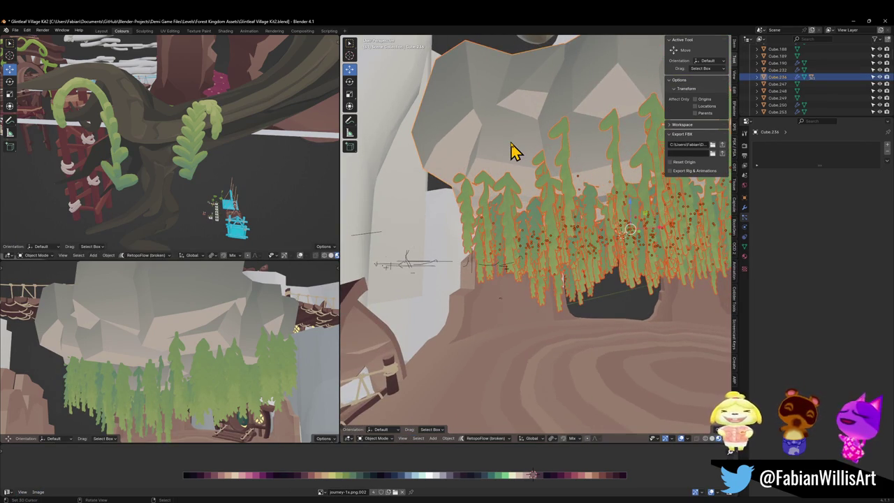
key("KP_Divide")
left_click_drag(513, 149, 535, 244)
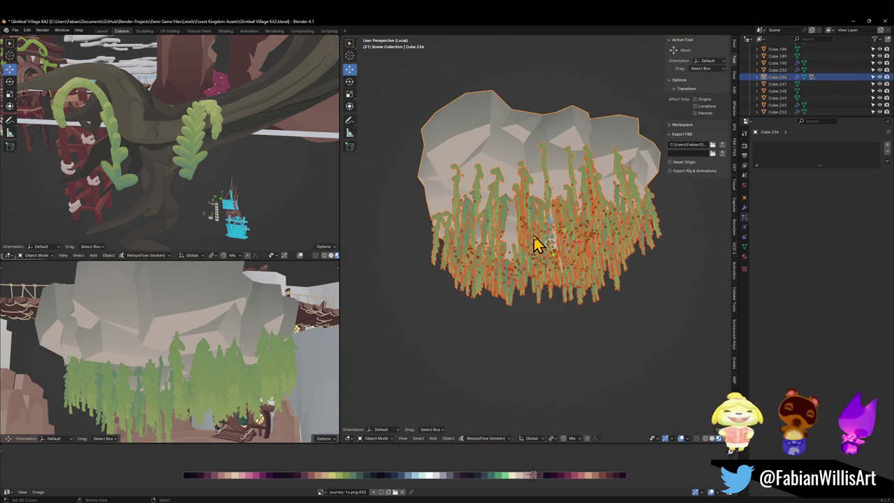
Step: Apply the leaves' transforms, making their shared data single-user
key("alt+a")
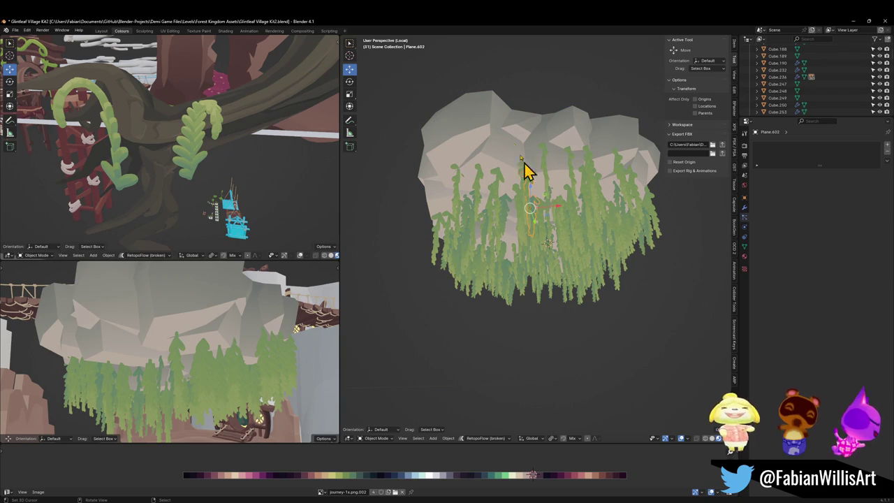
left_click(512, 152)
key("ctrl+i")
key("ctrl+a")
left_click(512, 149)
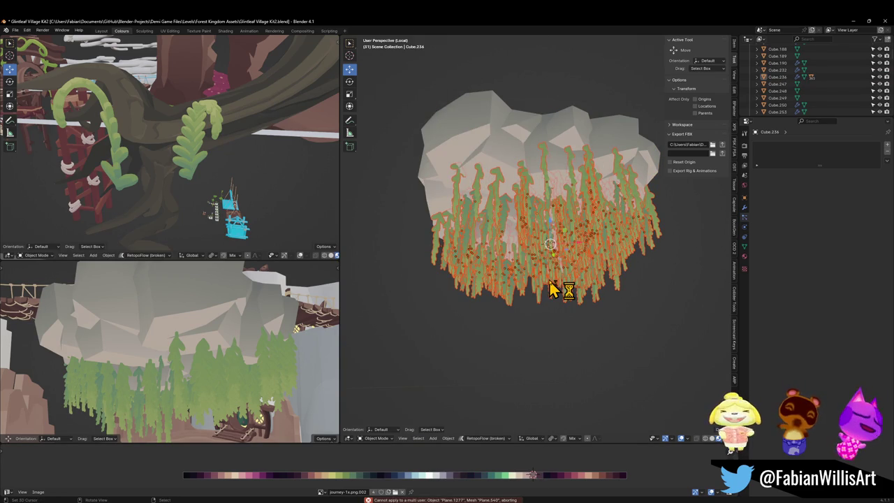
scroll(548, 287, "up", 3)
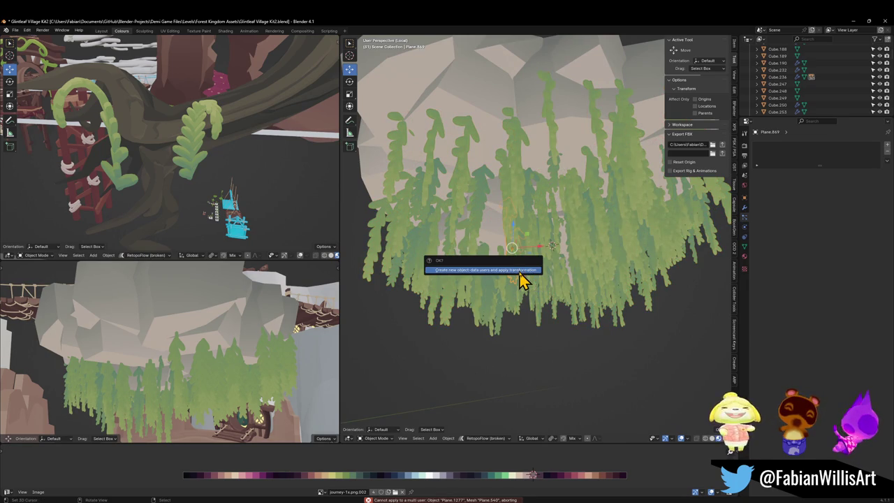
left_click(519, 272)
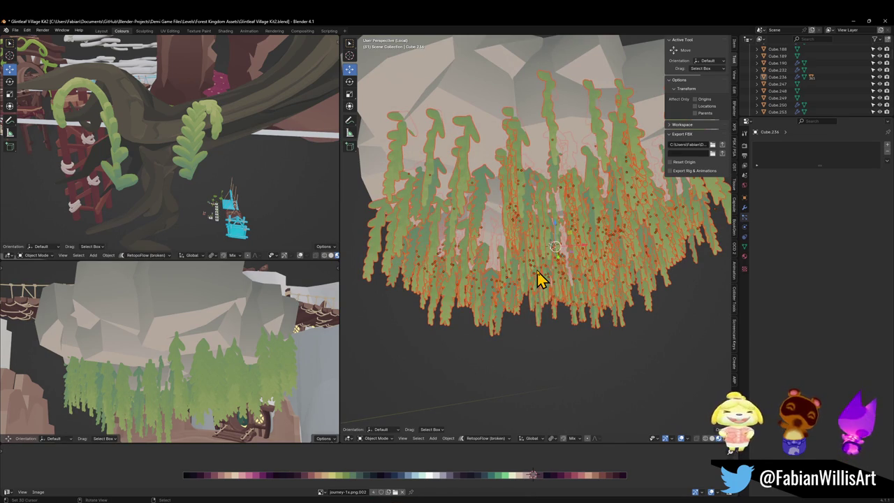
Step: Convert the leaf objects to meshes and apply their transforms as single-user
right_click(540, 279)
key("Escape")
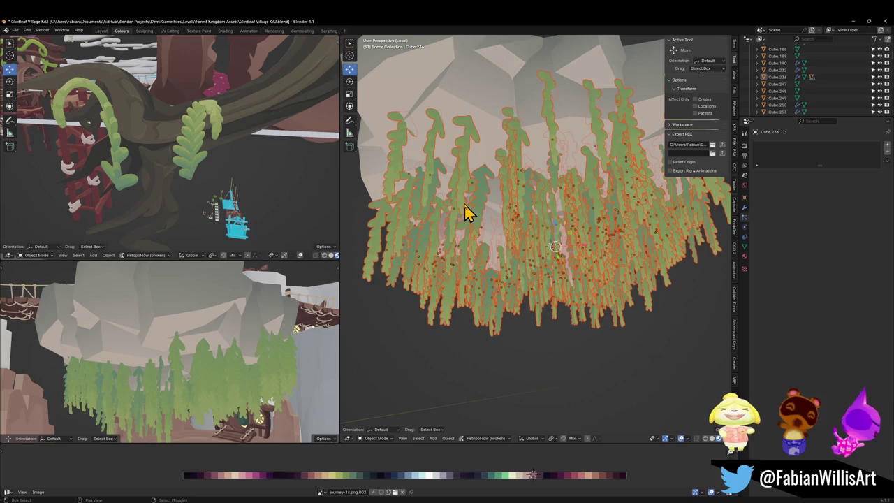
left_click(467, 213, "shift")
key("q")
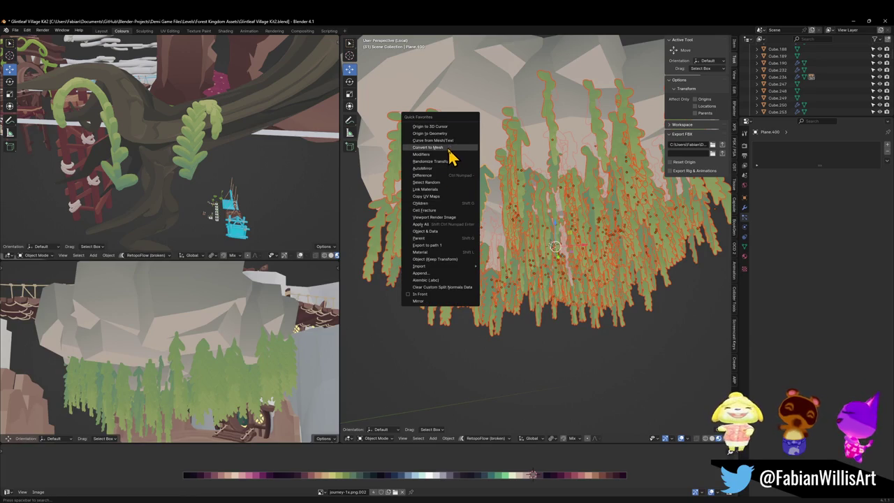
left_click(449, 150)
key("shift+ctrl+KP_Enter")
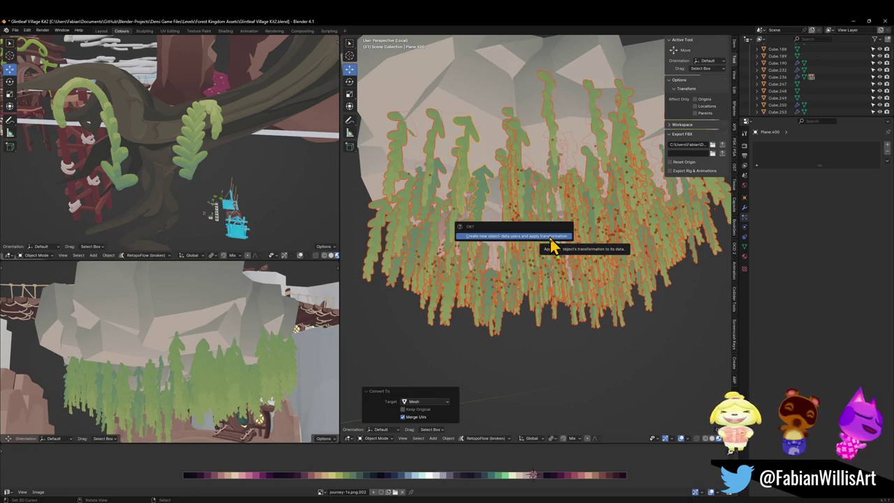
left_click(552, 236)
Step: Move the selected leaves, then start moving Plane.512 and cancel it
key("g")
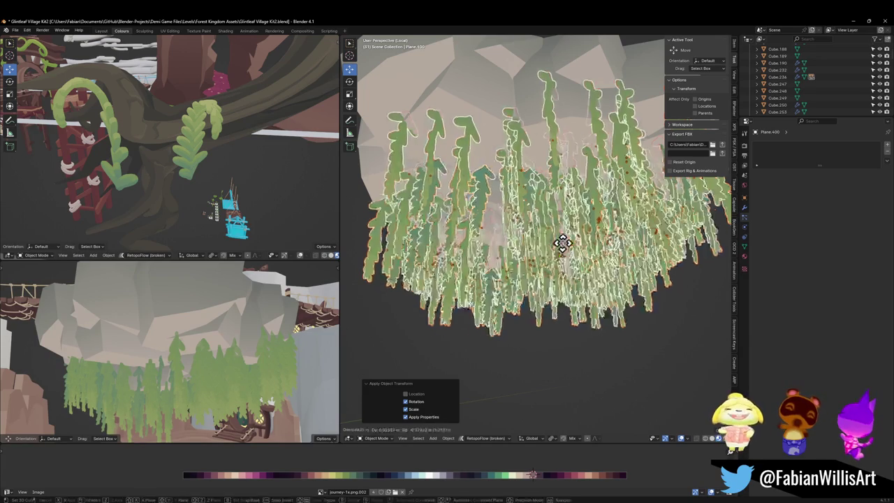
scroll(572, 293, "up", 3)
left_click(572, 327)
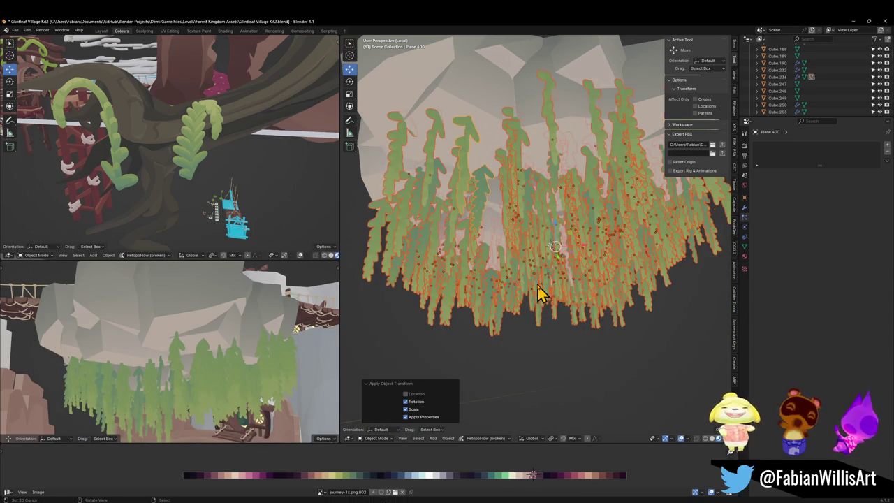
left_click(538, 292)
key("g")
right_click(596, 310)
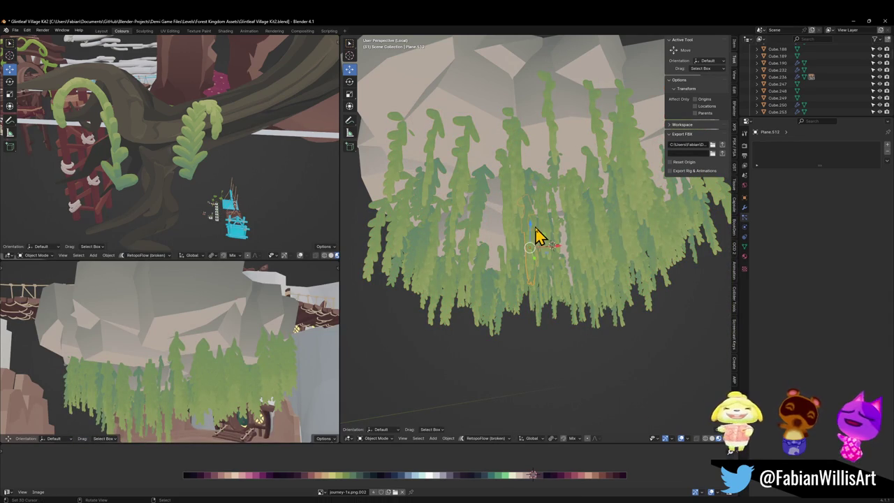
Step: Select leaf object Plane.400 and enter Edit Mode
left_click(384, 248)
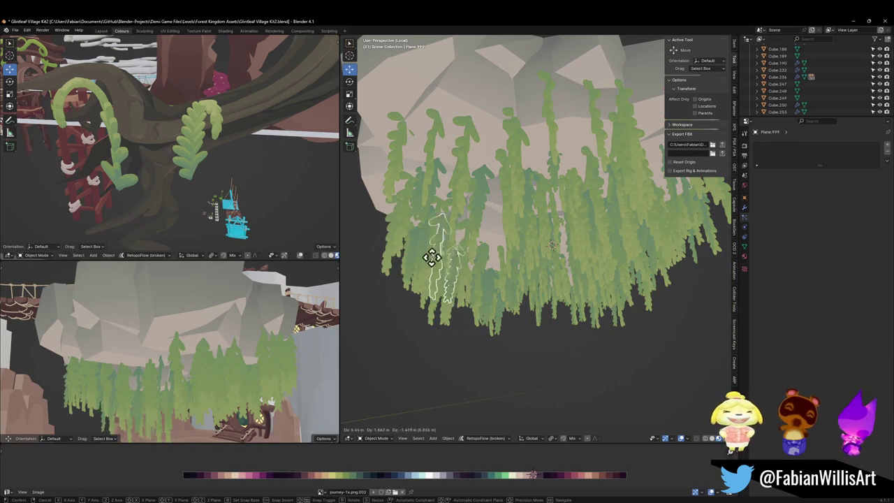
left_click(544, 268)
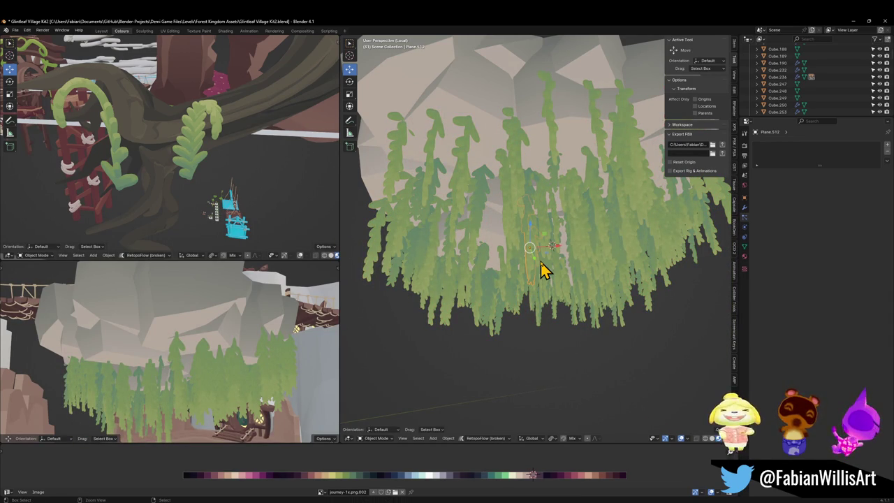
key("Tab")
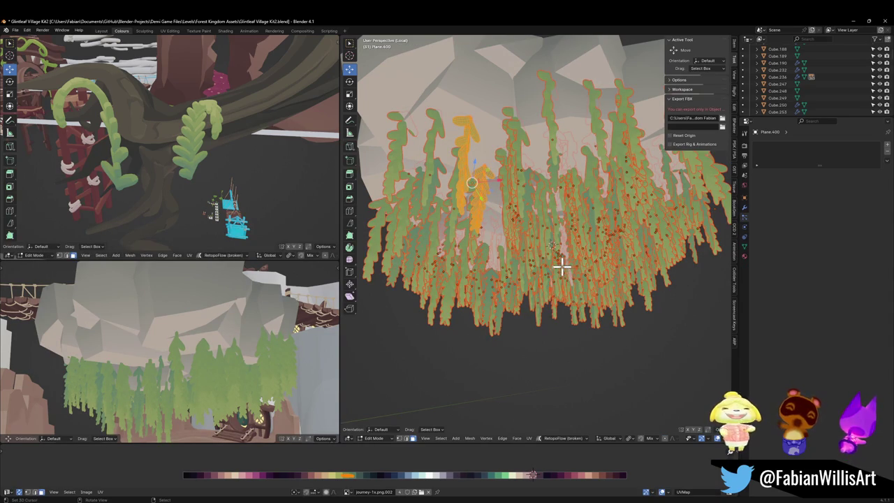
Step: Apply rotation and scale to the selected leaf cards
key("Tab")
key("ctrl+a")
left_click(564, 276)
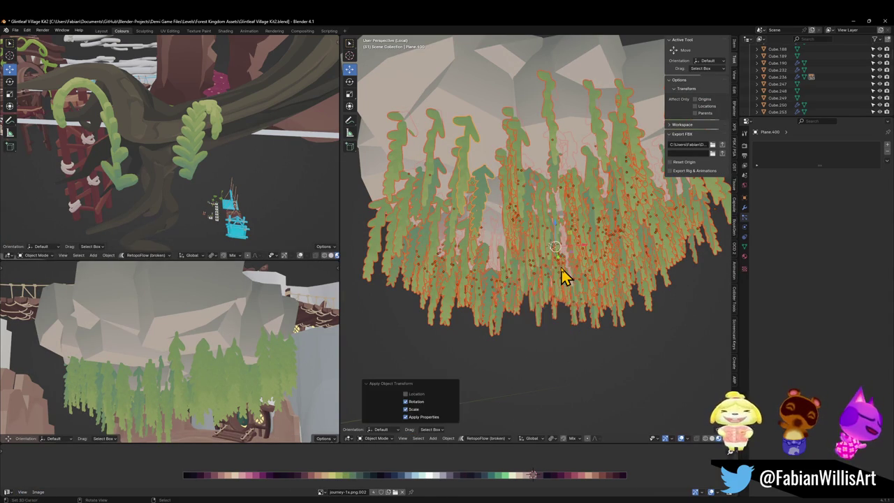
key("Tab")
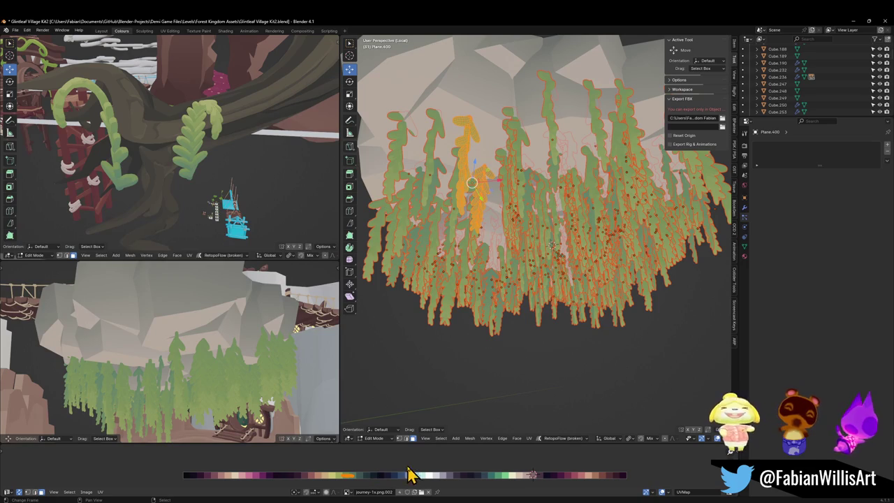
key("g")
key("x")
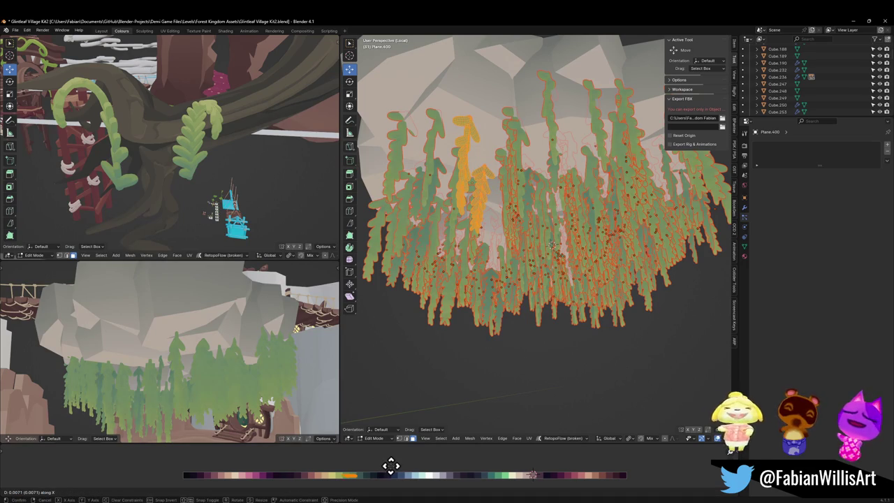
key("Escape")
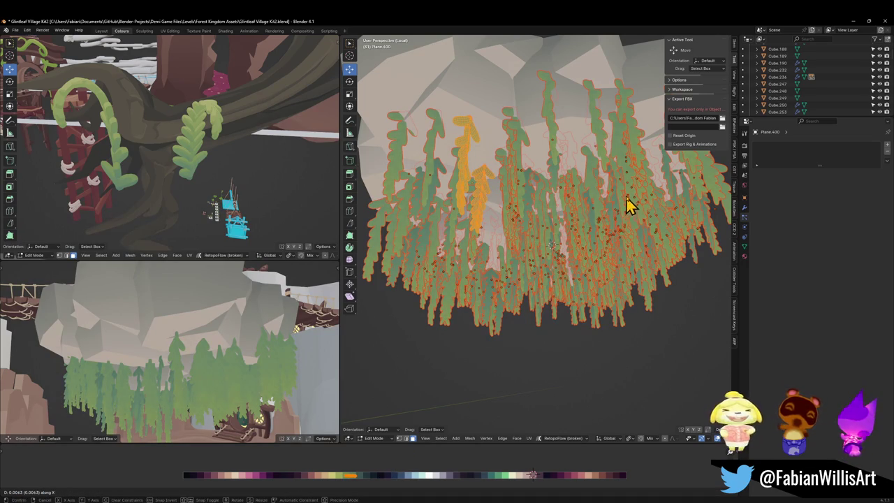
key("Tab")
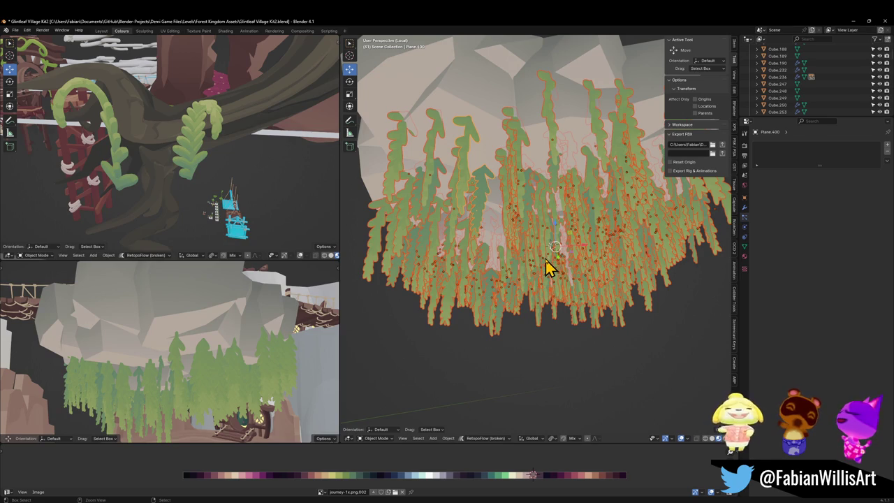
Step: Join the leaf cards into one mesh, Plane.400, and inspect it in Edit Mode
key("ctrl+j")
scroll(548, 269, "down", 2)
scroll(548, 269, "up", 2)
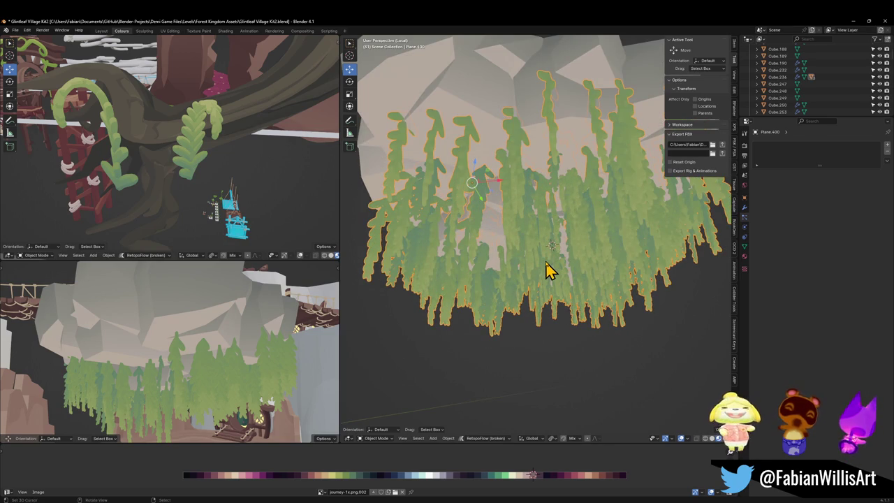
key("Tab")
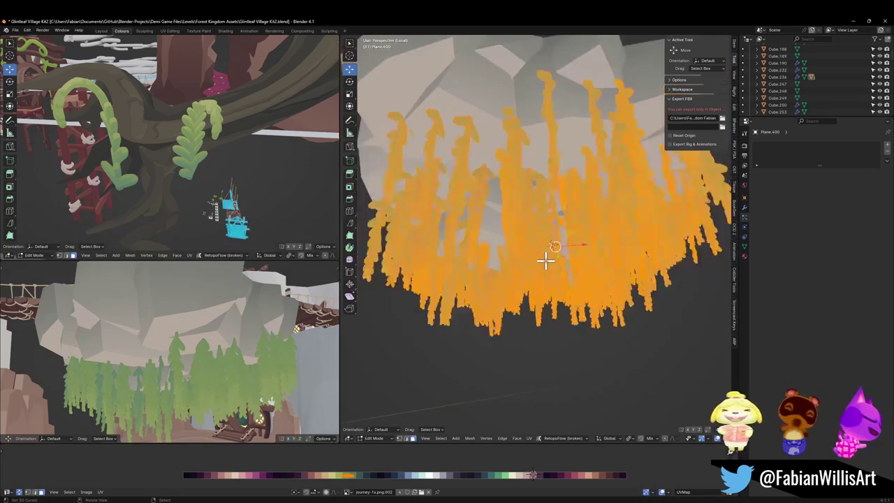
key("alt+a")
scroll(545, 258, "up", 8)
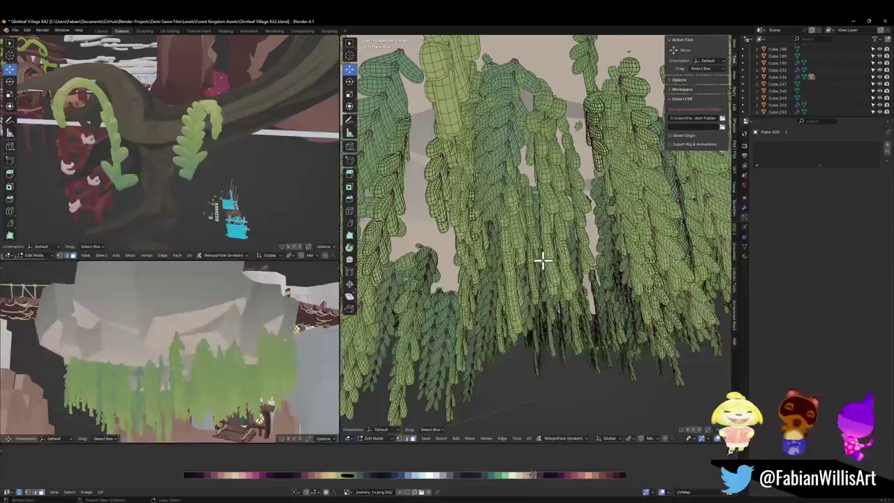
left_click_drag(538, 250, 537, 255)
key("Tab")
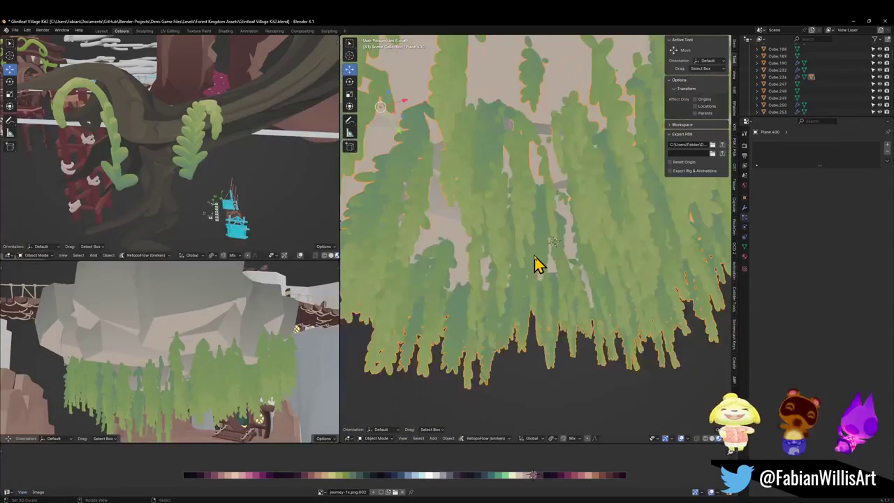
scroll(534, 255, "down", 8)
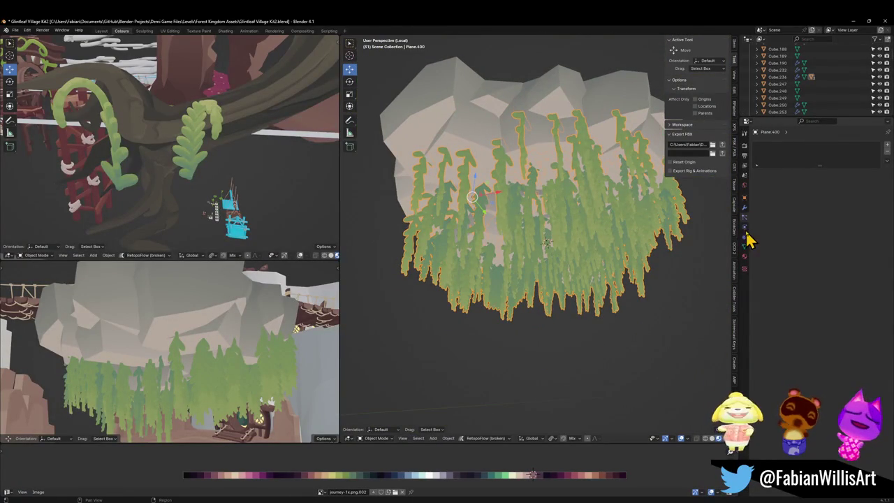
Step: Add a Decimate modifier to Plane.400 at ratio 0.5, cutting faces from 1385208 to 702702
left_click(744, 208)
left_click(776, 147)
type("dec")
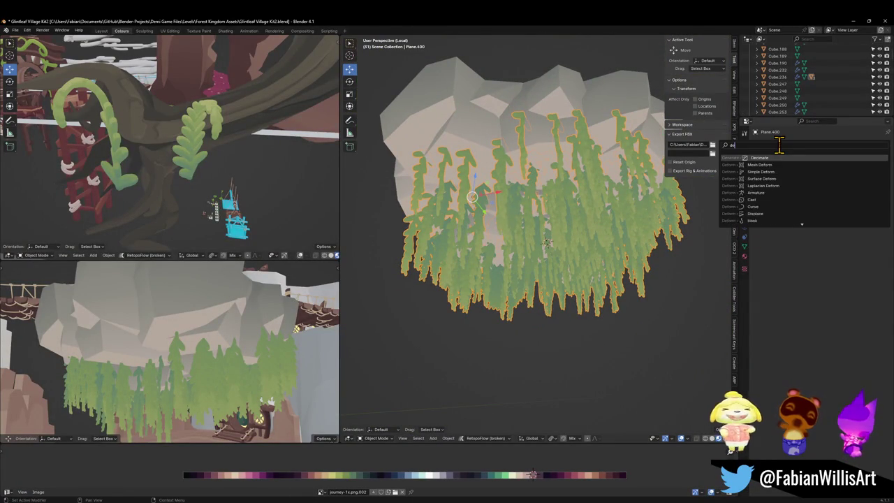
left_click(766, 156)
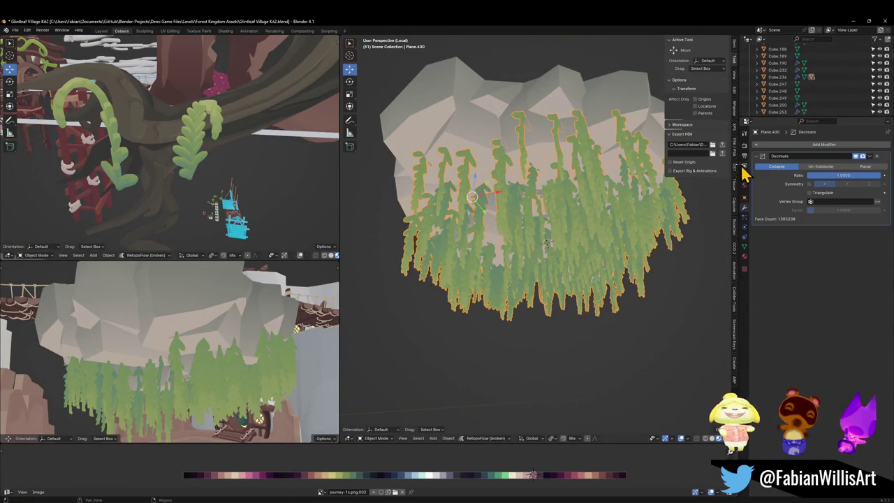
left_click(836, 175)
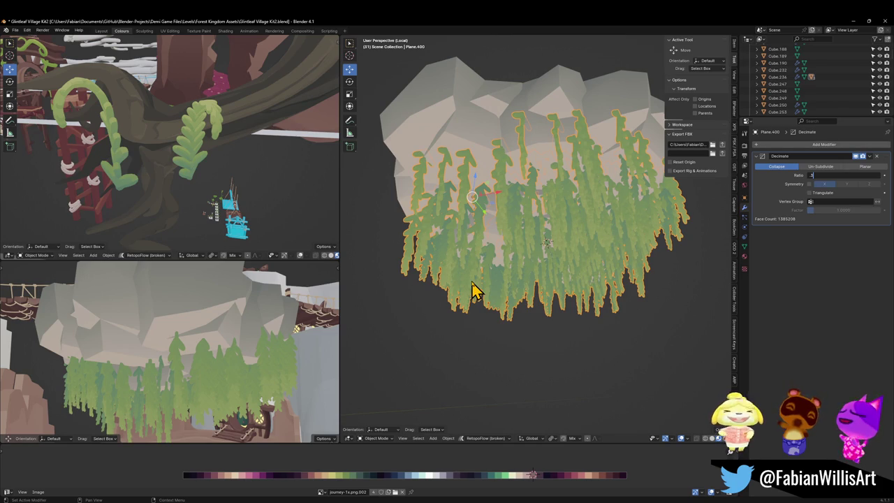
type(".3")
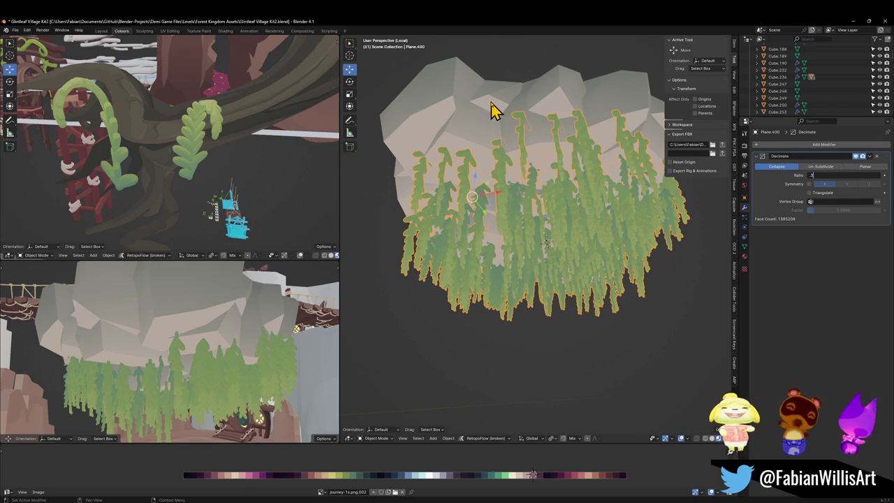
key("Return")
scroll(559, 256, "up", 4)
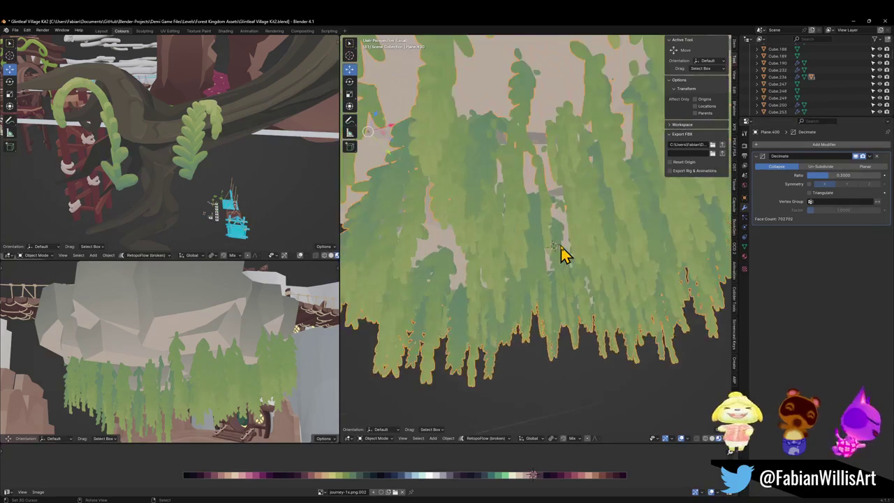
Step: Switch to wireframe shading, deselect, and orbit around the decimated leaf mesh
scroll(538, 267, "down", 5)
key("z")
left_click(531, 252)
scroll(531, 258, "down", 1)
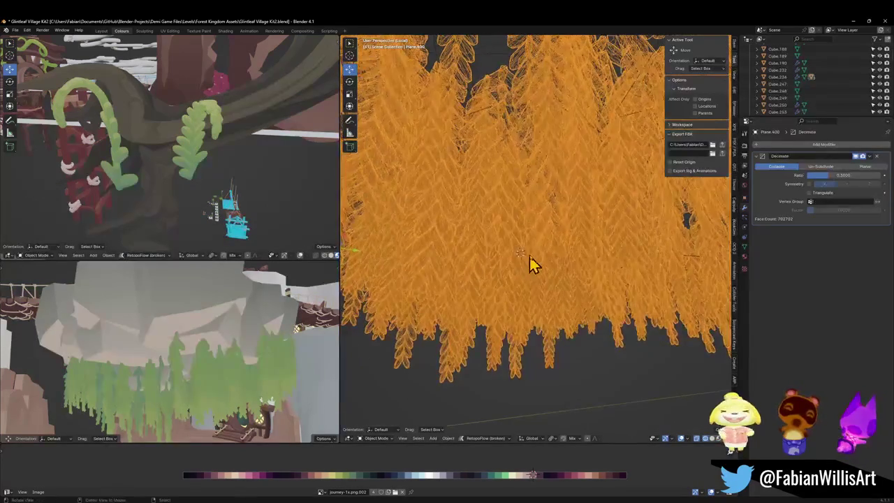
left_click(534, 259, "shift")
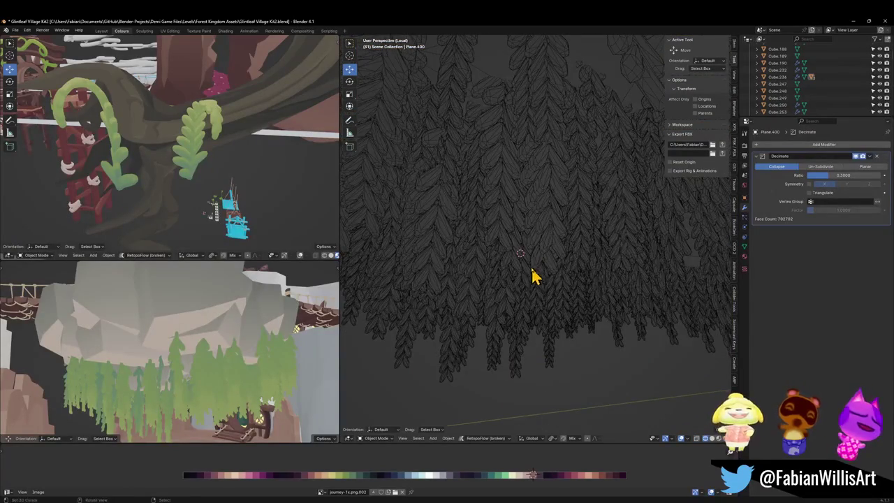
scroll(552, 278, "up", 2)
mouse_move(529, 230)
left_mouse_down()
mouse_move(555, 247)
mouse_move(565, 238)
left_mouse_up()
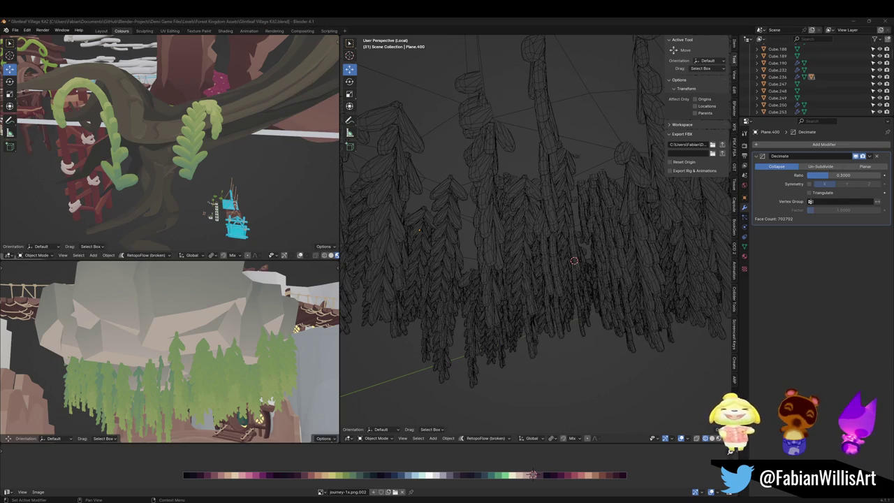
mouse_move(619, 253)
left_mouse_down()
mouse_move(533, 293)
mouse_move(530, 283)
left_mouse_up()
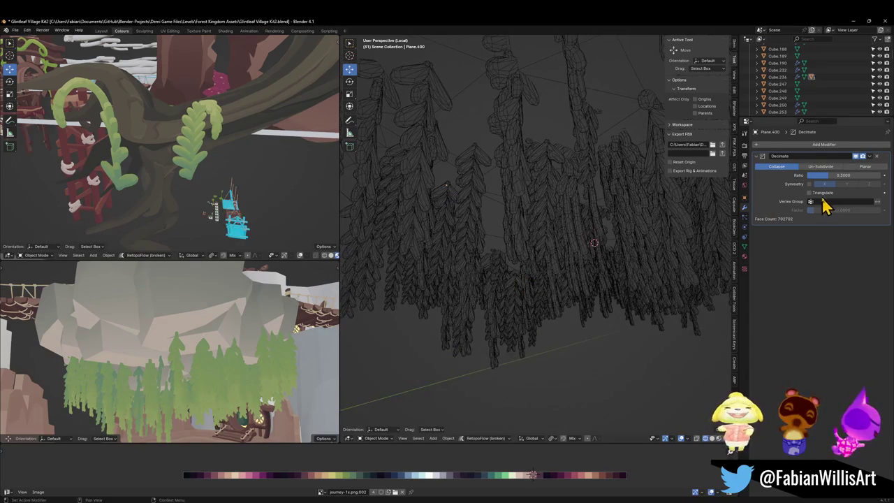
key("shift+grave")
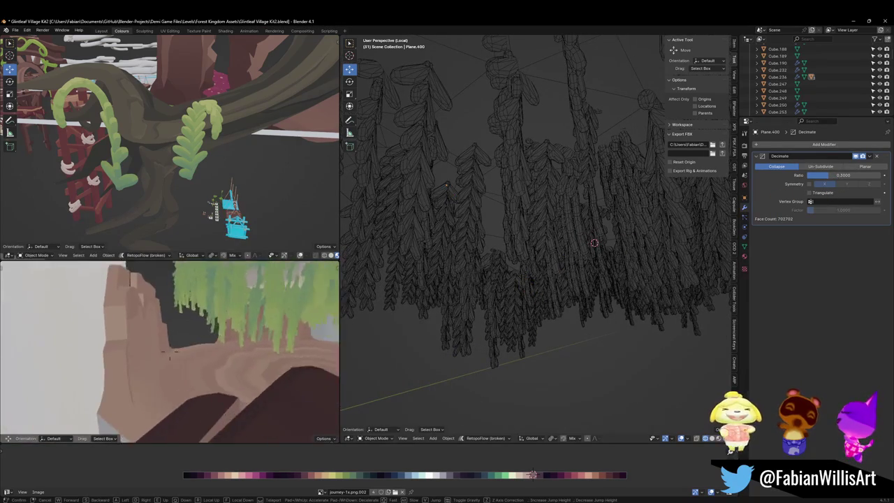
Step: Walk back in the lower viewport to frame the willow and house
key("s")
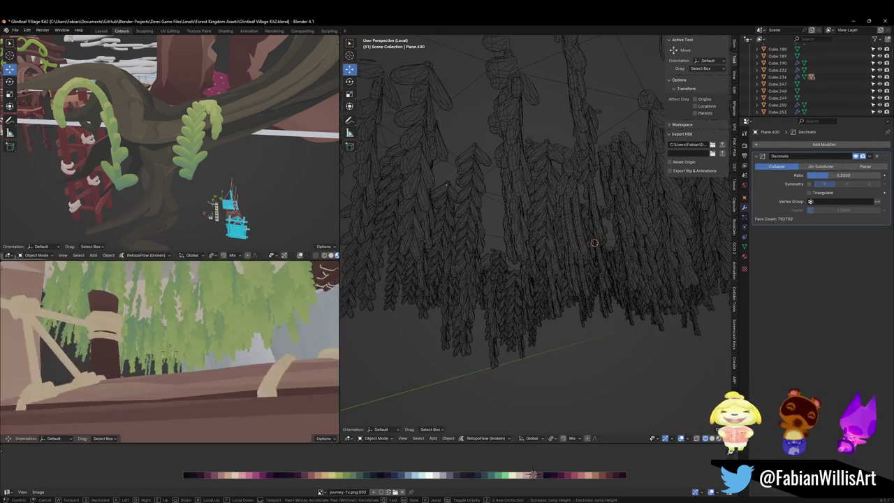
left_click(277, 325)
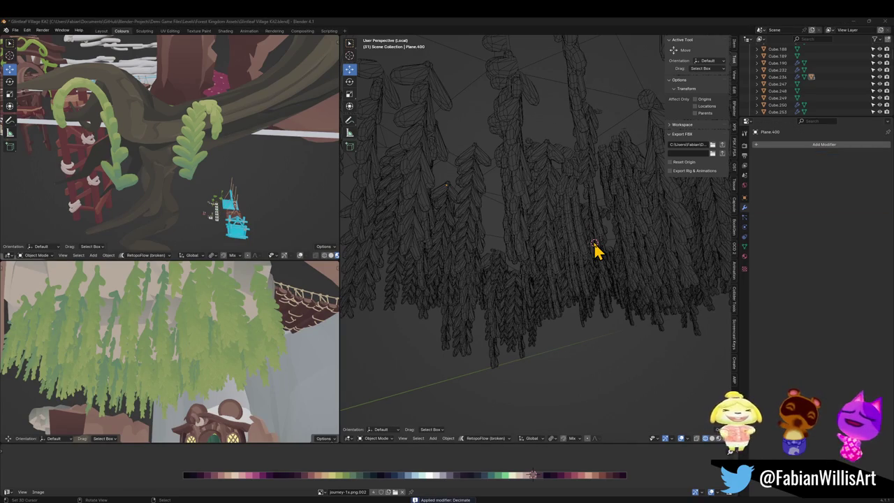
Step: Merge by distance (0.17 m) across all of Plane.400's leaf geometry in Edit Mode
key("a")
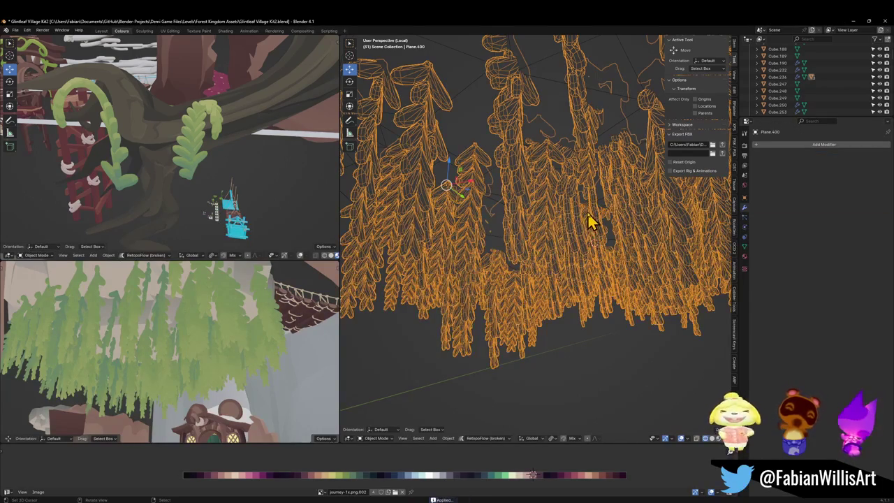
key("Tab")
scroll(514, 259, "down", 2)
key("a")
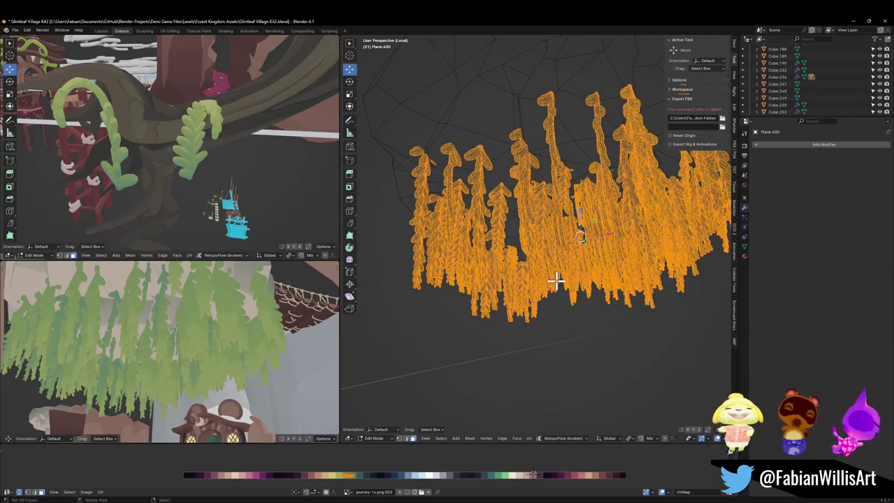
key("q")
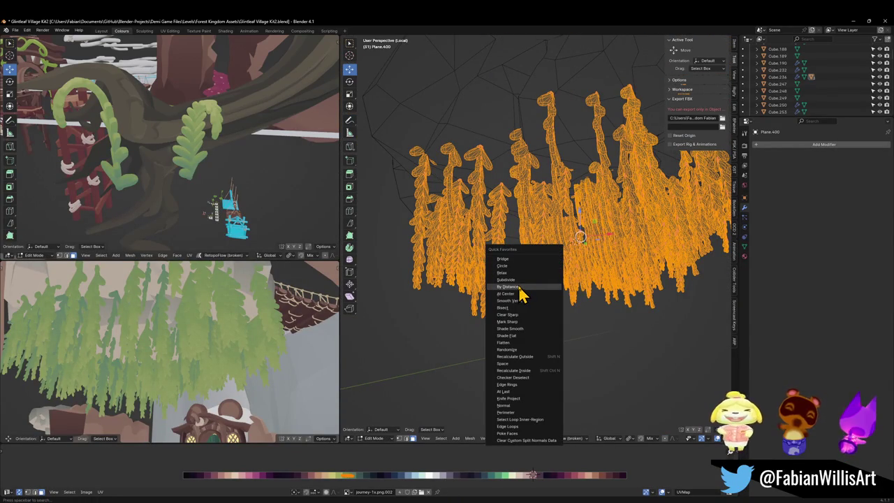
key("Return")
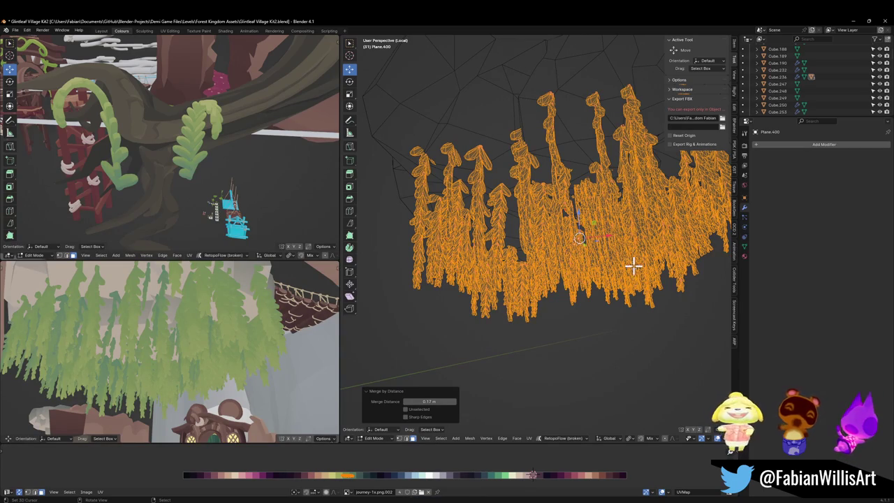
scroll(254, 321, "up", 5)
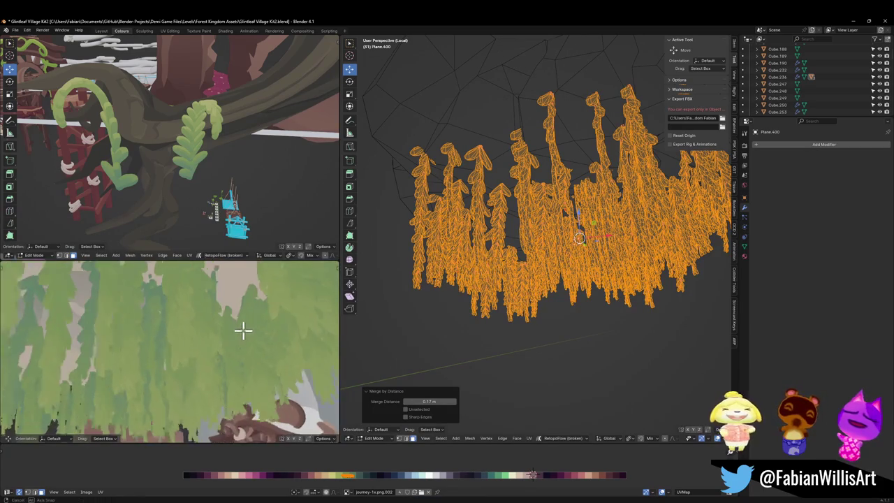
scroll(155, 316, "up", 2)
mouse_move(230, 325)
left_mouse_down()
mouse_move(175, 352)
mouse_move(277, 345)
mouse_move(247, 326)
mouse_move(196, 325)
mouse_move(212, 325)
left_mouse_up()
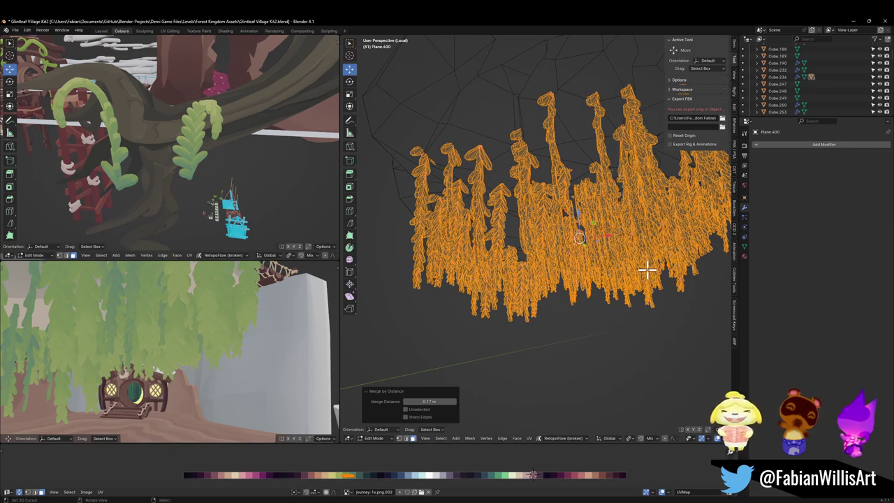
key("shift+grave")
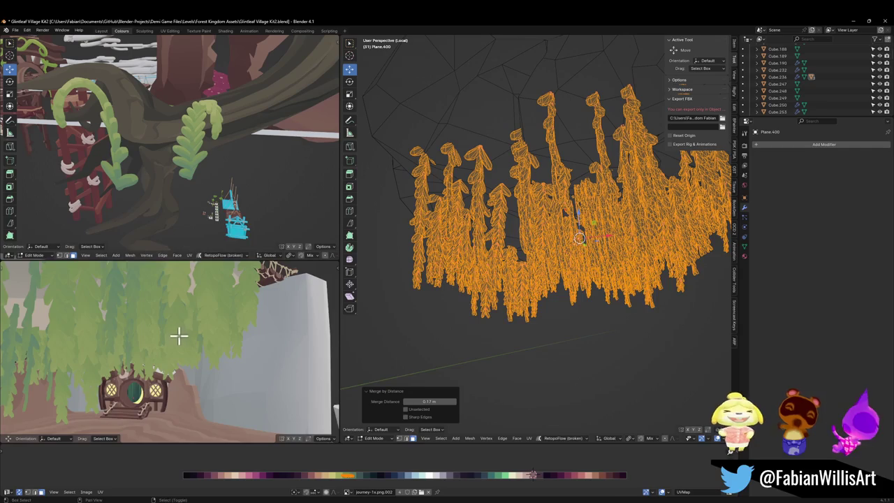
key("w")
key("w")
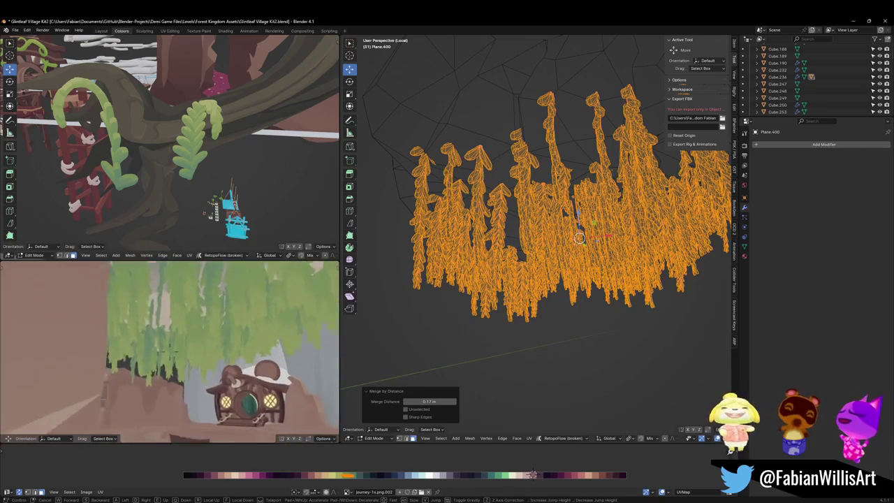
key("s")
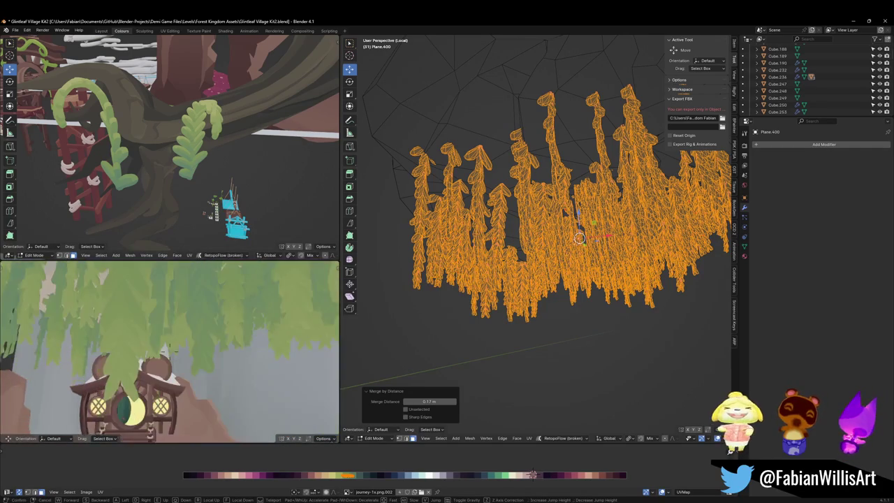
key("s")
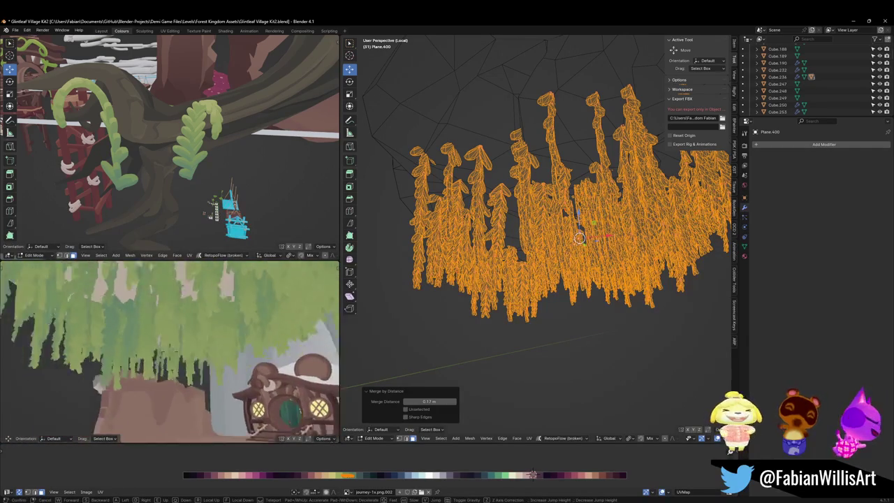
key("s")
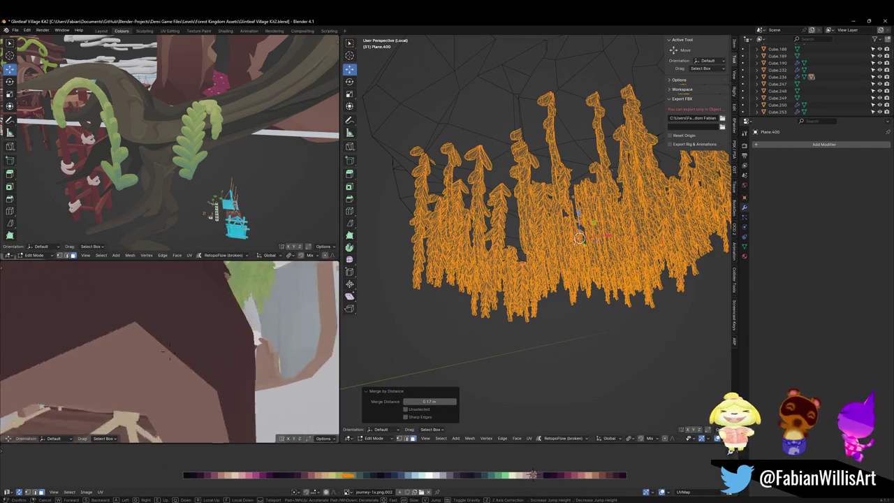
key("s")
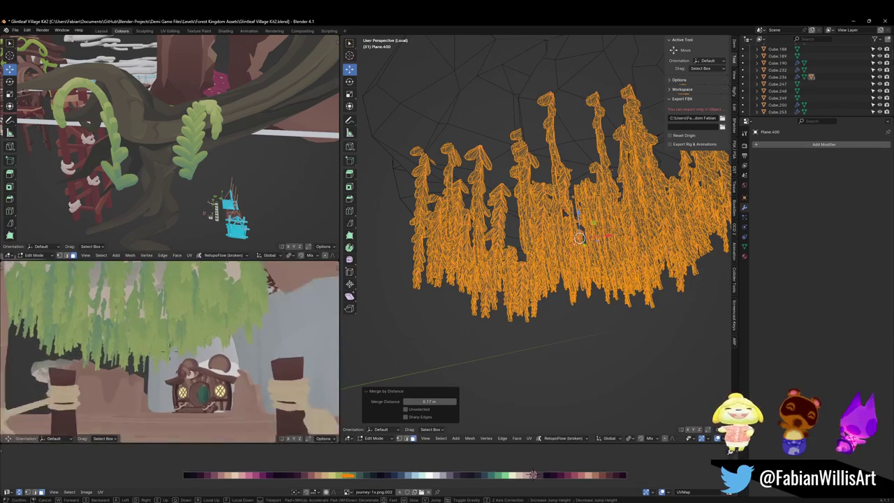
key("Return")
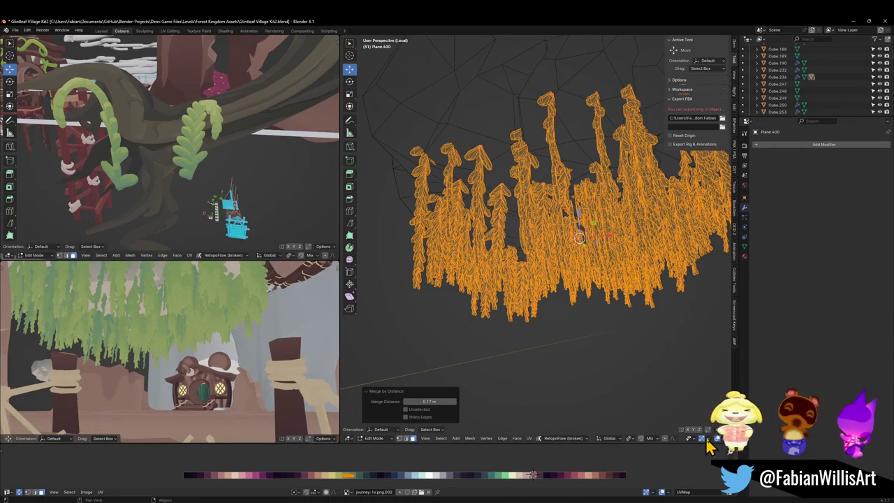
scroll(708, 439, "down", 3)
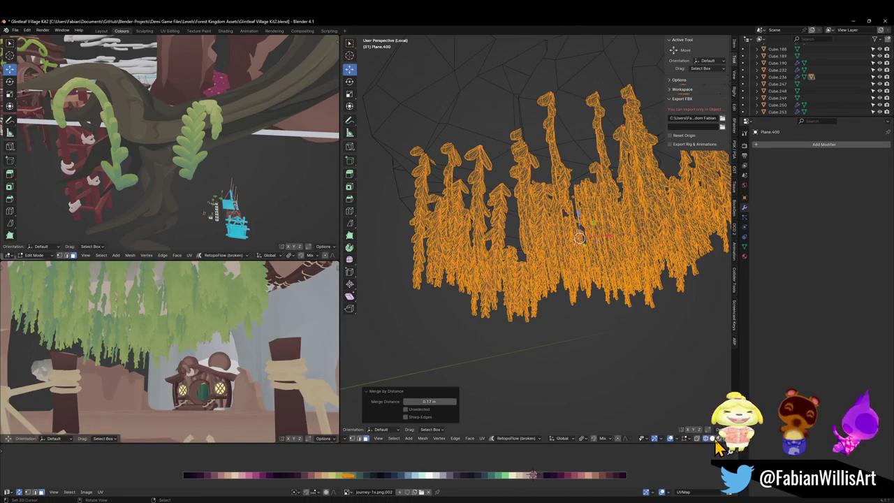
Step: Turn on the Statistics viewport overlay to check the leaf mesh
left_click(677, 439)
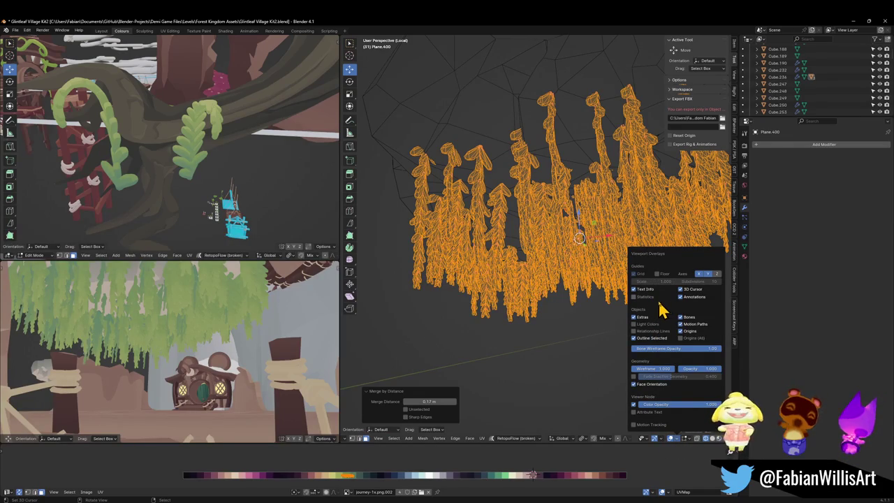
left_click(651, 299)
left_click_drag(502, 206, 507, 216)
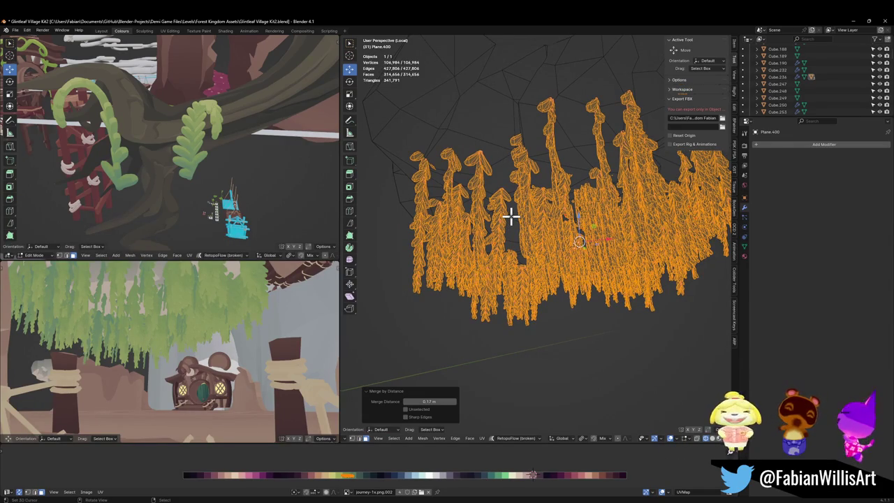
Step: Back in Object Mode, apply rotation and scale to the hanging leaf mesh
key("ctrl+Tab")
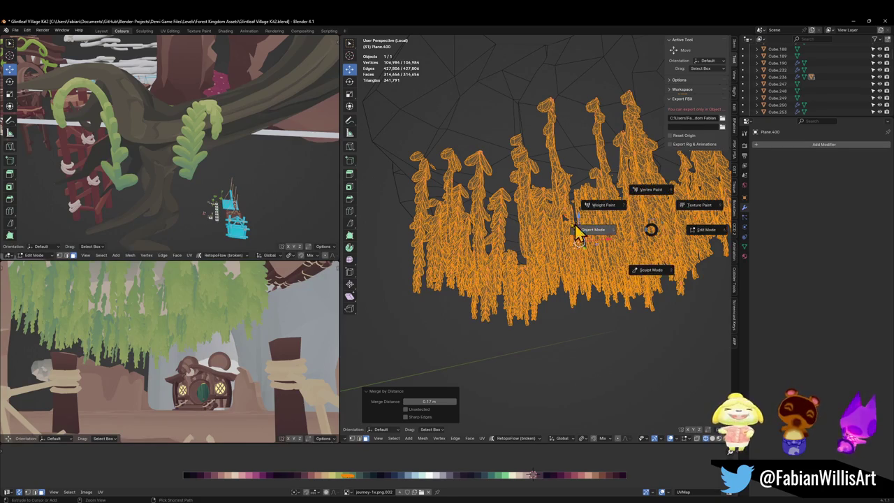
left_click(551, 229)
key("alt+a")
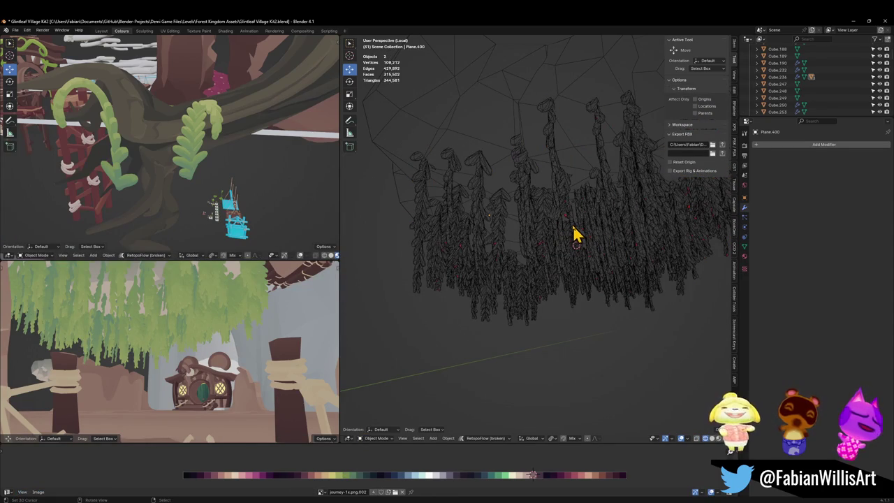
left_click(572, 237)
key("ctrl+a")
left_click(573, 243)
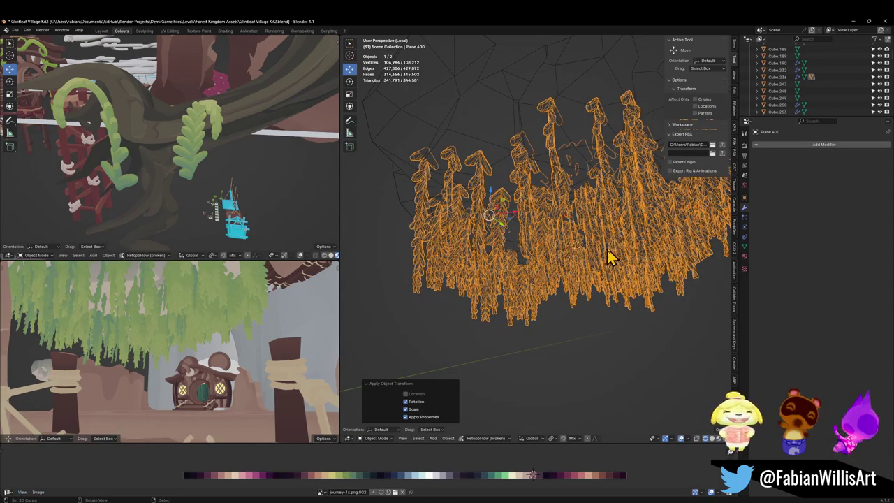
key("alt+a")
Step: Leave local view, switch to solid shading, and select the FOREST_GLINTLEAFVILLAGE_00 hierarchy
scroll(629, 254, "up", 3)
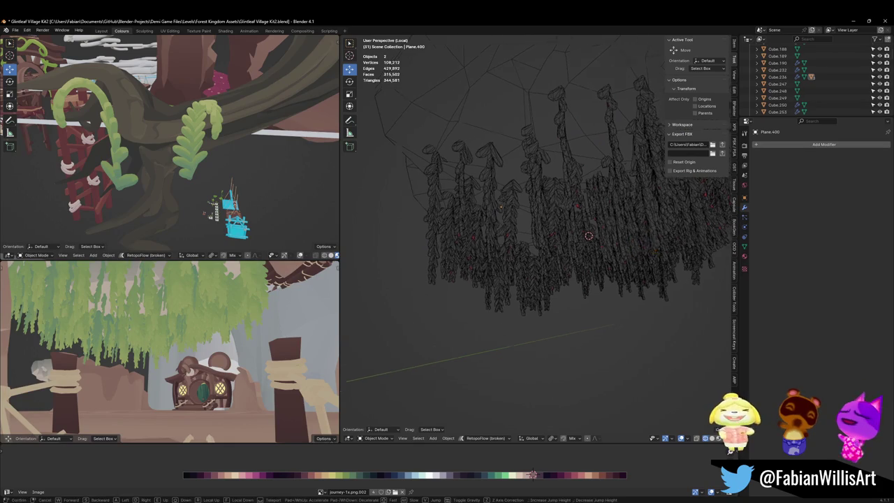
key("KP_Divide")
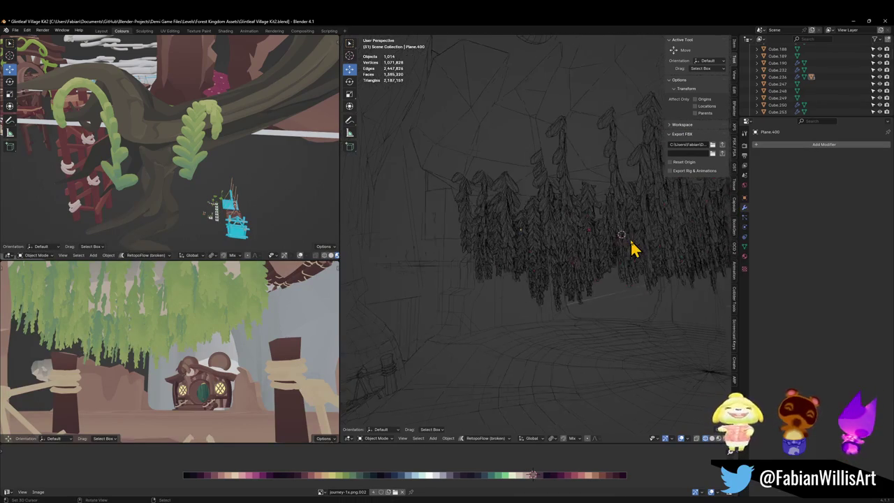
key("shift+z")
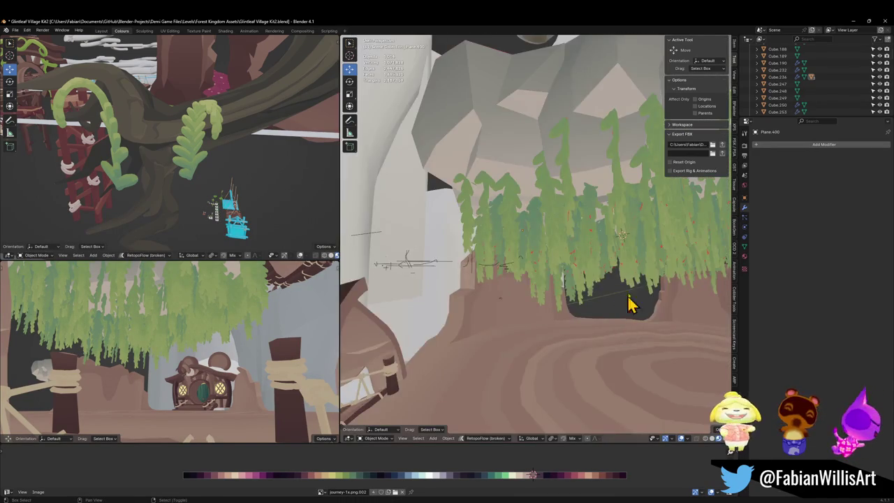
scroll(628, 302, "up", 5)
left_click(538, 283)
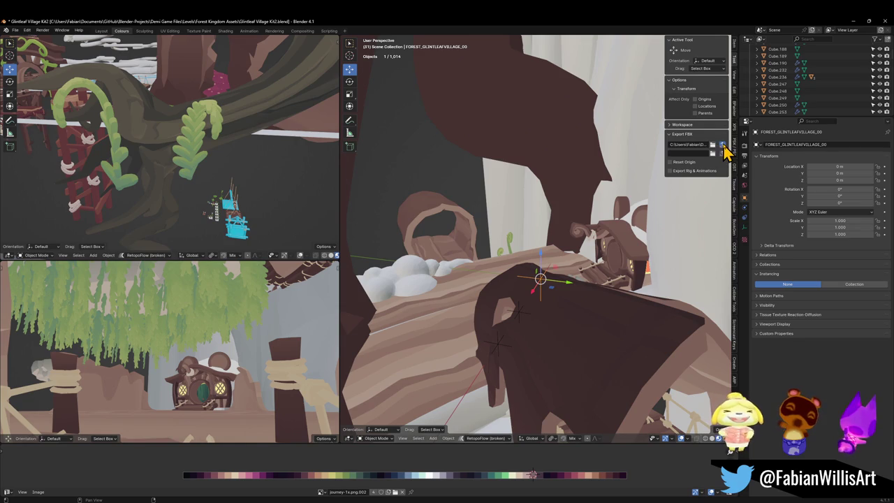
key("shift+bracketright")
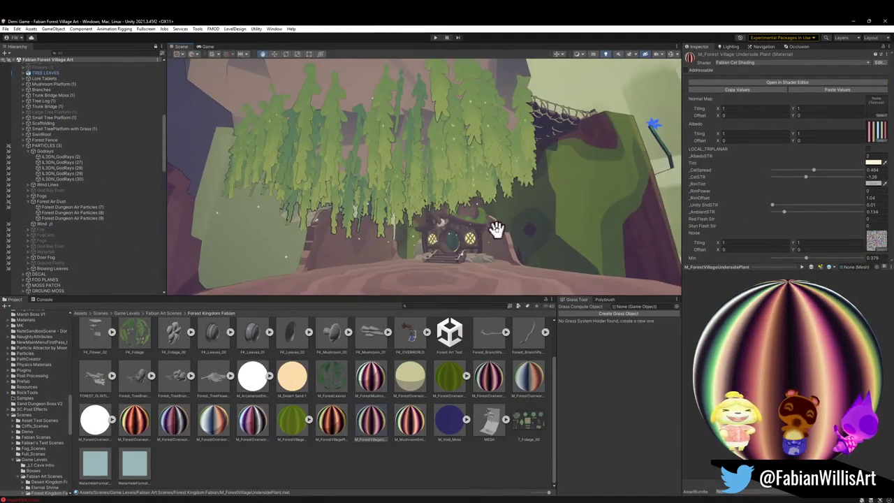
Step: Frame the tree and house in the Scene view and select M_ForestVillageUndersidePlant
mouse_move(440, 323)
left_mouse_down()
mouse_move(483, 241)
mouse_move(479, 221)
mouse_move(495, 216)
left_mouse_up()
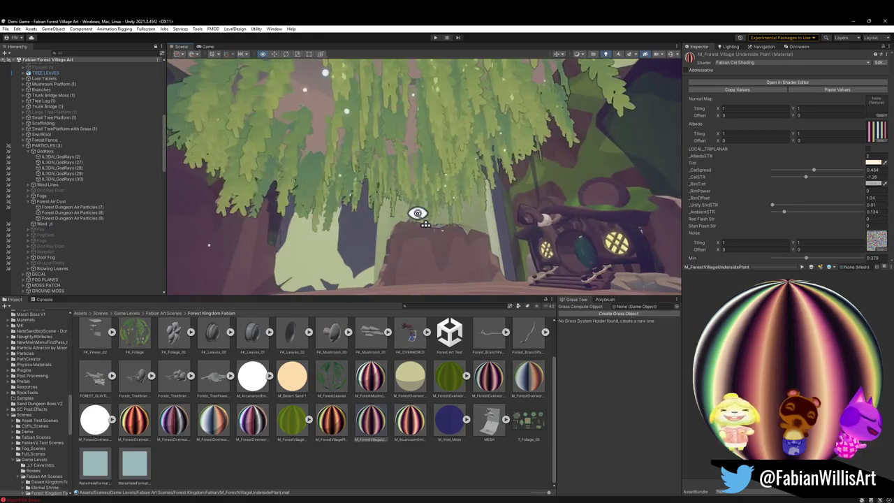
mouse_move(389, 214)
left_mouse_down()
mouse_move(419, 219)
mouse_move(365, 222)
mouse_move(357, 202)
mouse_move(353, 216)
left_mouse_up()
left_click(362, 428)
Step: Tune the underside plant material to _CelSpread about 0.39 and _CelSTR about -1.61
mouse_move(806, 185)
left_mouse_down()
mouse_move(822, 181)
mouse_move(810, 187)
mouse_move(810, 178)
left_mouse_up()
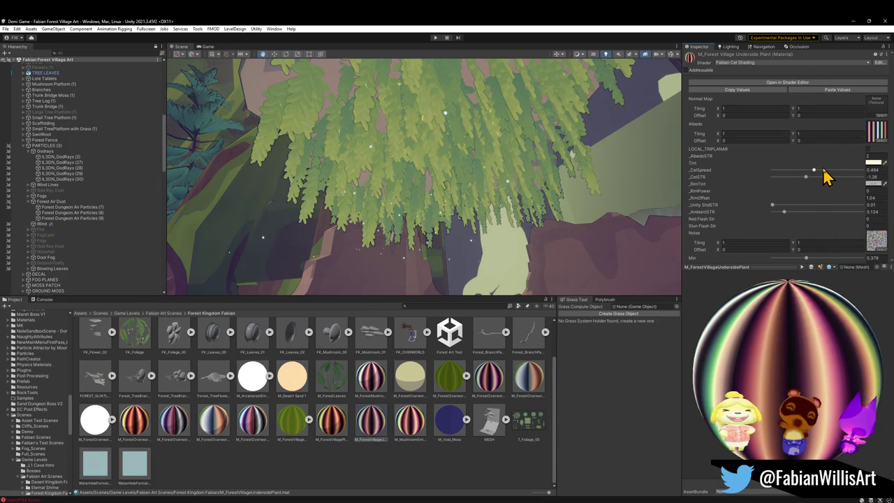
left_click(331, 429)
left_click(372, 429)
mouse_move(804, 179)
left_mouse_down()
mouse_move(824, 176)
mouse_move(813, 178)
left_mouse_up()
left_click(806, 178)
mouse_move(426, 154)
left_mouse_down()
mouse_move(479, 135)
mouse_move(535, 149)
mouse_move(581, 175)
left_mouse_up()
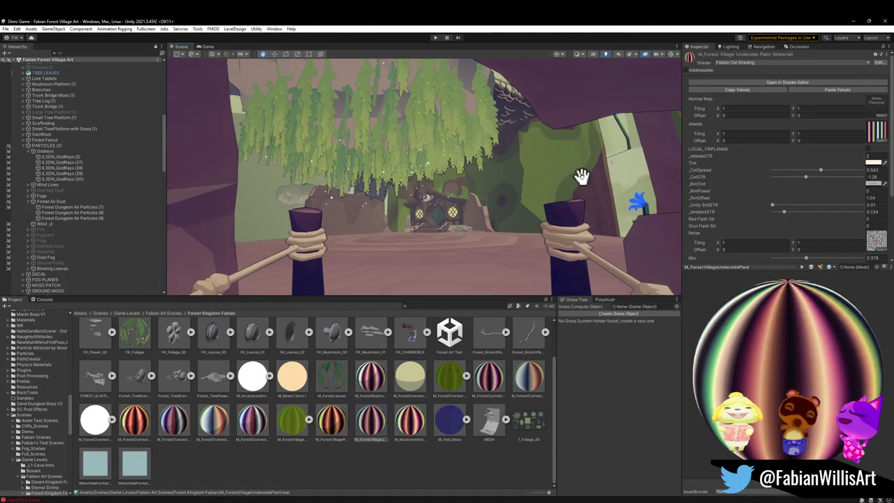
mouse_move(820, 170)
left_mouse_down()
mouse_move(805, 174)
mouse_move(834, 175)
mouse_move(810, 176)
left_mouse_up()
mouse_move(544, 200)
left_mouse_down()
mouse_move(447, 165)
mouse_move(435, 174)
mouse_move(442, 182)
mouse_move(385, 181)
mouse_move(447, 180)
left_mouse_up()
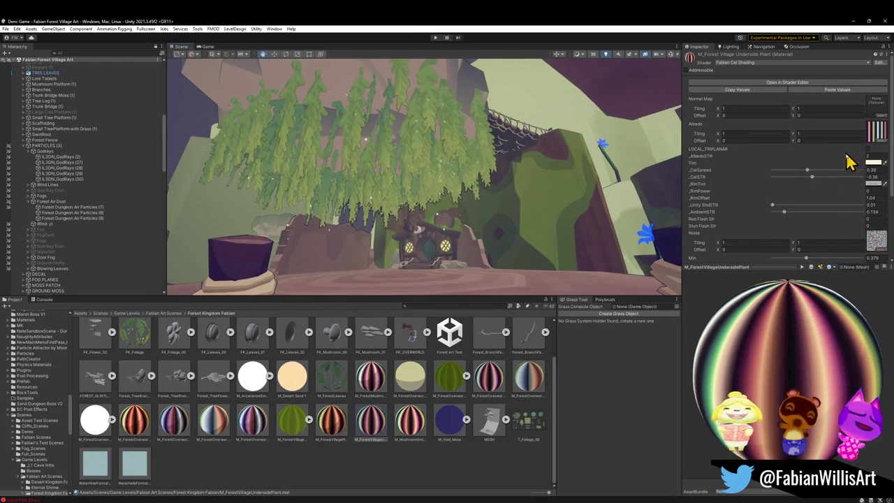
left_click_drag(812, 179, 796, 180)
mouse_move(446, 210)
left_mouse_down()
mouse_move(429, 226)
mouse_move(463, 216)
mouse_move(347, 189)
mouse_move(481, 197)
mouse_move(451, 210)
mouse_move(330, 197)
left_mouse_up()
Step: Fly the camera around the tree to review the leaves and rope bridge
key("s")
key("w")
mouse_move(301, 197)
left_mouse_down()
mouse_move(373, 221)
mouse_move(436, 195)
mouse_move(381, 180)
mouse_move(507, 182)
mouse_move(471, 194)
mouse_move(502, 217)
mouse_move(505, 237)
left_mouse_up()
key("s")
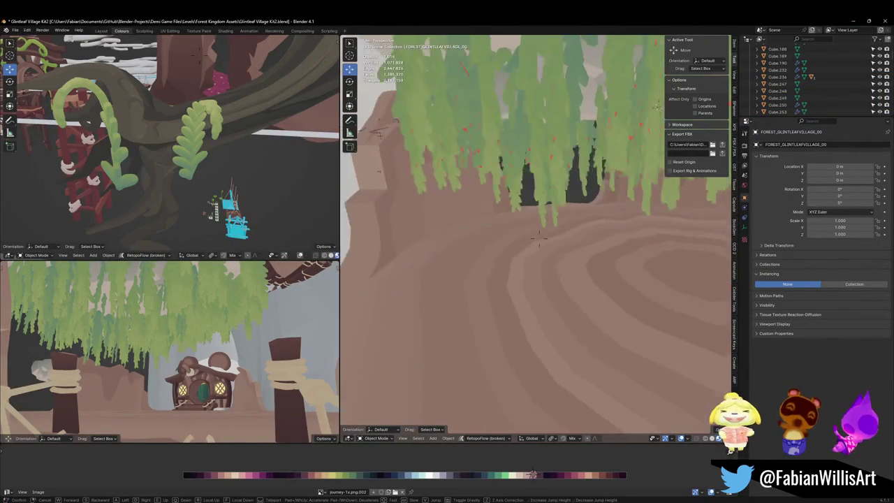
Step: Unhide all objects, then hide the hanging leaf-card mesh
key("alt+h")
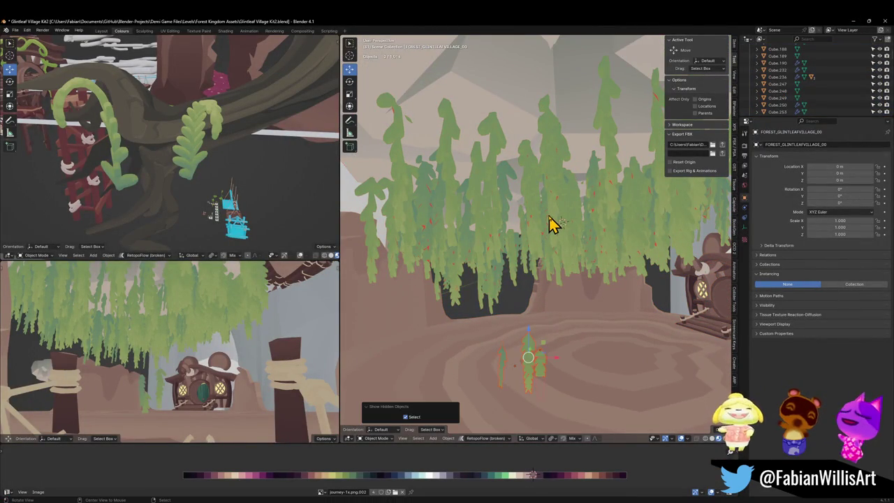
left_click(555, 233)
key("h")
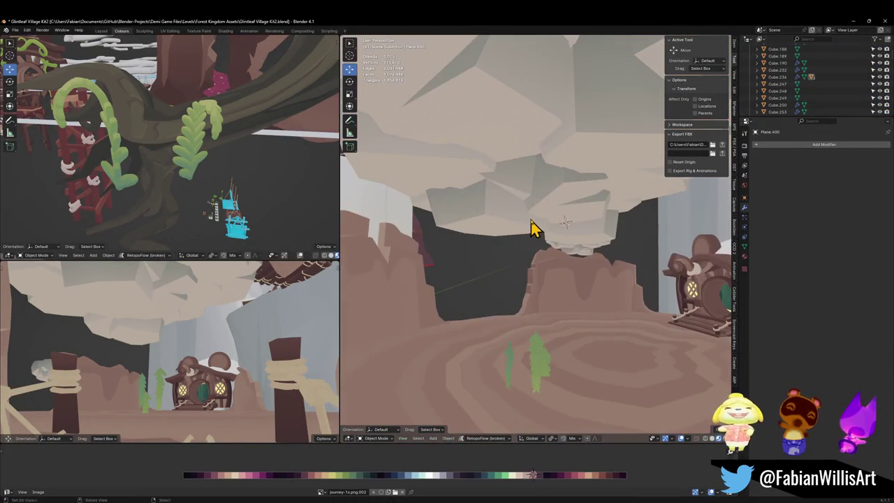
Step: Select the ceiling rock Cube.236 and save Glintleaf Village Kit2.blend
left_click(535, 230)
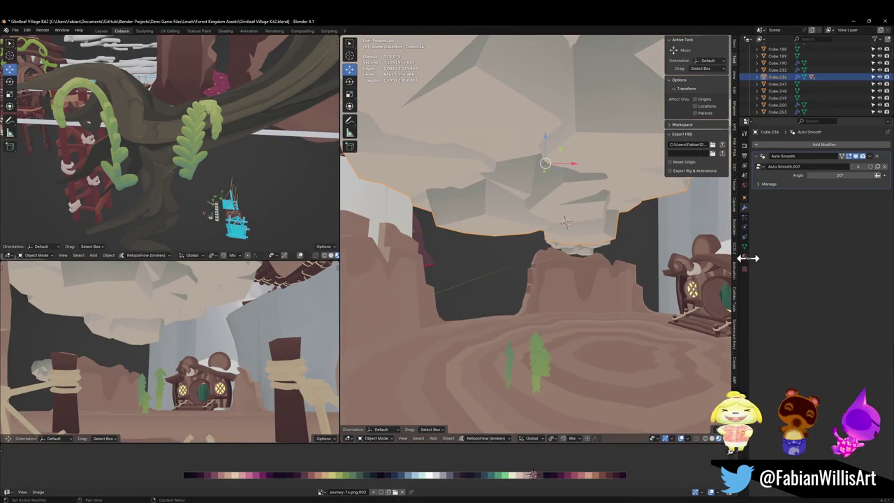
key("g")
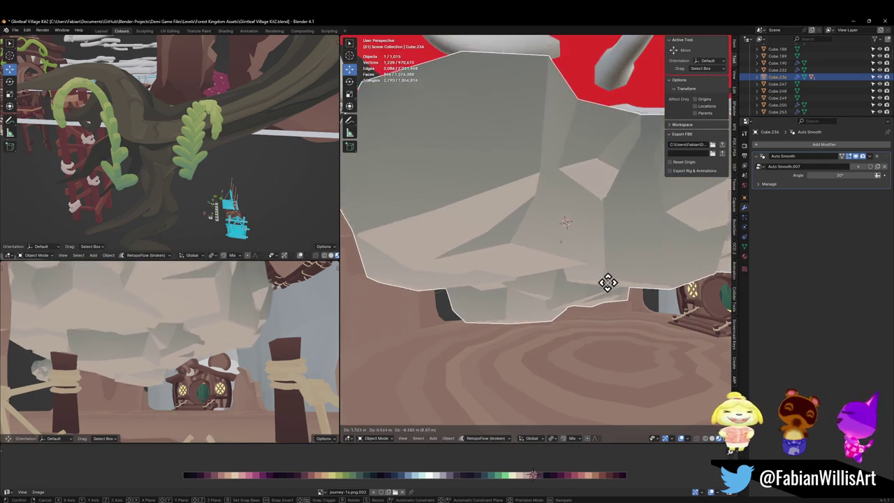
right_click(607, 282)
key("ctrl+s")
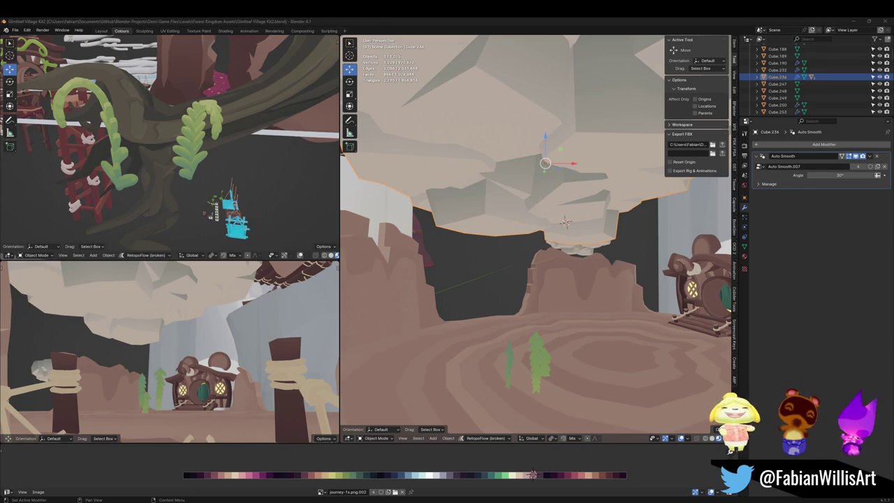
Step: Give Cube.236 a 1000-strand hair particle system with advanced settings and rotation enabled
left_click(745, 227)
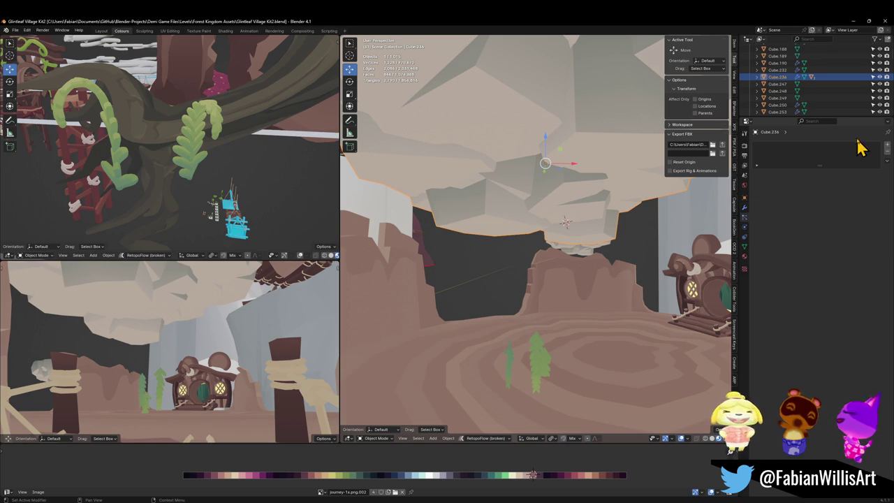
left_click(887, 144)
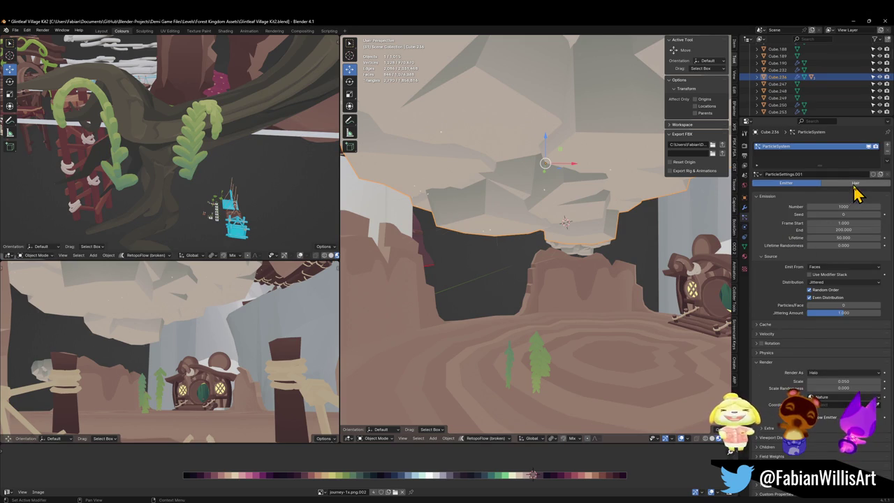
left_click(856, 182)
left_click(826, 192)
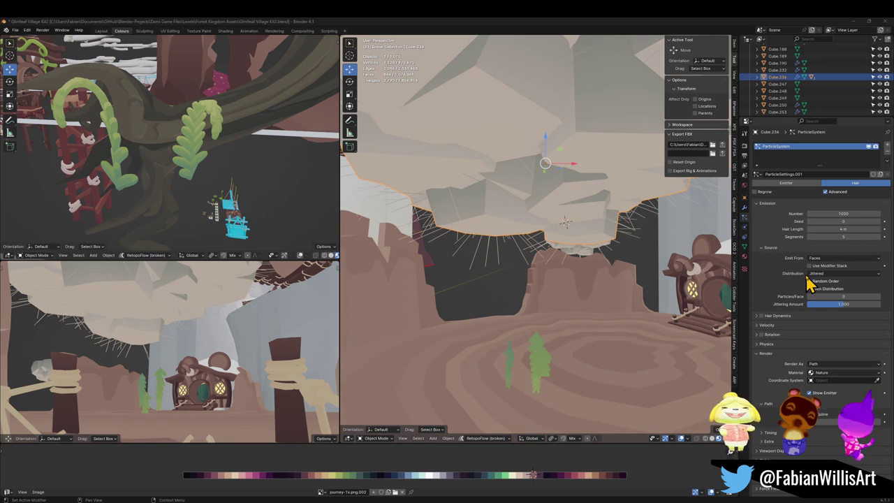
left_click(757, 336)
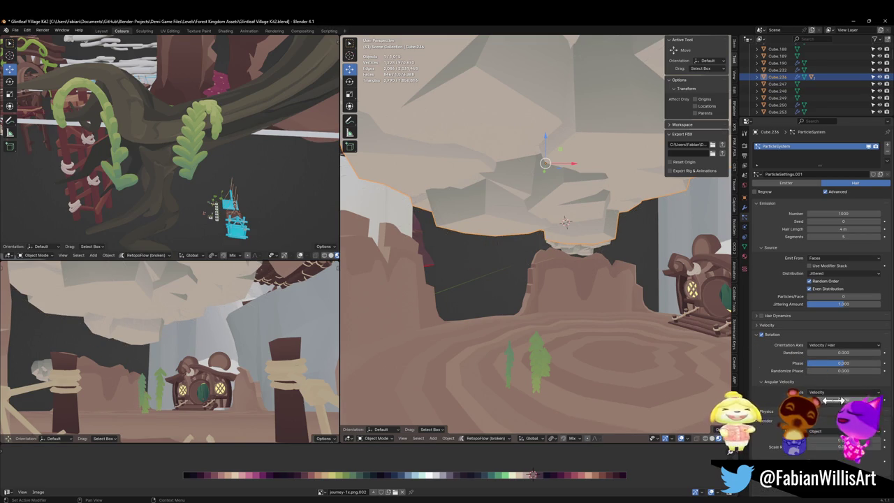
scroll(875, 408, "down", 3)
left_click(878, 401)
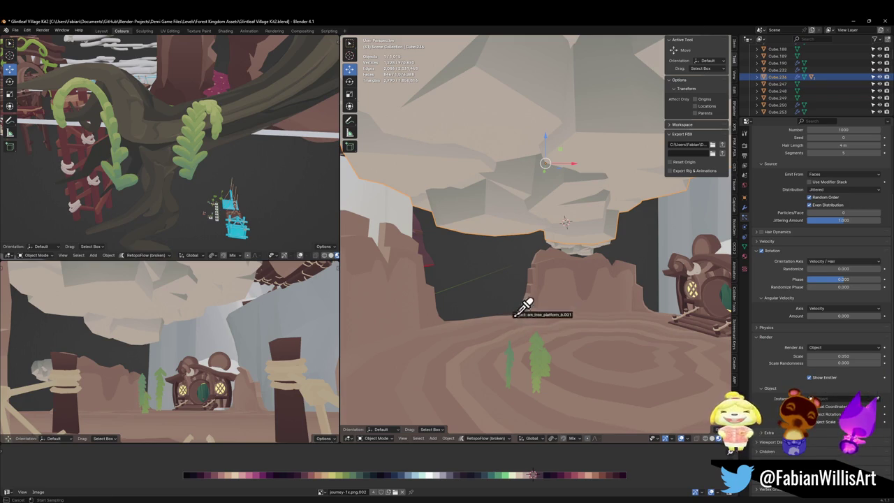
Step: Set Plane.277 as the hair Instance Object, then reselect Cube.236
left_click(514, 369)
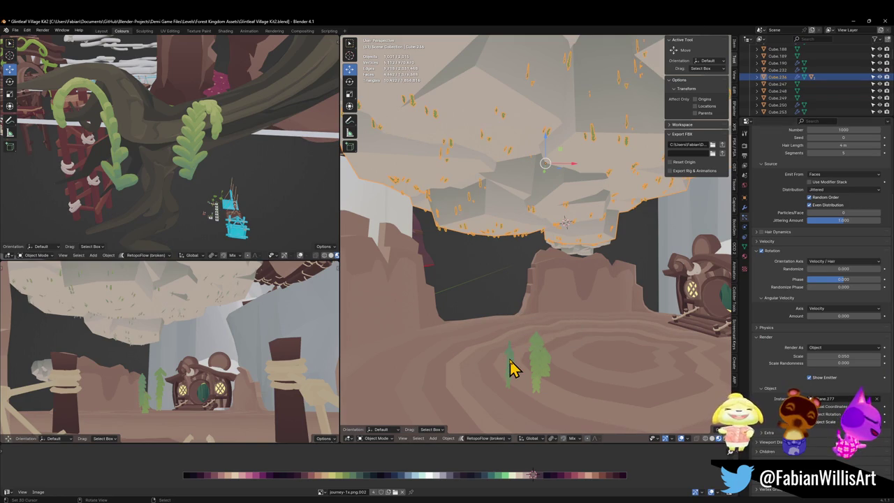
left_click(513, 369)
key("s")
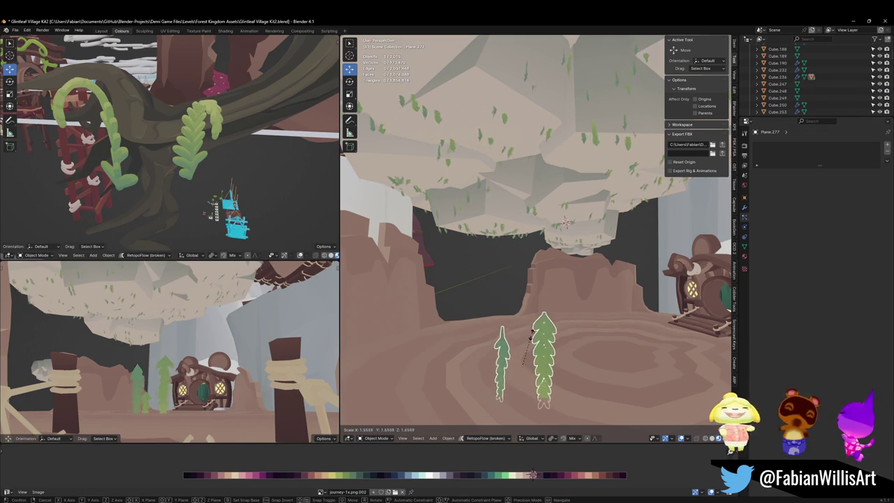
right_click(549, 309)
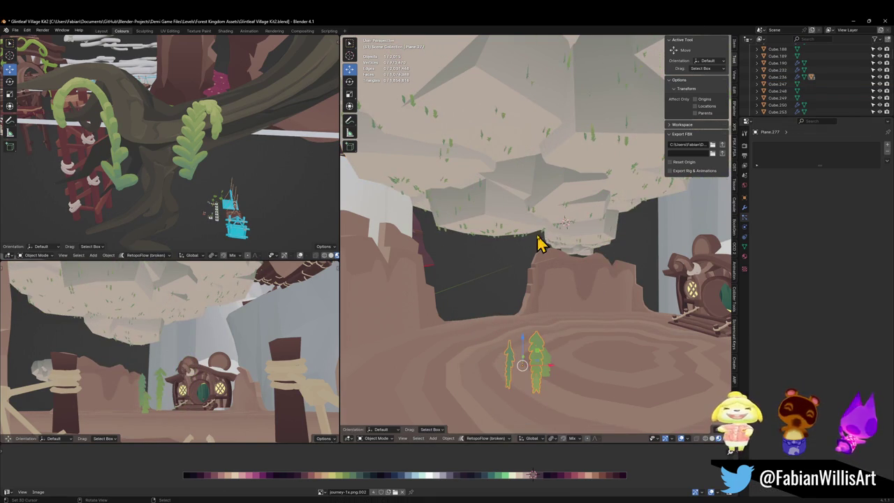
left_click(552, 225)
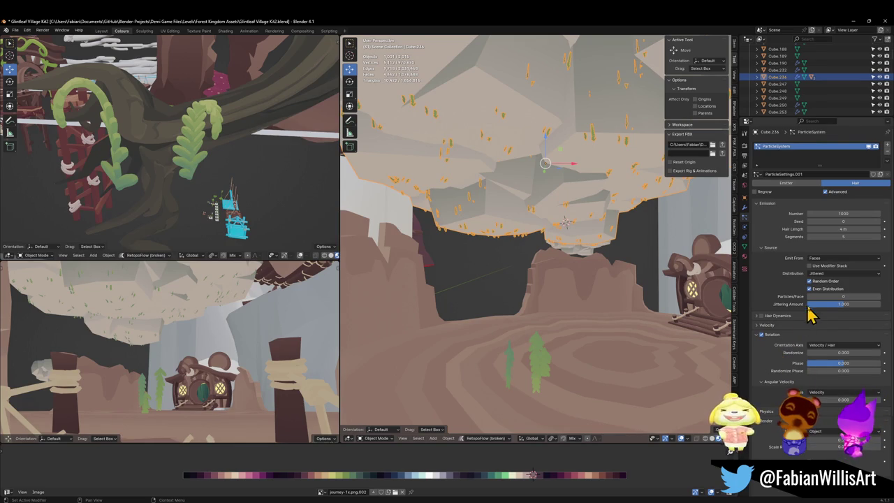
Step: Make instances follow object rotation and set their scale to 0.330
scroll(775, 335, "down", 5)
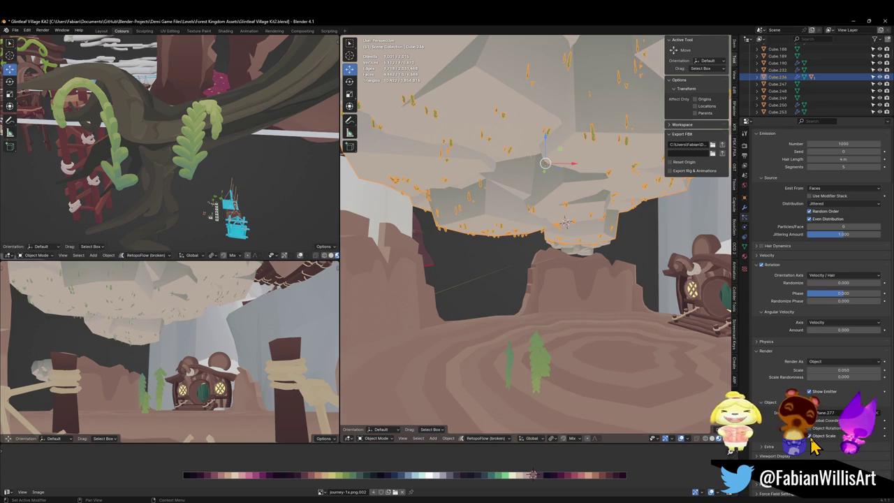
left_click(813, 431)
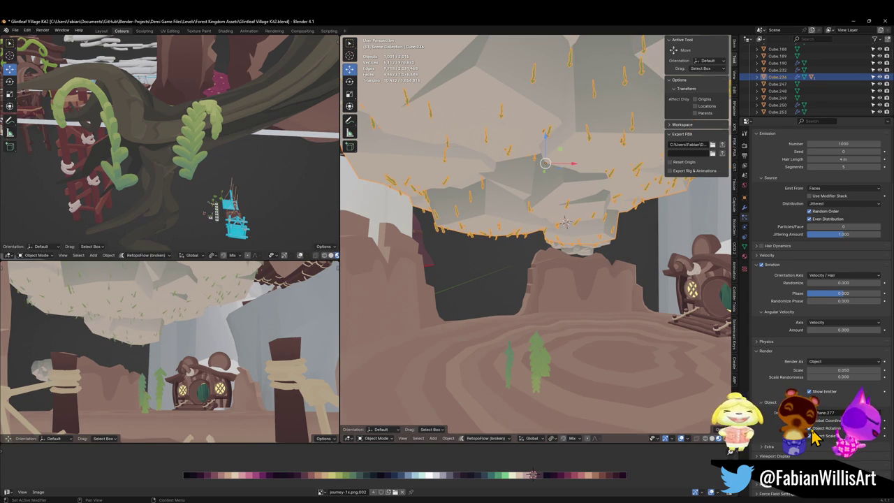
left_click(813, 435)
left_click(814, 428)
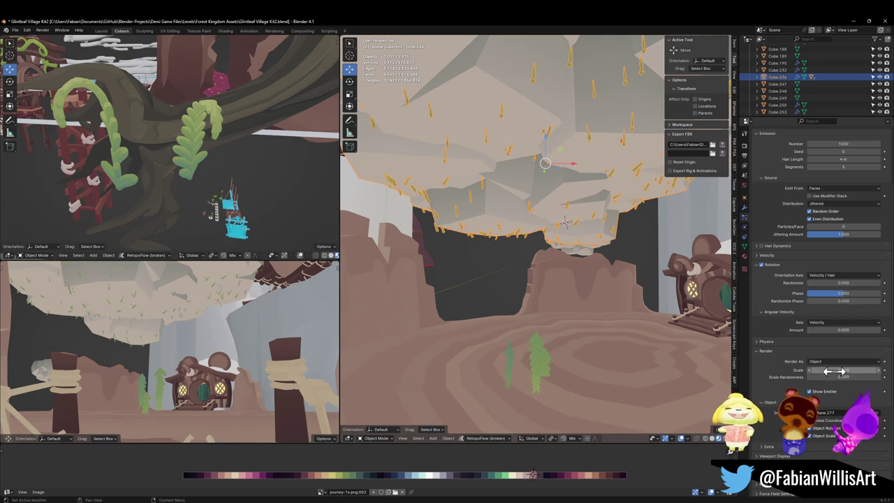
mouse_move(837, 369)
left_mouse_down()
mouse_move(872, 369)
mouse_move(838, 370)
left_mouse_up()
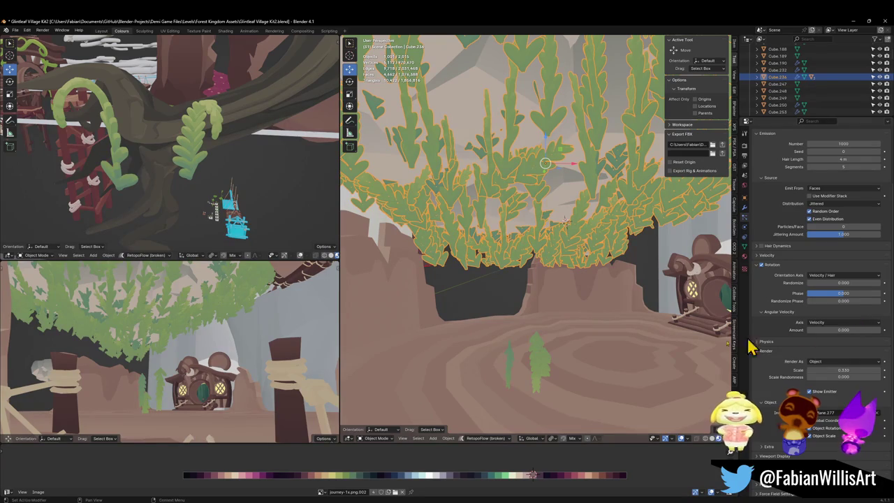
Step: Rotate the source leaf card Plane.277 around X to reorient the hanging leaves
left_click(515, 363)
key("r")
key("x")
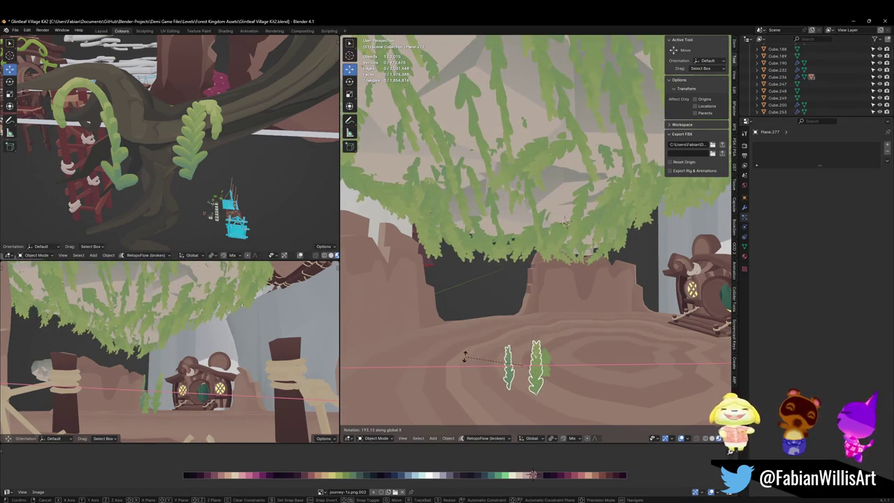
left_click(571, 359)
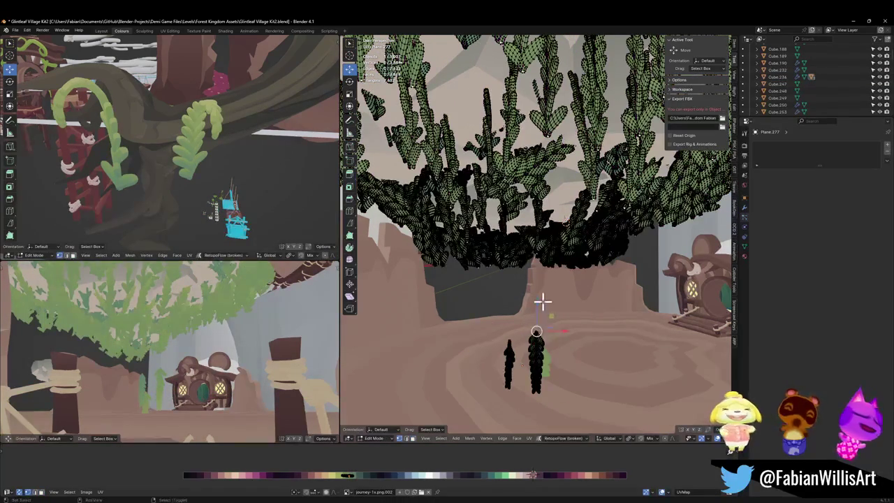
Step: Set the leaf card's origin to the 3D cursor
key("q")
left_click(548, 320)
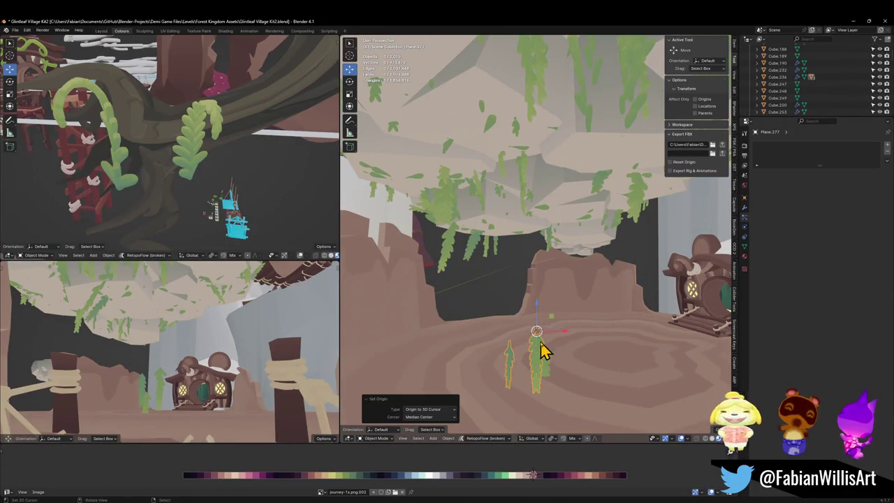
mouse_move(536, 342)
left_mouse_down()
mouse_move(575, 328)
mouse_move(558, 314)
mouse_move(594, 314)
mouse_move(480, 295)
left_mouse_up()
Step: In Edit Mode, raise the leaf card geometry 0.90709 m along Z
key("Tab")
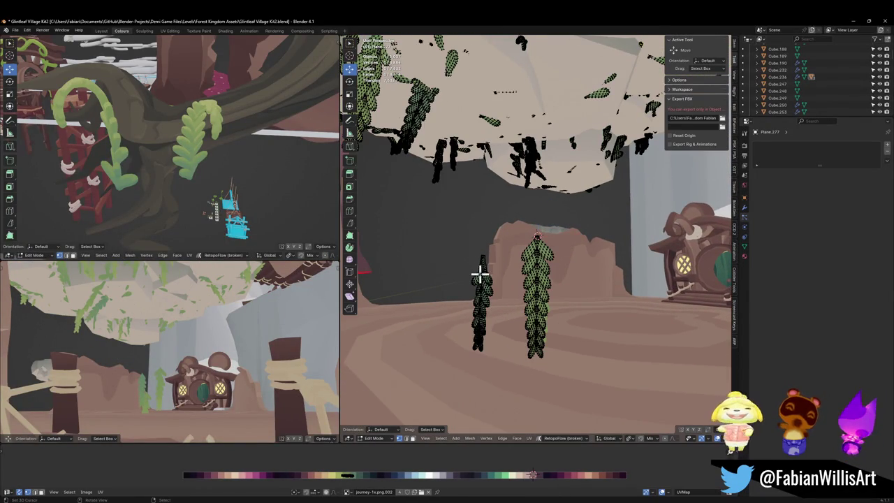
key("a")
left_click_drag(454, 225, 514, 351)
key("g")
key("z")
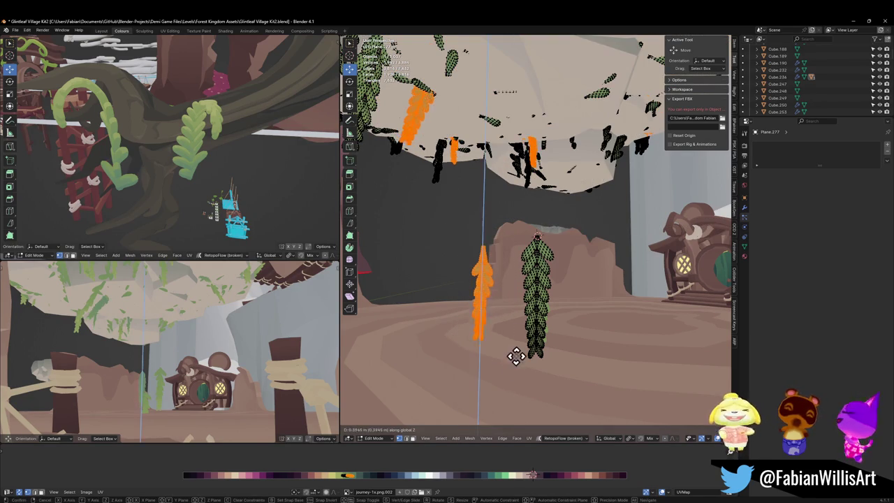
left_click(520, 345)
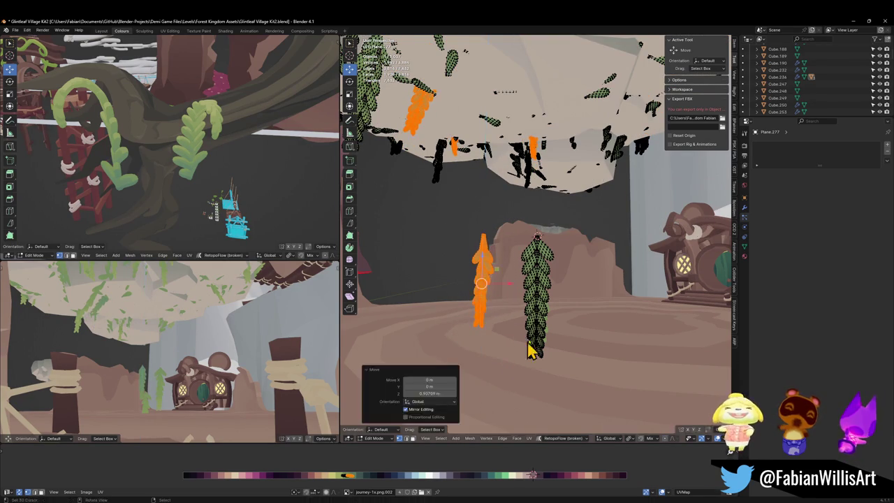
key("Tab")
Step: Isolate rock Cube.236 and leaf Plane.277 in local view, and save Glintleaf Village Kit2.blend
left_click(539, 276)
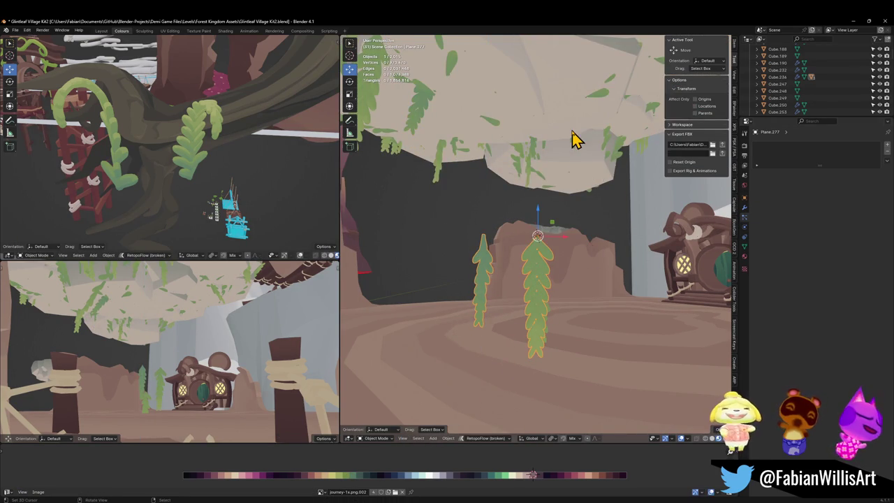
left_click(571, 150)
left_click(553, 321, "shift")
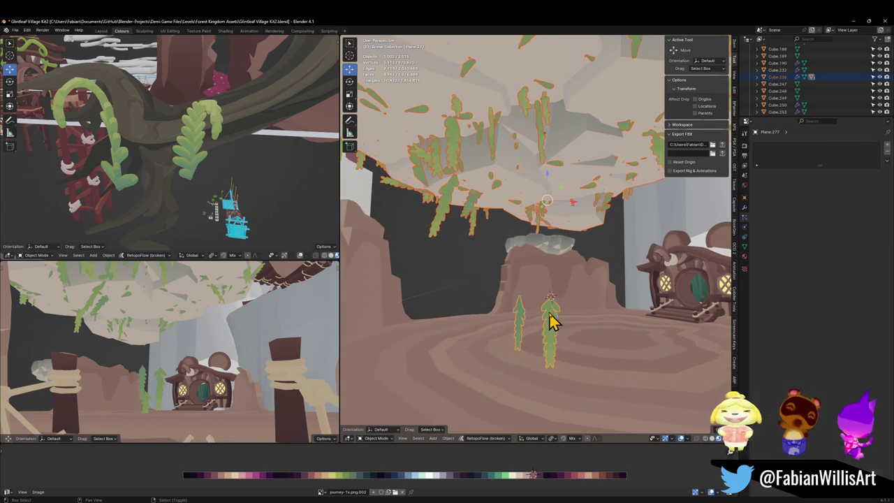
key("KP_Divide")
key("ctrl+s")
left_click_drag(553, 225, 555, 272)
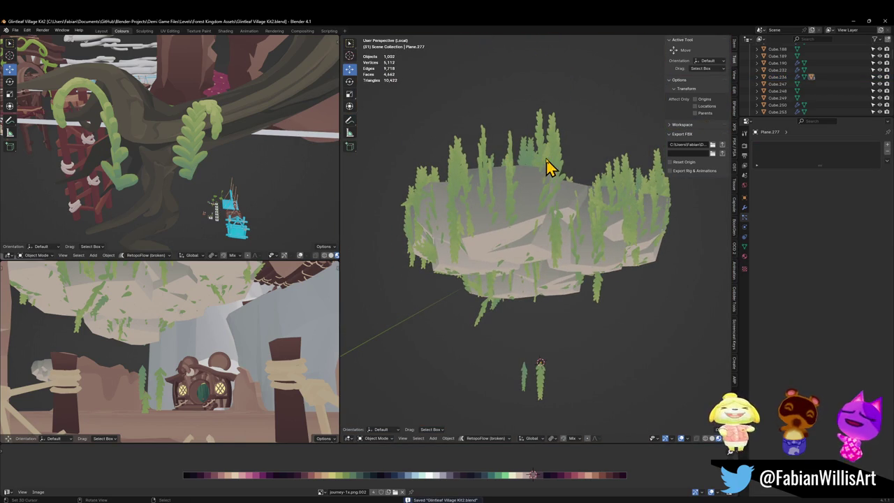
left_click(523, 232)
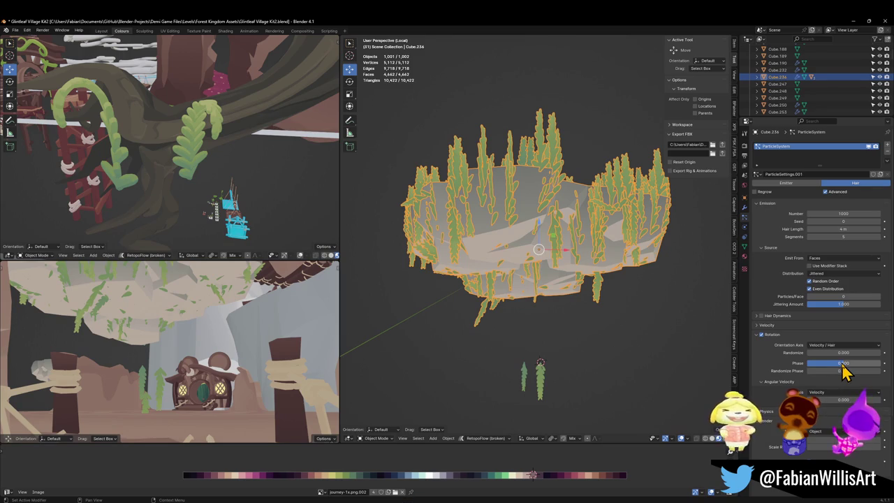
Step: Flip the hair leaves with phase 1.000 and rotate leaf card Plane.277 upright
left_click_drag(843, 369, 824, 372)
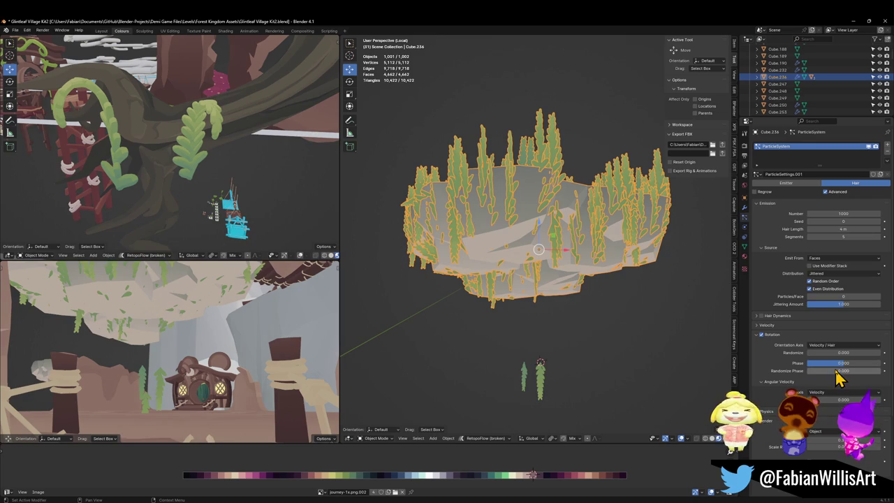
left_click_drag(838, 363, 880, 363)
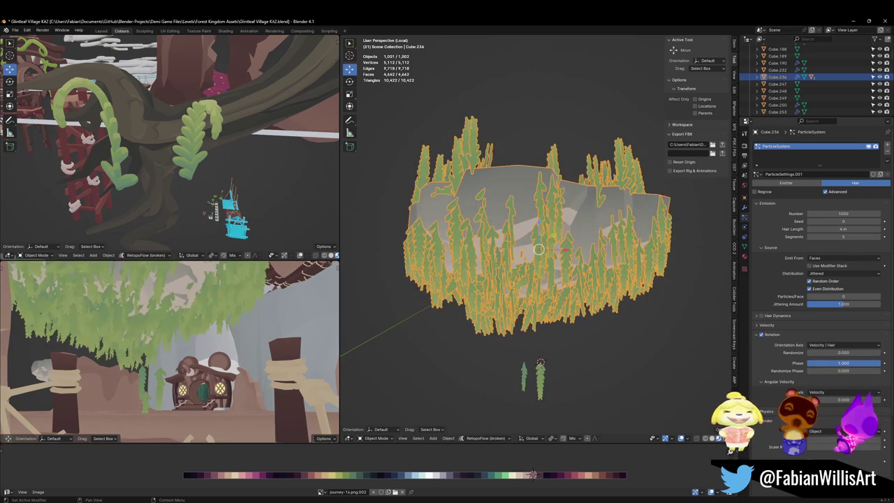
left_click(843, 344)
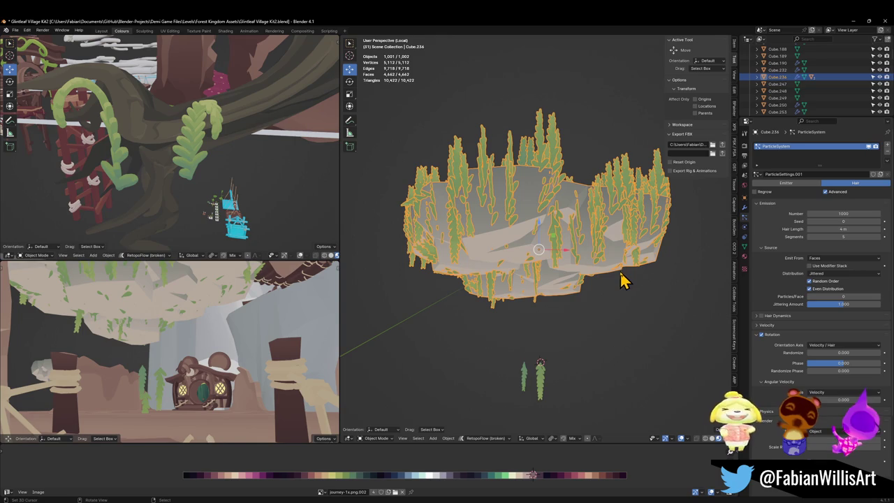
left_click(542, 383)
key("r")
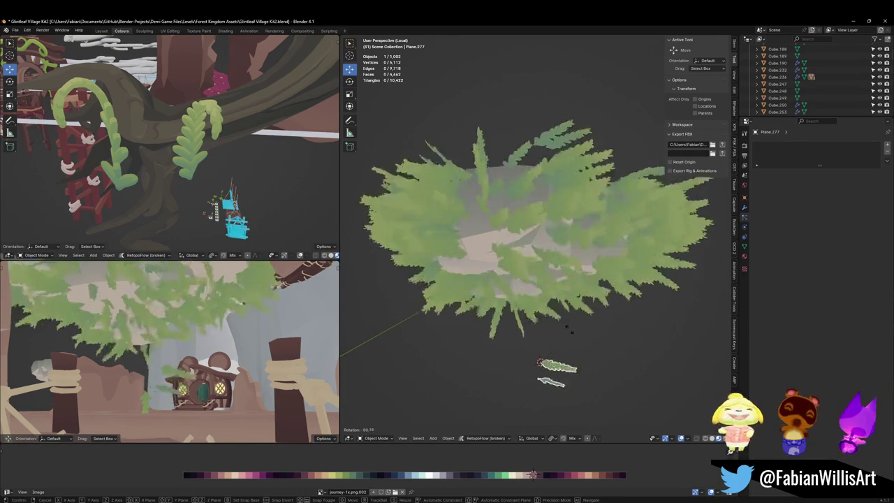
left_click(502, 280)
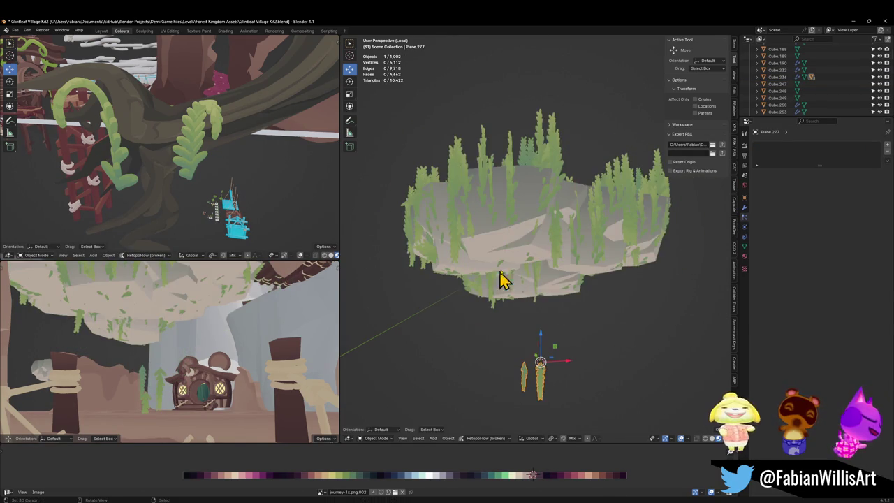
Step: Set Cube.236's hair particle count to 300, after trying 100
left_click(504, 272)
double_click(842, 213)
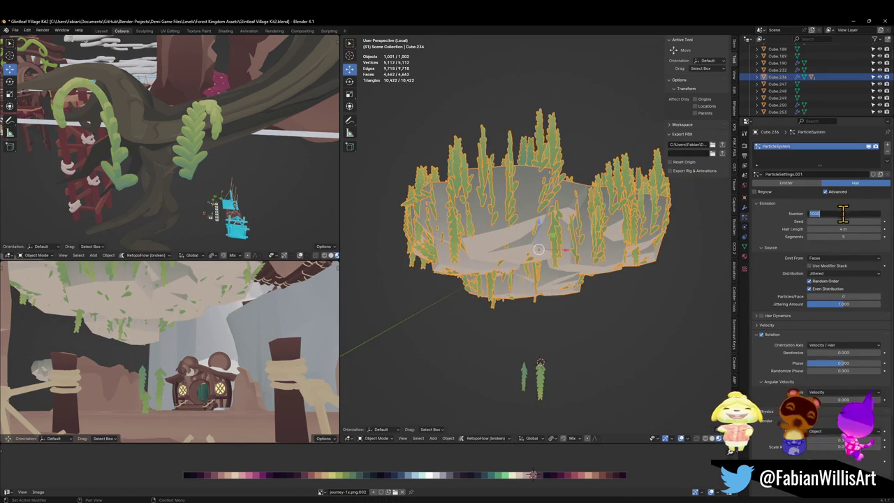
type("100")
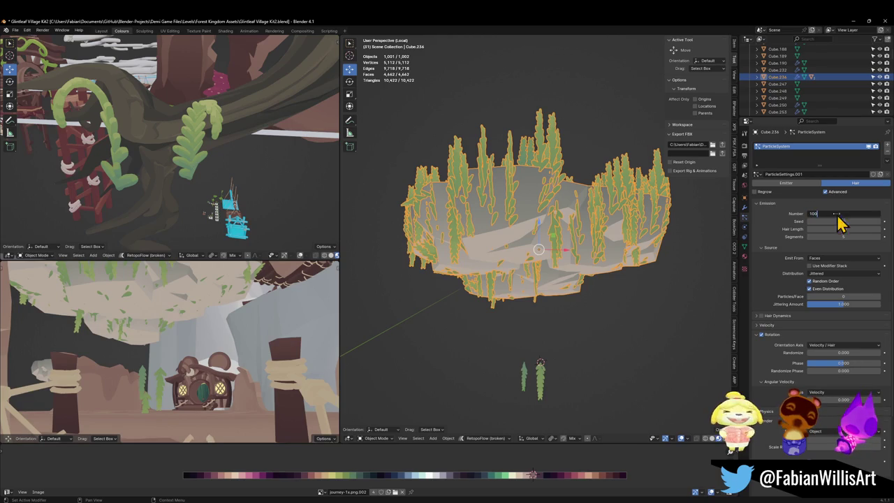
key("Return")
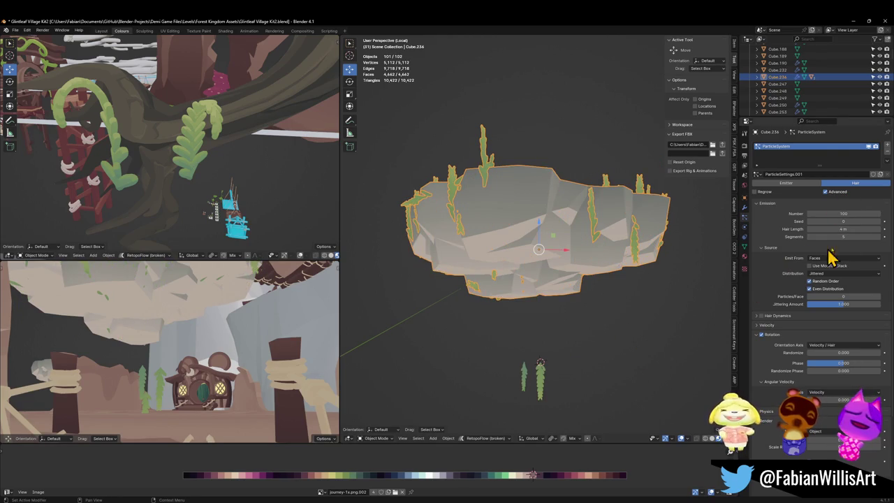
double_click(843, 214)
type("300")
key("Return")
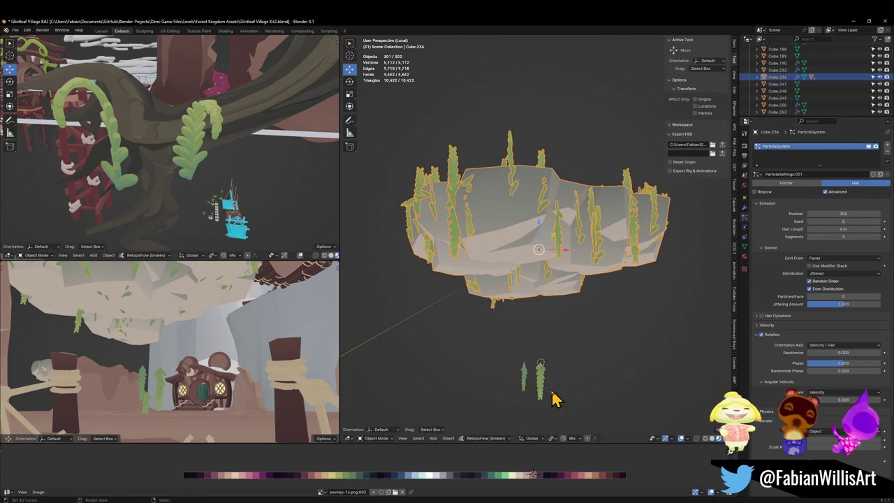
Step: Keep Random Order and Even Distribution on for the rock's hair source, testing Particles/Face
left_click(543, 393)
key("r")
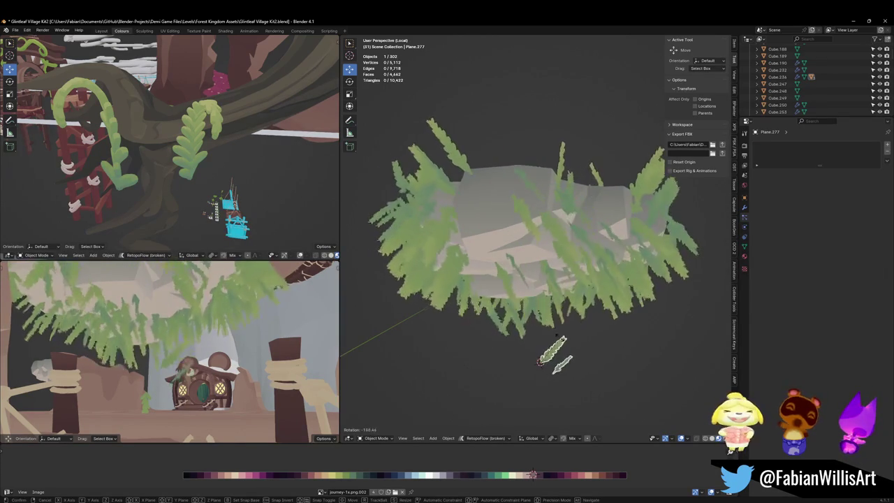
key("Escape")
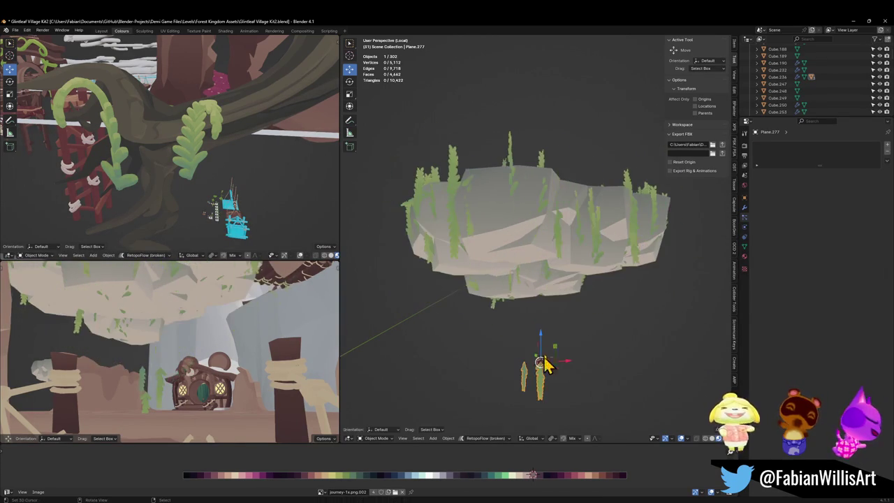
left_click(550, 273)
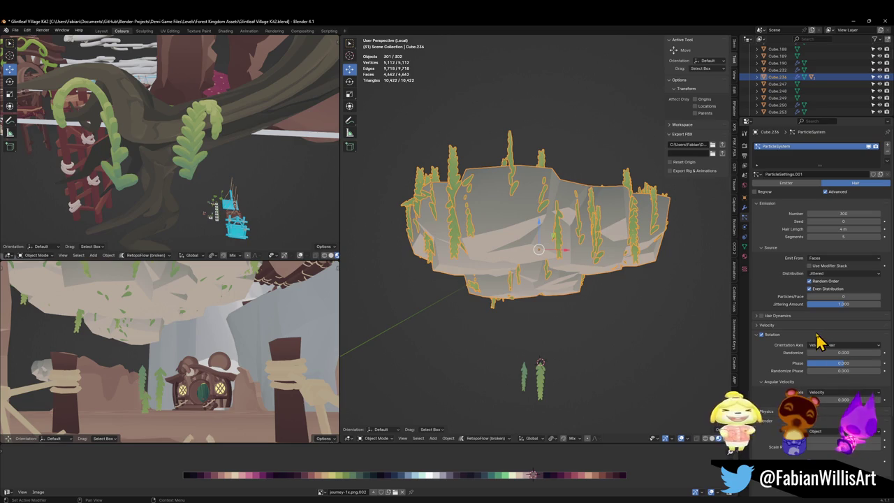
left_click(835, 282)
left_click(835, 282)
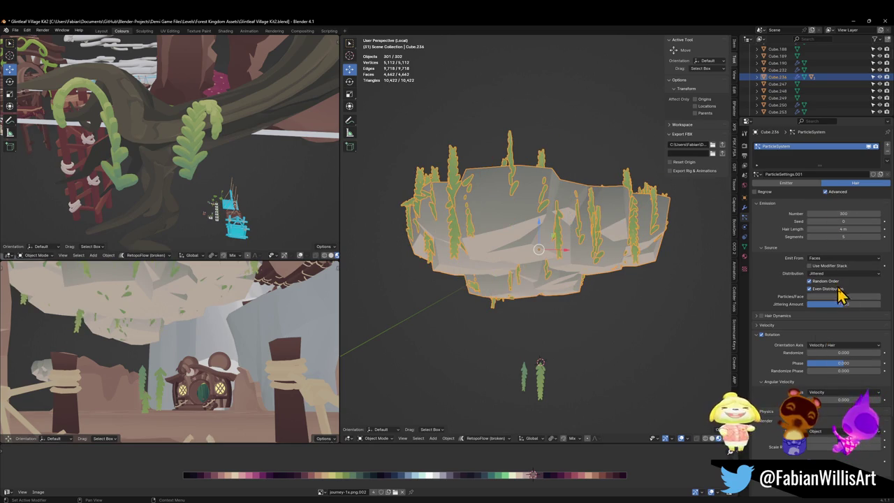
left_click(840, 293)
left_click(840, 293)
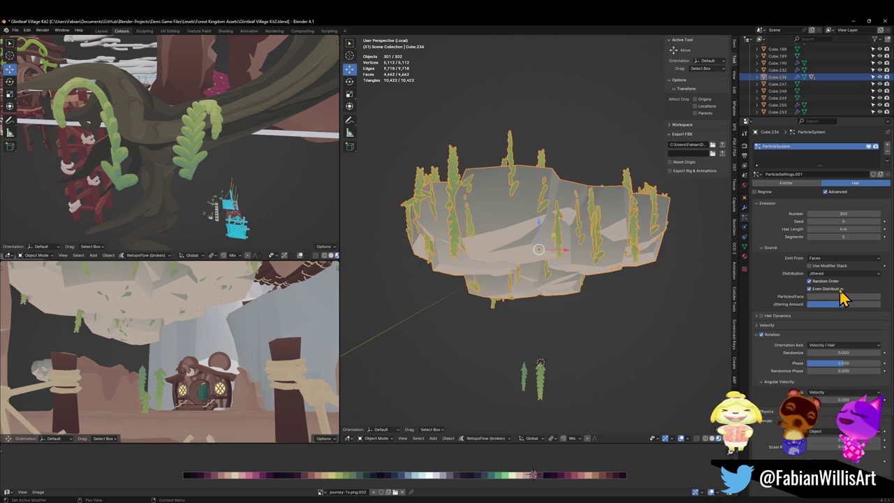
mouse_move(841, 296)
left_mouse_down()
mouse_move(879, 296)
mouse_move(832, 305)
left_mouse_up()
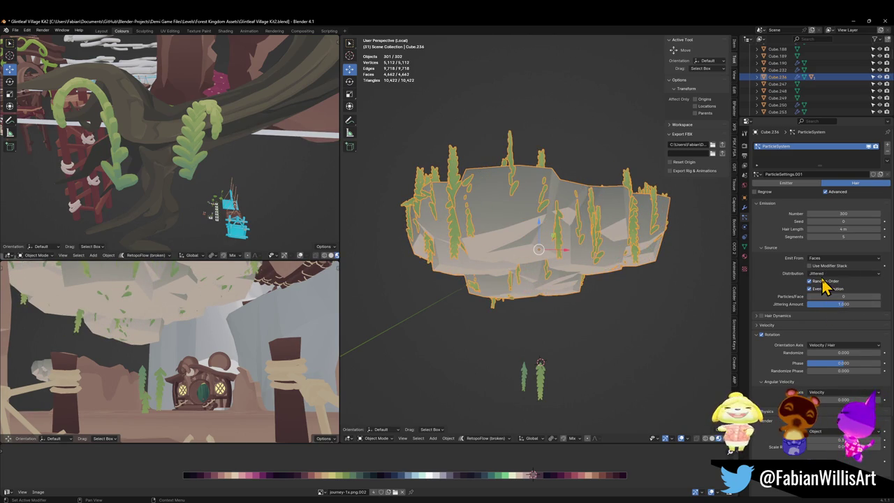
Step: Set the hair leaves' orientation axis to Object X so they hang downward
left_click(762, 316)
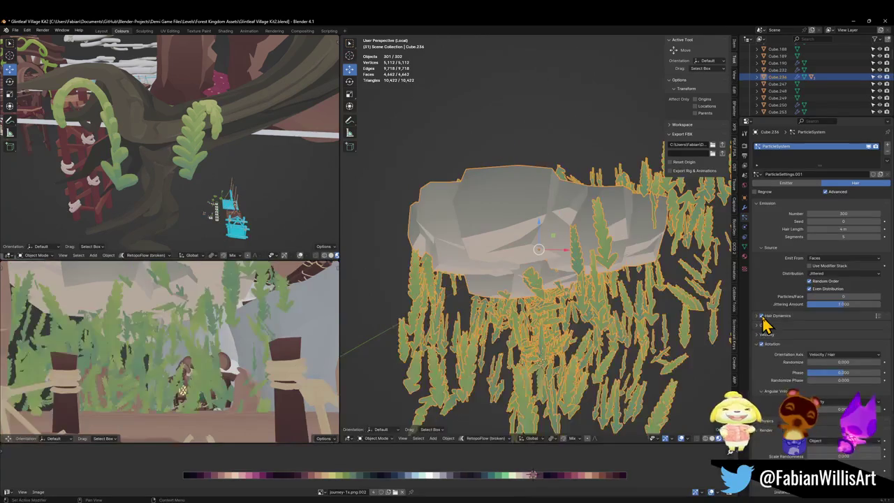
left_click(761, 316)
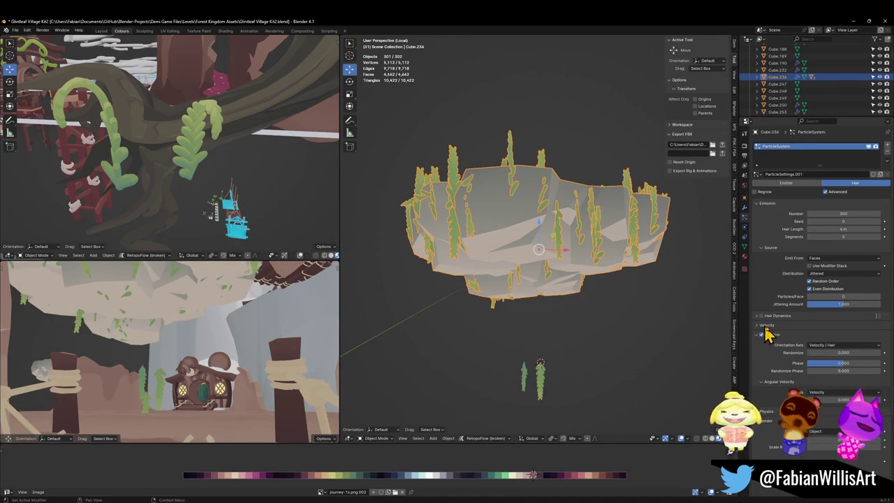
left_click(760, 325)
left_click(760, 325)
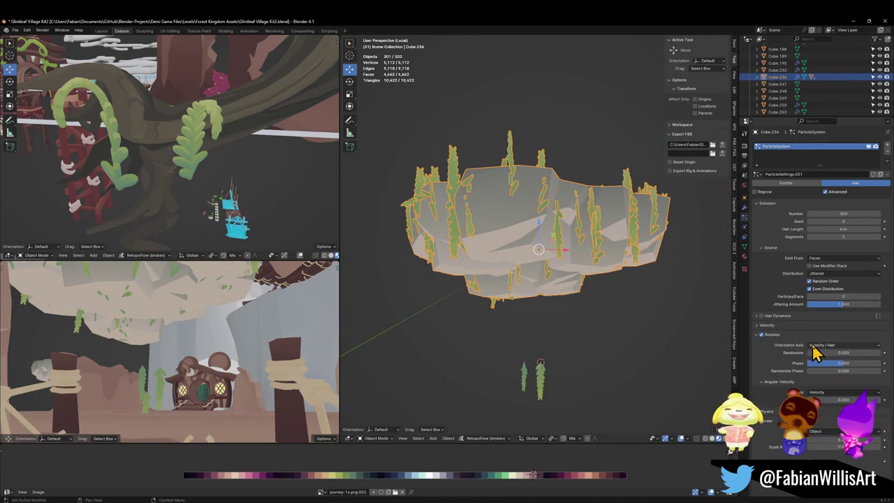
left_click(841, 346)
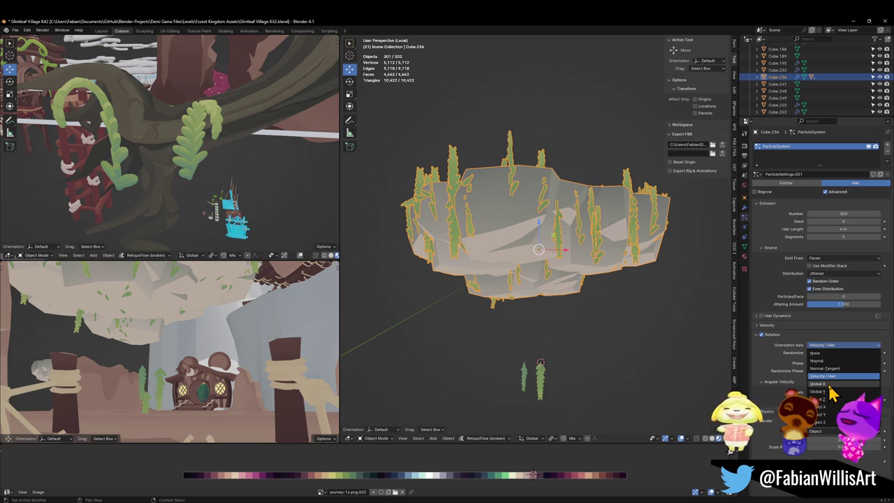
left_click(826, 416)
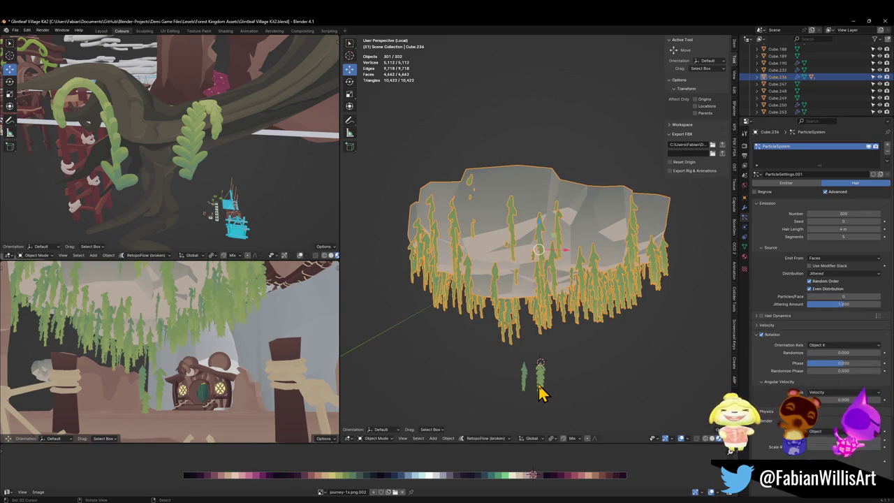
key("shift+grave")
key("w")
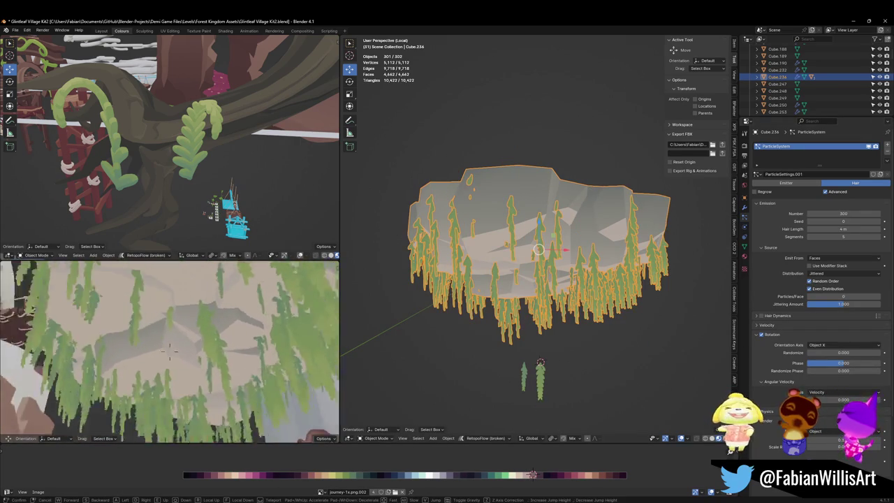
key("Return")
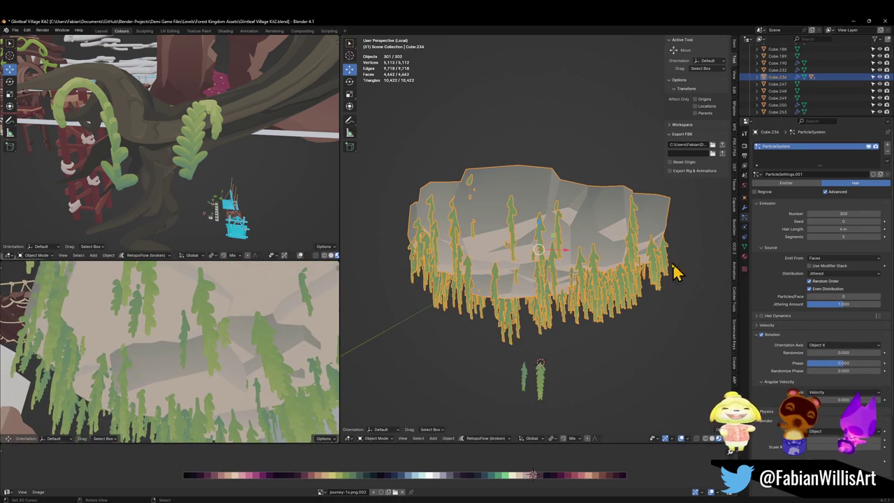
Step: Thin the rock's hair leaves to 74 and save the file
mouse_move(843, 296)
left_mouse_down()
mouse_move(885, 296)
mouse_move(810, 296)
left_mouse_up()
left_click_drag(843, 213, 785, 213)
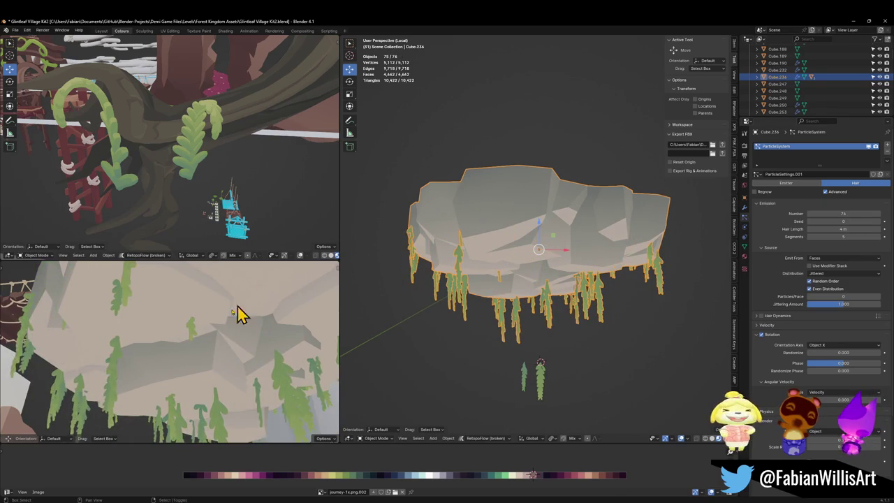
key("shift+grave")
key("w")
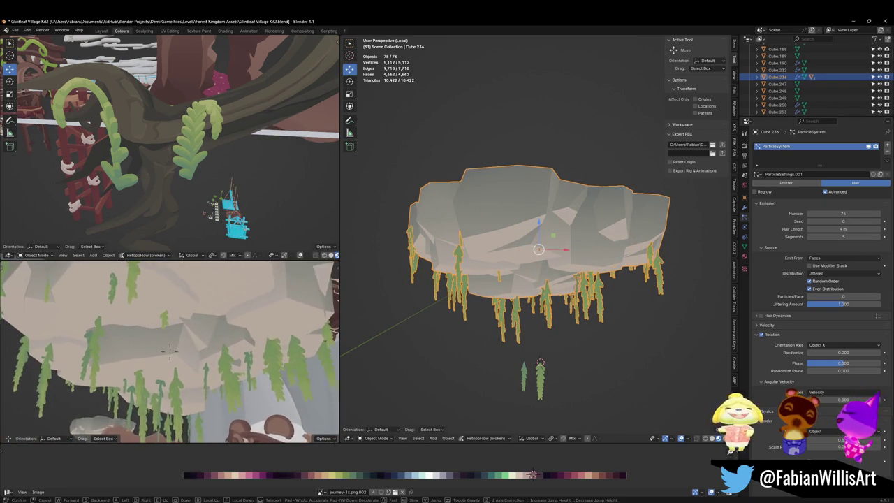
left_click(230, 332)
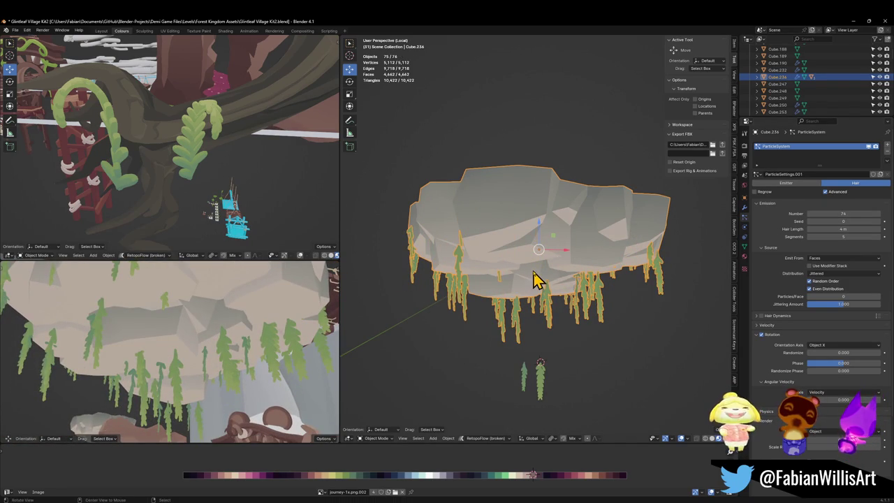
scroll(539, 271, "down", 2)
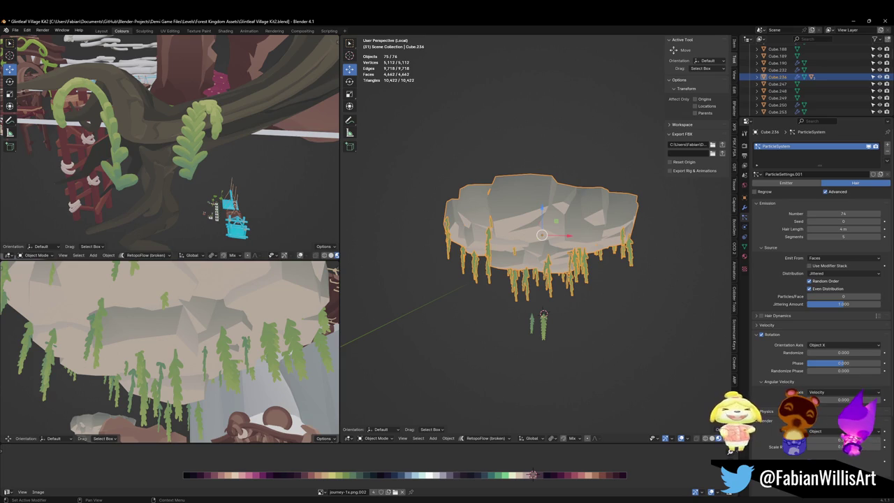
key("ctrl+s")
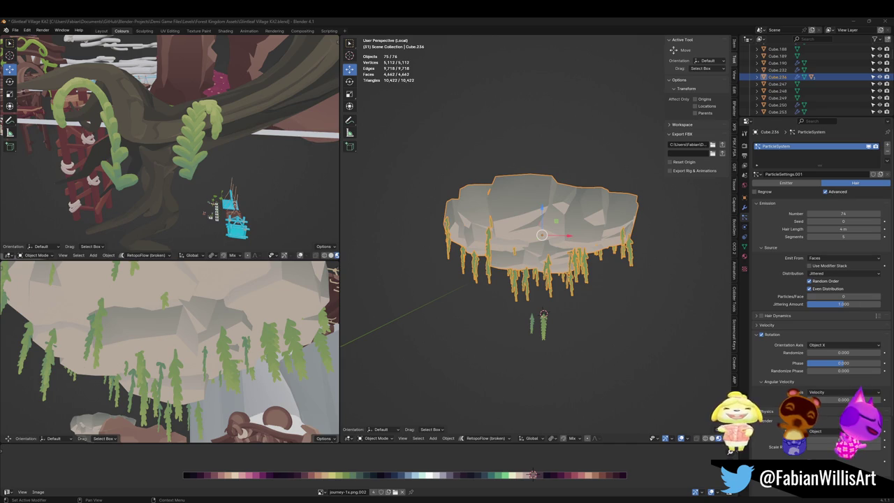
key("Tab")
key("KP_1")
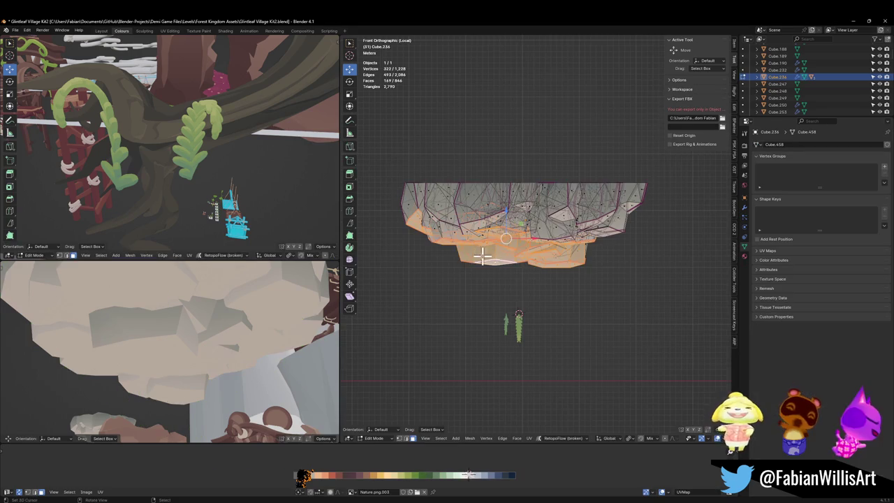
Step: Select the rock's downward-facing faces using Select Similar > Normal with a looser threshold
mouse_move(405, 279)
left_mouse_down()
mouse_move(660, 232)
mouse_move(660, 214)
mouse_move(653, 221)
left_mouse_up()
mouse_move(472, 256)
left_mouse_down()
mouse_move(579, 244)
mouse_move(523, 219)
mouse_move(544, 235)
left_mouse_up()
key("c")
mouse_move(546, 179)
left_mouse_down()
mouse_move(489, 189)
mouse_move(584, 181)
mouse_move(556, 266)
left_mouse_up()
key("alt+a")
left_click(551, 238)
key("q")
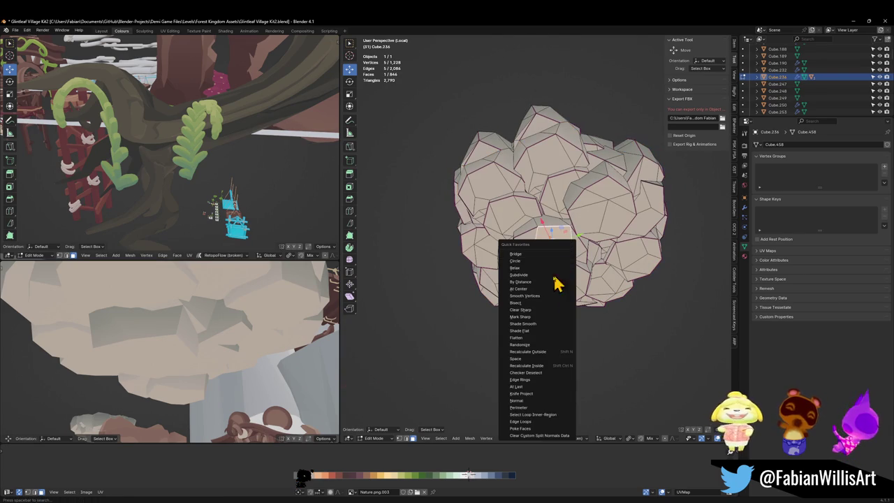
left_click(526, 400)
left_click_drag(429, 417, 475, 391)
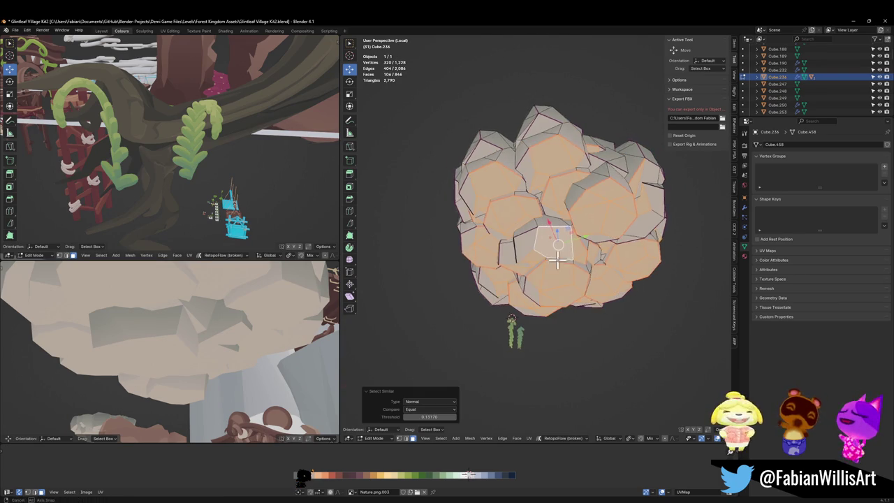
left_click_drag(430, 417, 468, 417)
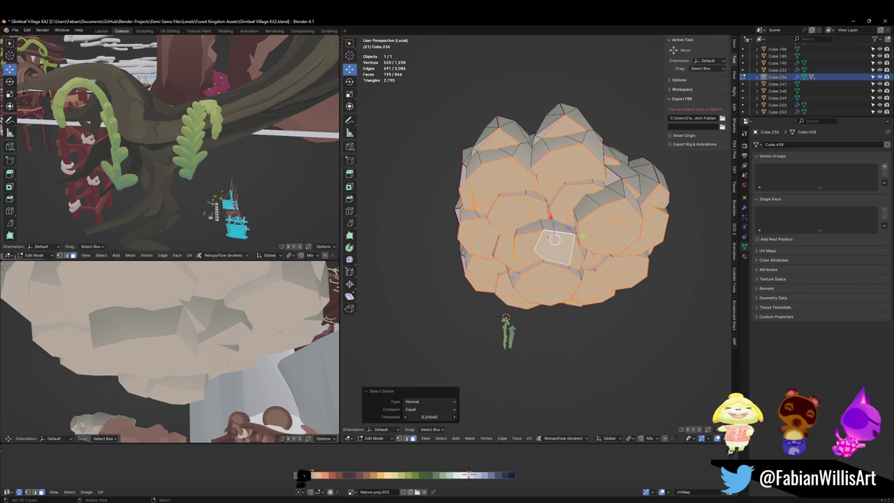
left_click_drag(430, 417, 427, 417)
mouse_move(419, 294)
left_mouse_down()
mouse_move(510, 285)
mouse_move(600, 261)
mouse_move(535, 247)
mouse_move(559, 226)
left_mouse_up()
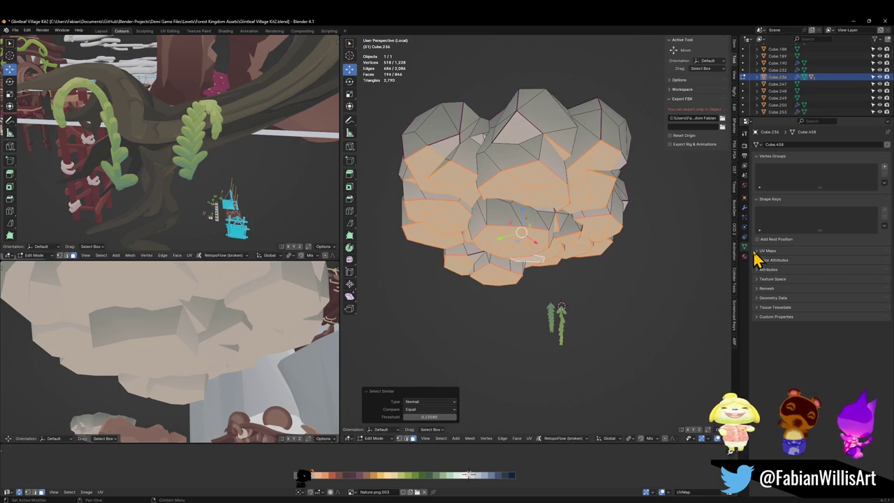
Step: Assign the selected faces to a new vertex group 'Group', verify it, and exit Edit Mode
left_click(884, 168)
left_click(770, 210)
left_click(674, 230)
left_click(836, 215)
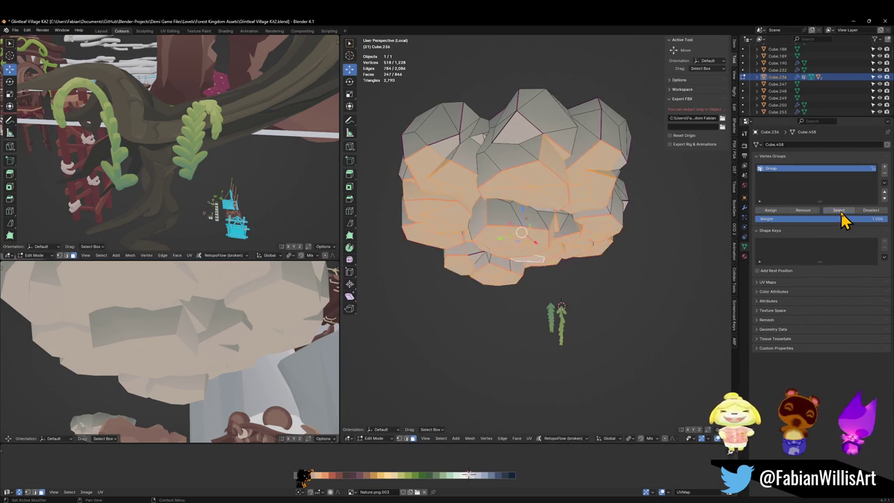
key("Tab")
key("alt+a")
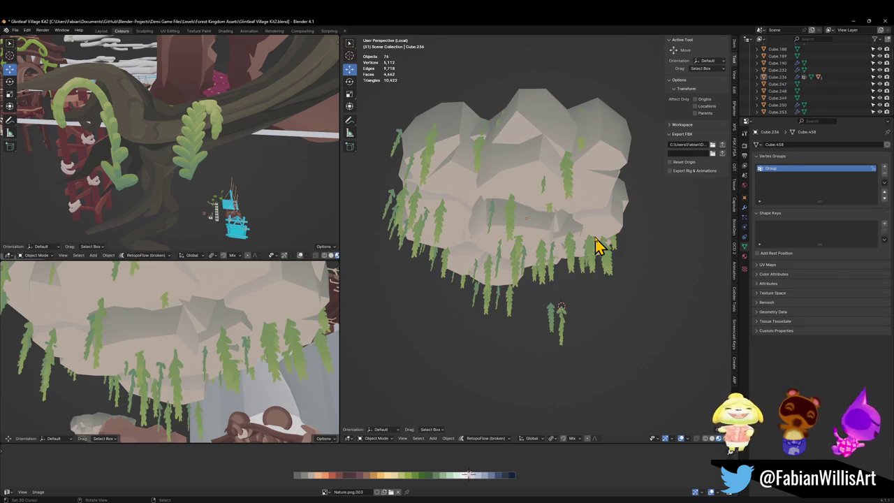
left_click(608, 233)
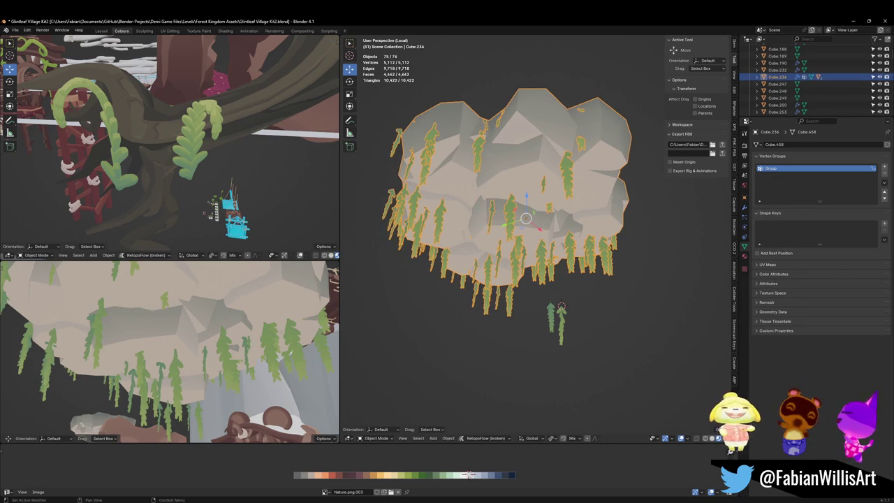
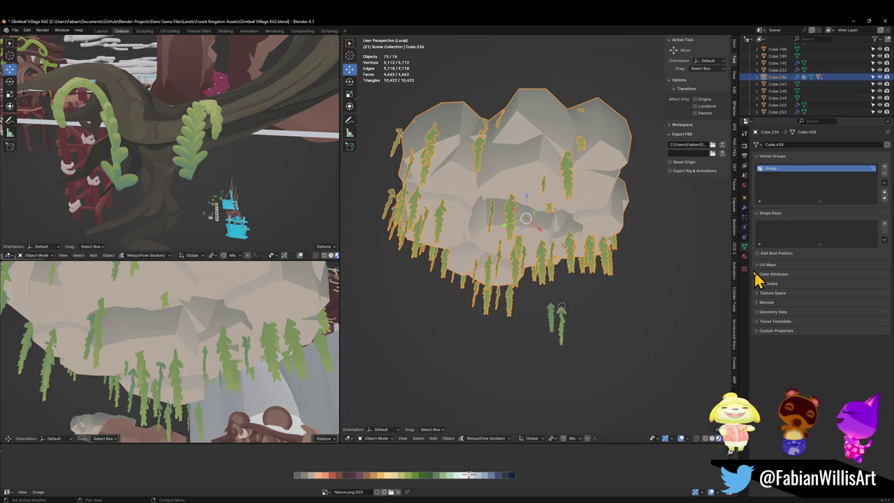
Step: In Cube.236's hair particle settings, set the Density vertex group to 'Group'
left_click(744, 218)
scroll(779, 274, "down", 5)
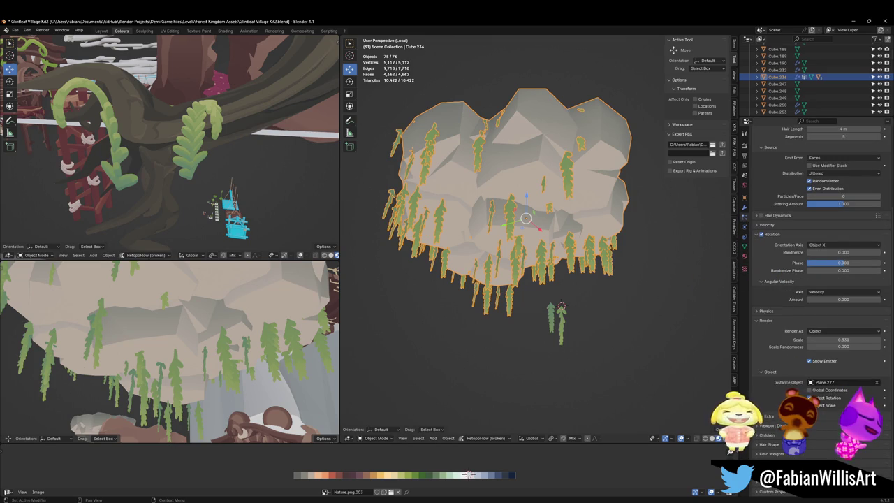
scroll(876, 441, "down", 3)
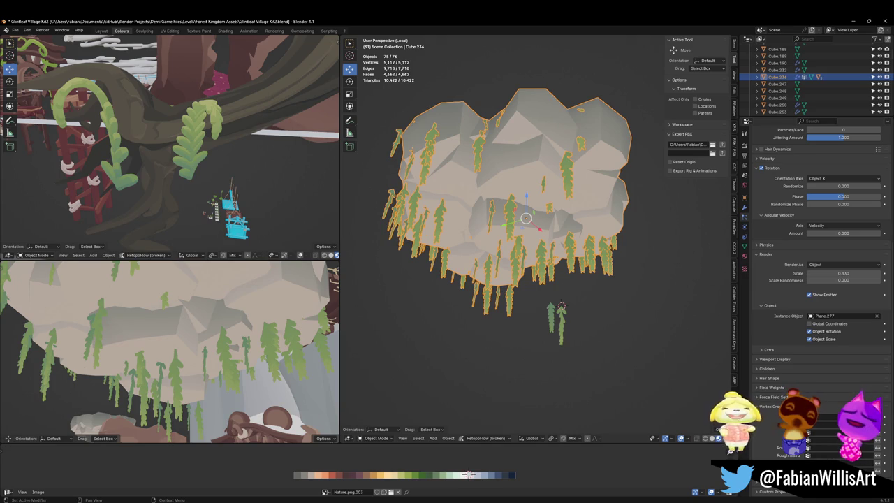
left_click(824, 426)
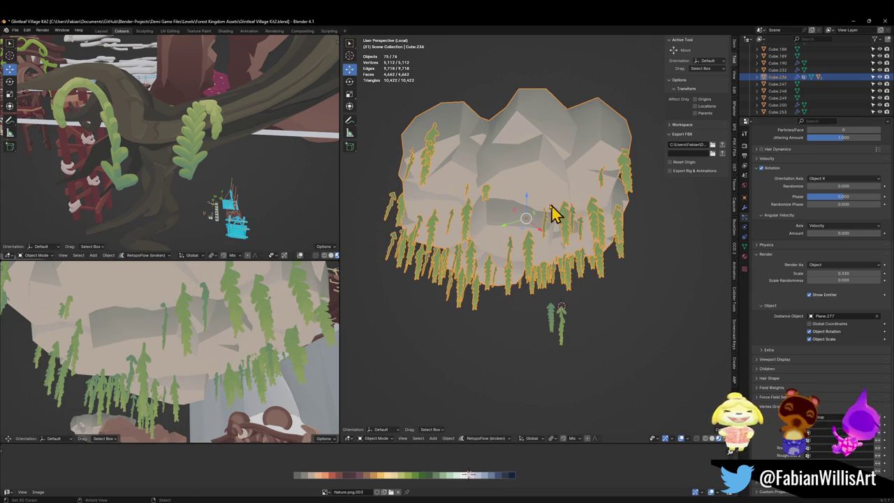
scroll(552, 209, "up", 4)
mouse_move(528, 211)
left_mouse_down()
mouse_move(549, 223)
mouse_move(604, 208)
mouse_move(621, 219)
mouse_move(602, 224)
left_mouse_up()
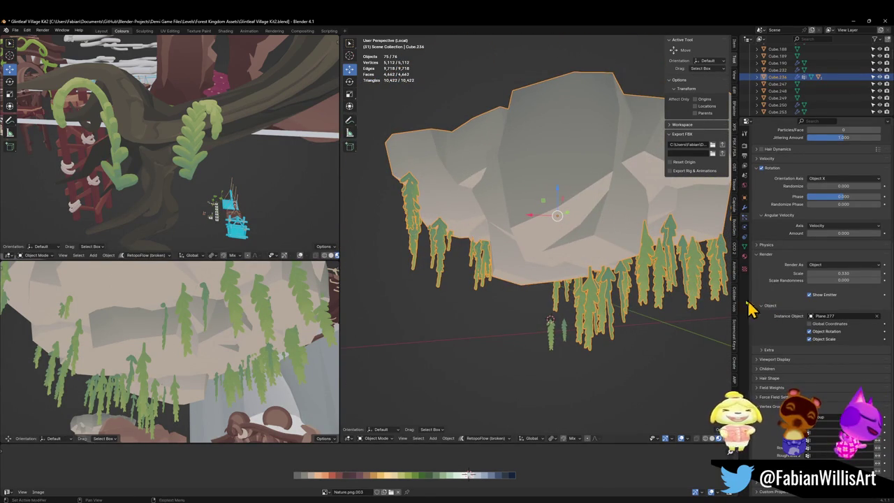
left_click_drag(659, 239, 634, 233)
left_click_drag(563, 340, 544, 335)
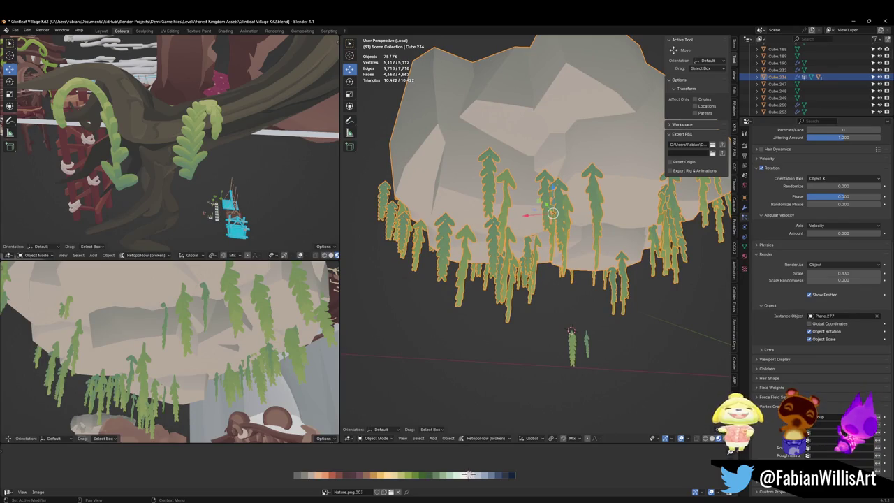
left_click(833, 433)
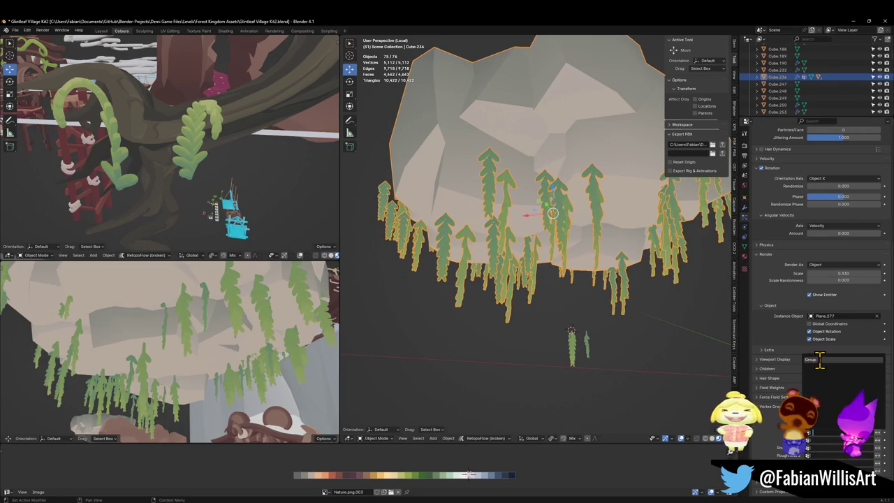
key("Return")
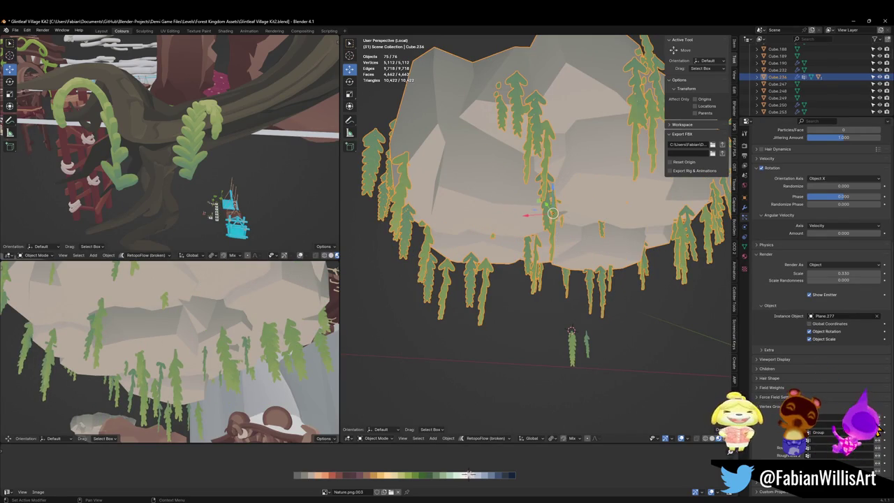
Step: Adjust the density vertex group option, check the vines from several angles, and reselect Cube.236
left_click_drag(606, 226, 573, 248)
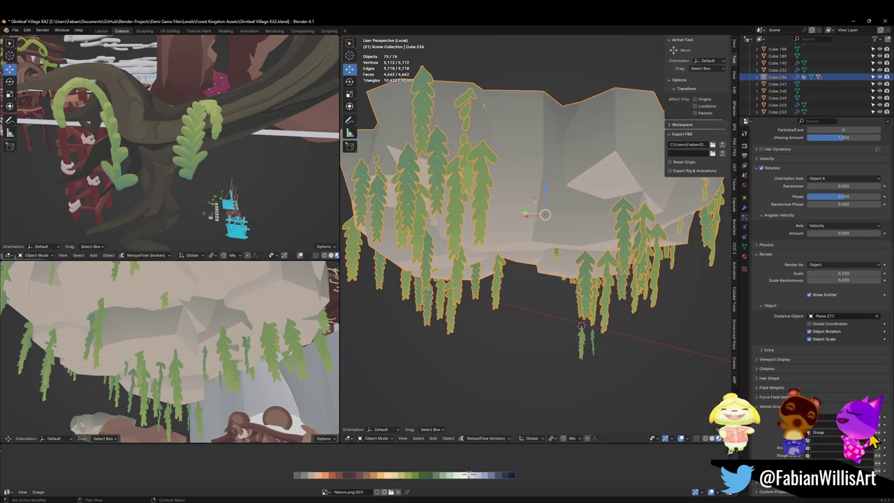
left_click_drag(552, 277, 562, 210)
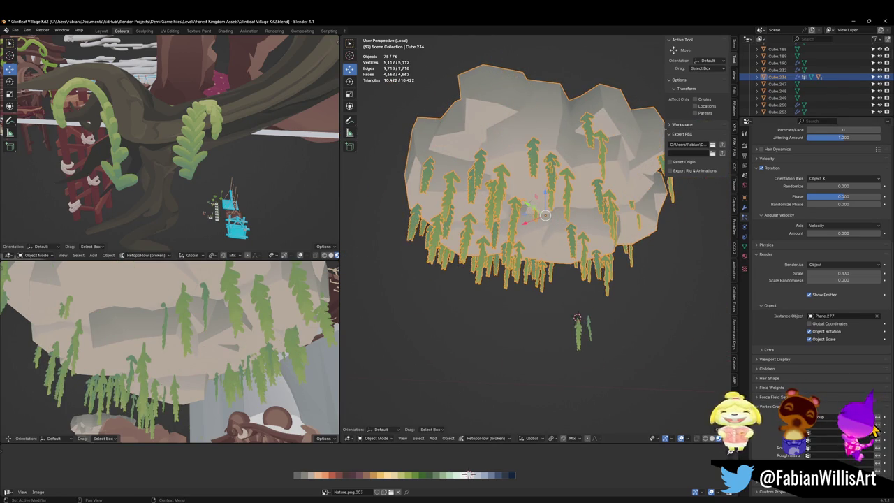
mouse_move(551, 269)
left_mouse_down()
mouse_move(577, 289)
mouse_move(568, 283)
left_mouse_up()
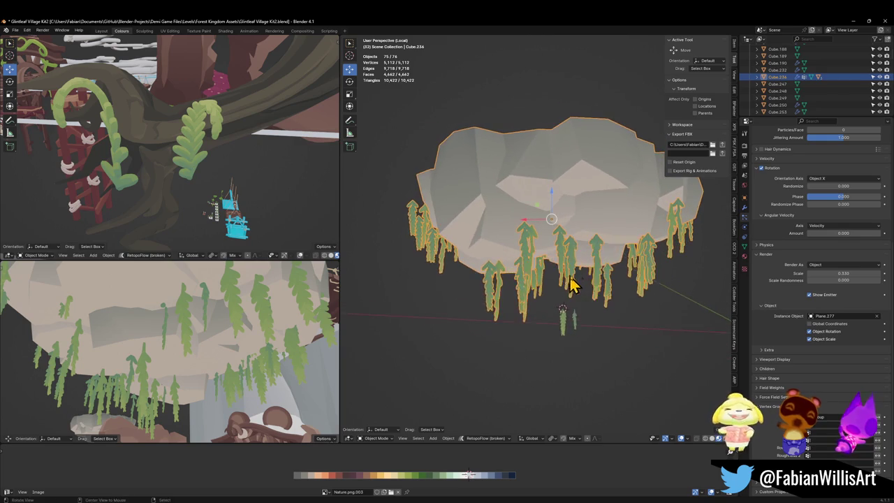
left_click(882, 426)
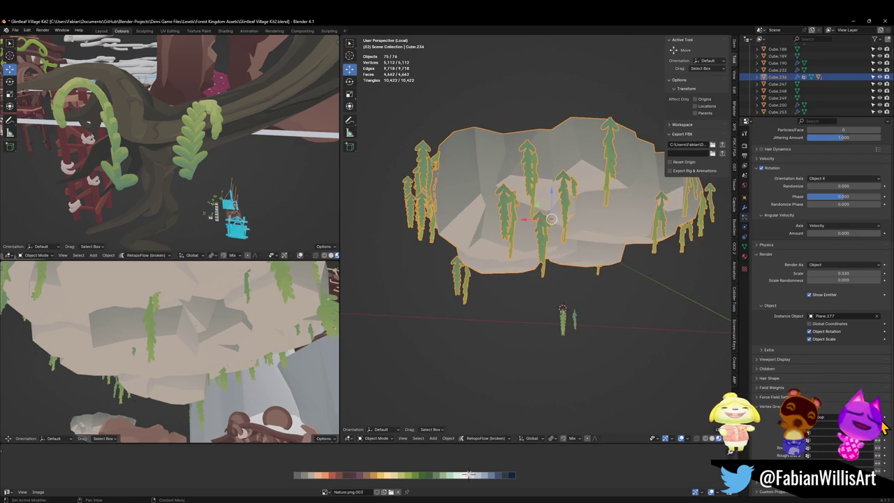
mouse_move(694, 359)
left_mouse_down()
mouse_move(585, 325)
mouse_move(598, 333)
left_mouse_up()
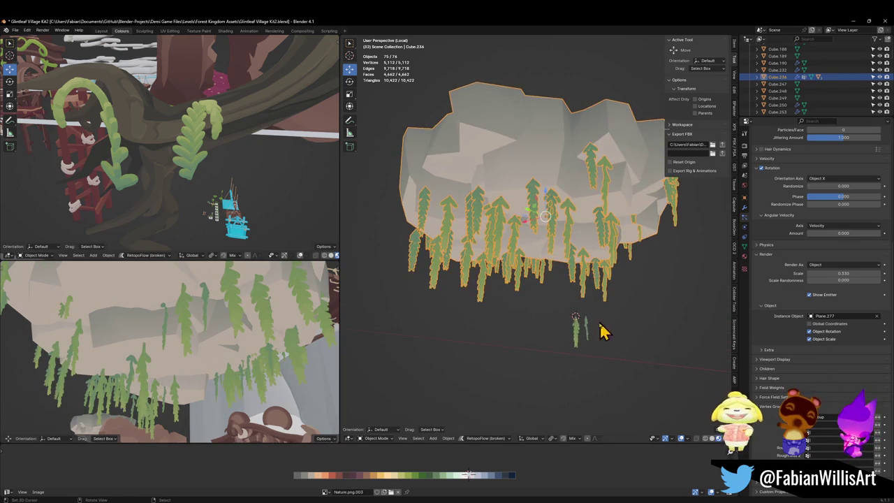
left_click(585, 341)
left_click(538, 269)
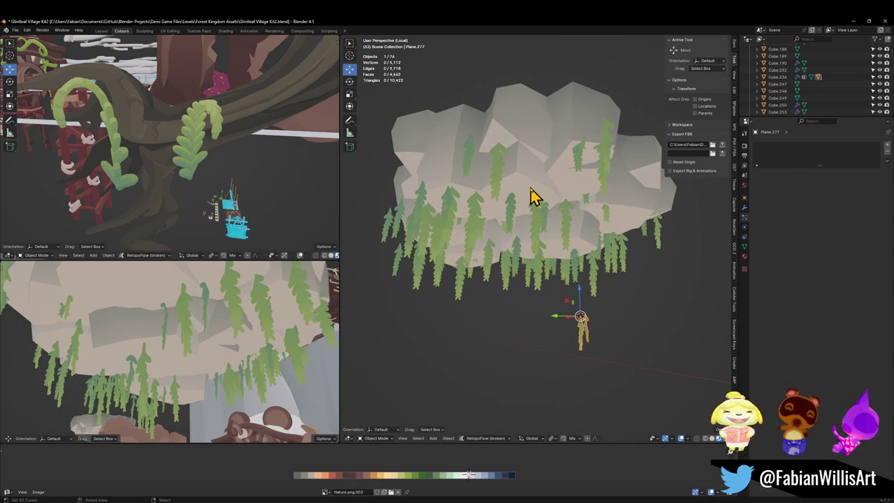
Step: Rotate the rock slightly and walk the lower-left view to frame it
left_click(825, 297)
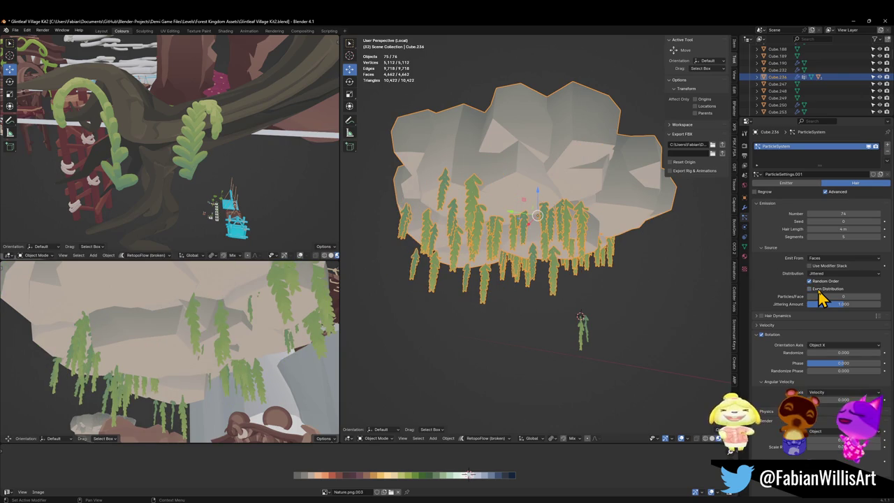
key("r")
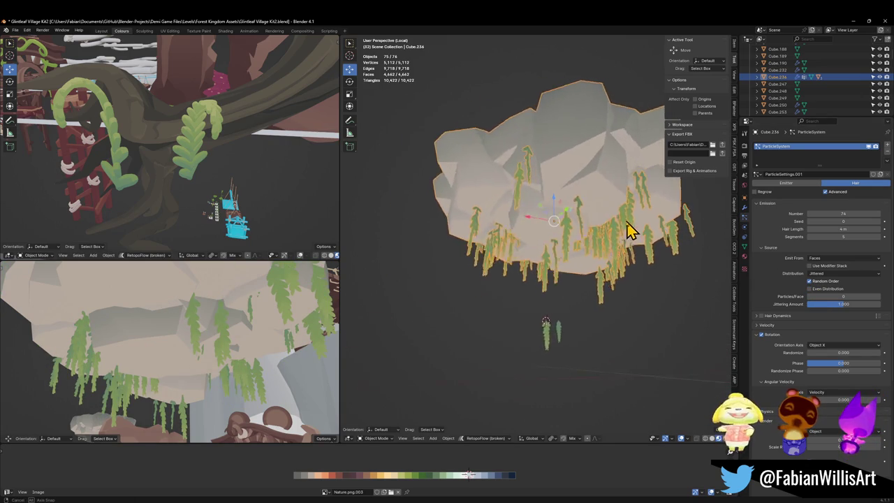
left_click(630, 230)
key("shift+grave")
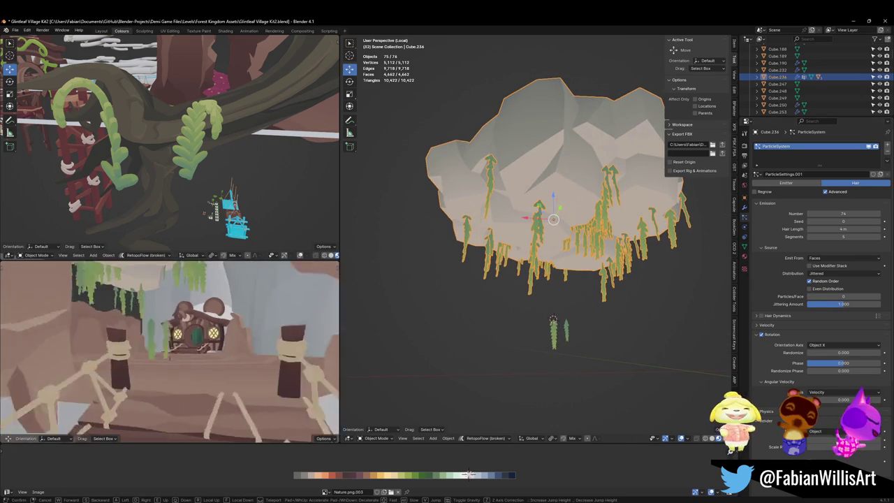
left_click(217, 395)
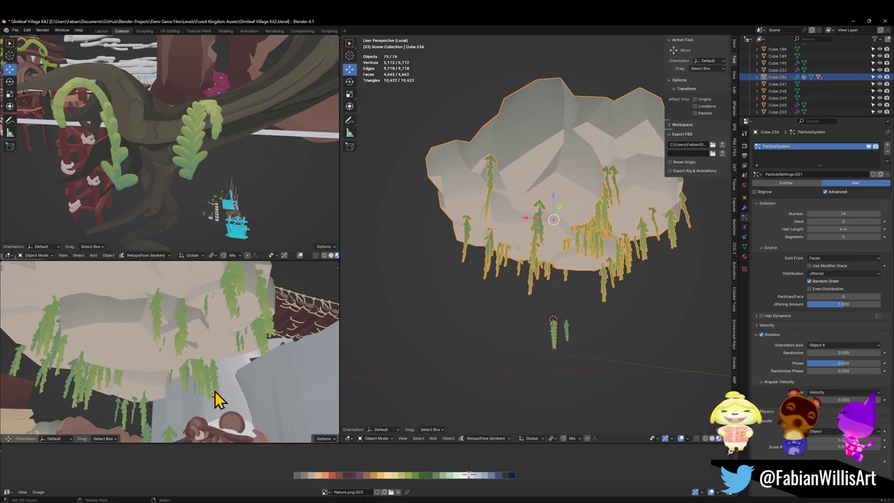
Step: Reselect Cube.236 and raise the hair particle Number from 74 to about 128
left_click(176, 435)
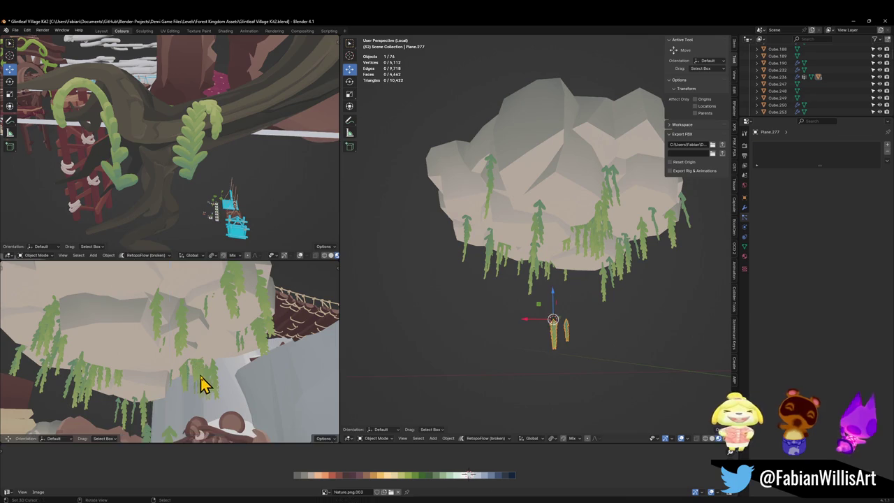
left_click(609, 280)
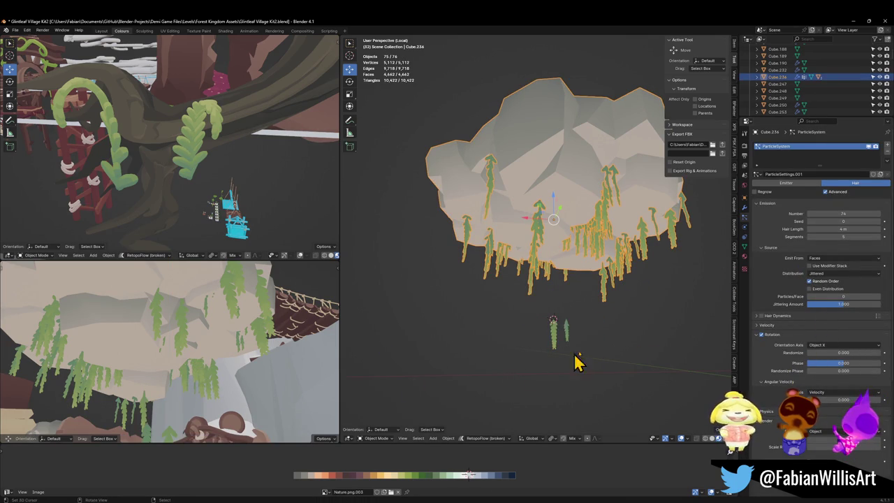
mouse_move(846, 212)
left_mouse_down()
mouse_move(888, 213)
mouse_move(845, 213)
left_mouse_up()
Step: Set the vine particle Number to 300 and enable Even Distribution
left_click(845, 215)
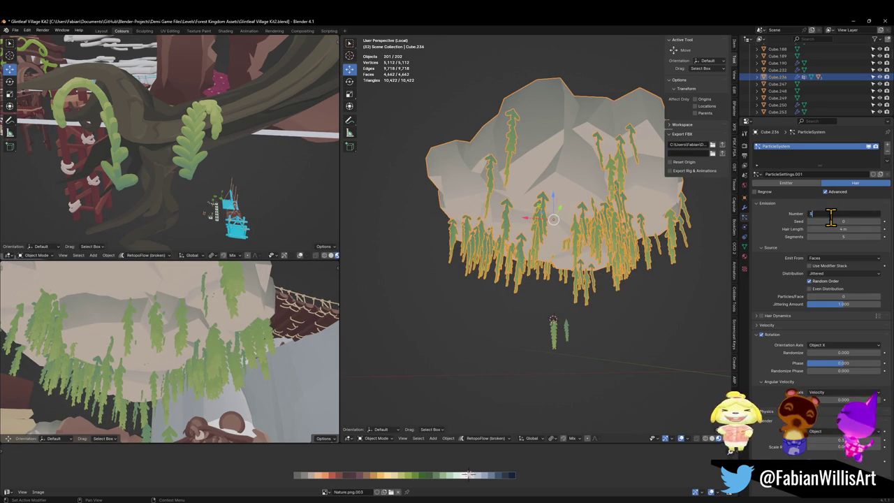
key("Return")
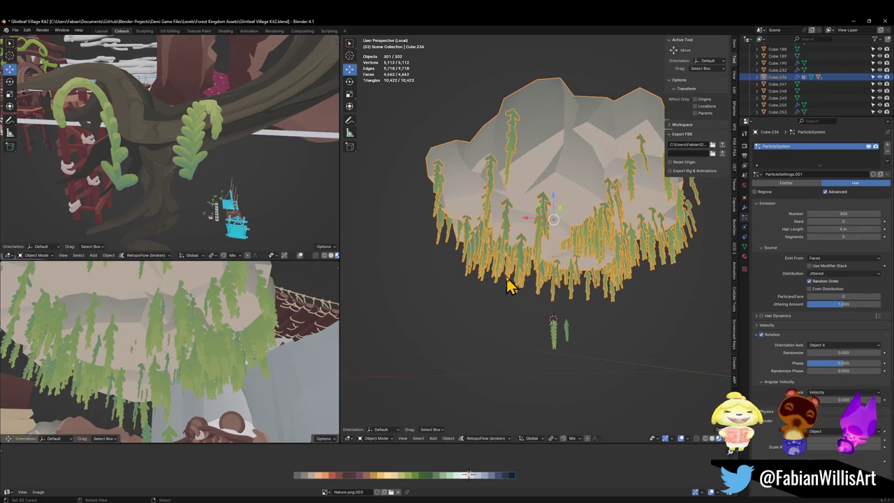
left_click(830, 290)
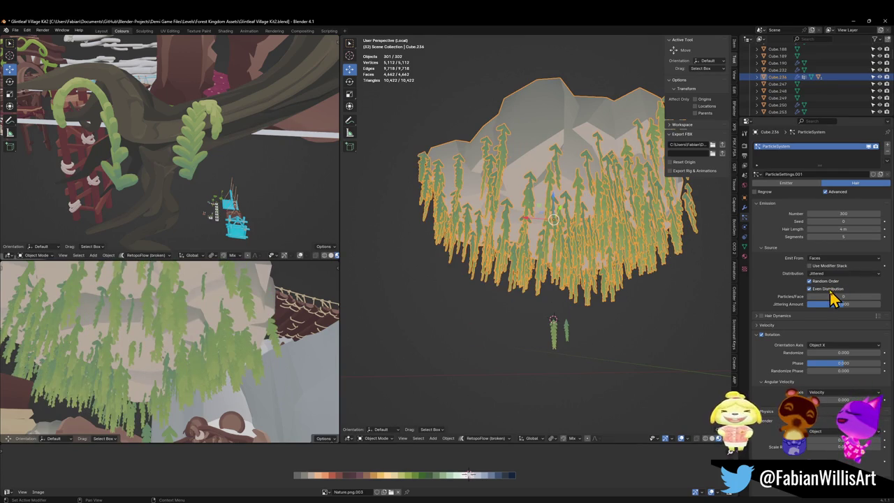
Step: Walk the lower view toward the vines, reselect Cube.236, and set Rotation Randomize to 0.014
left_click(576, 241)
scroll(579, 238, "down", 4)
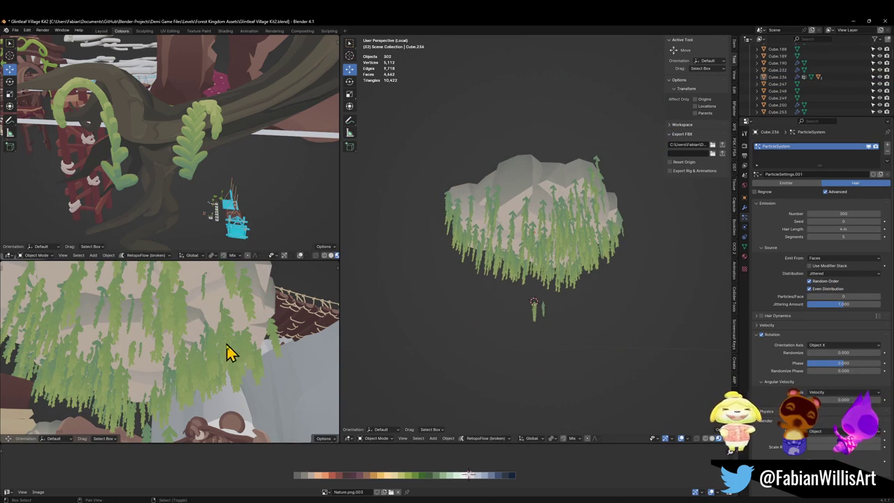
key("shift+grave")
key("w")
left_click(222, 366)
left_click(171, 360)
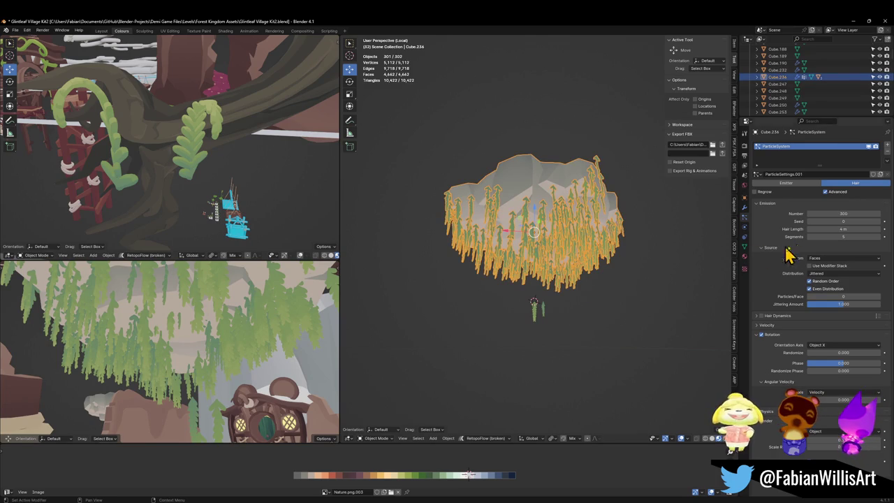
mouse_move(843, 352)
left_mouse_down()
mouse_move(866, 352)
mouse_move(807, 356)
left_mouse_up()
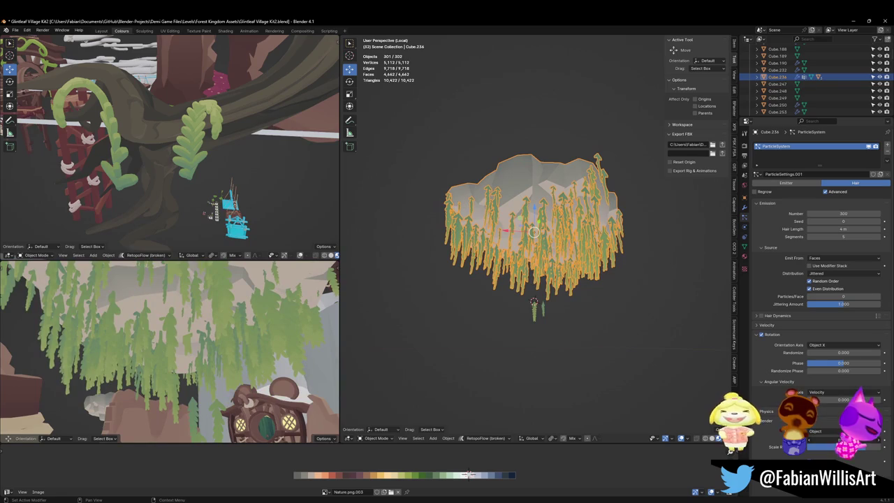
Step: Walk the lower preview through the vines and back, then refresh the particles into a new arrangement
key("shift+grave")
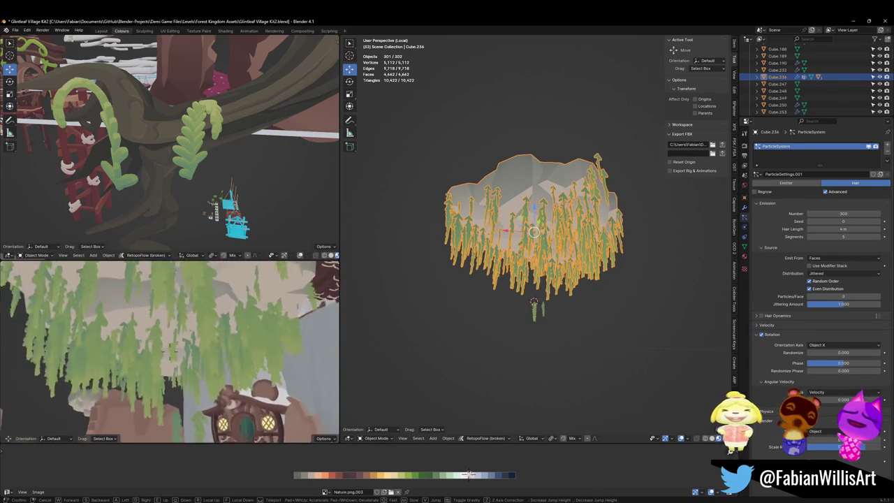
key("w")
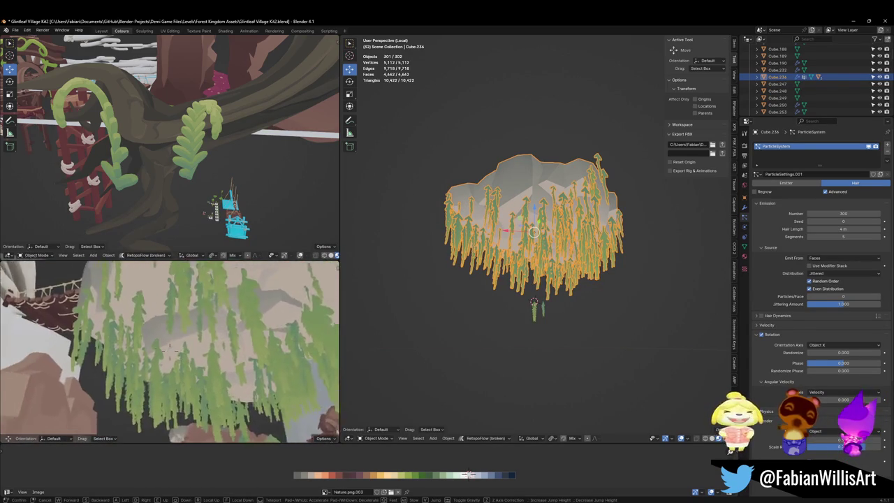
key("s")
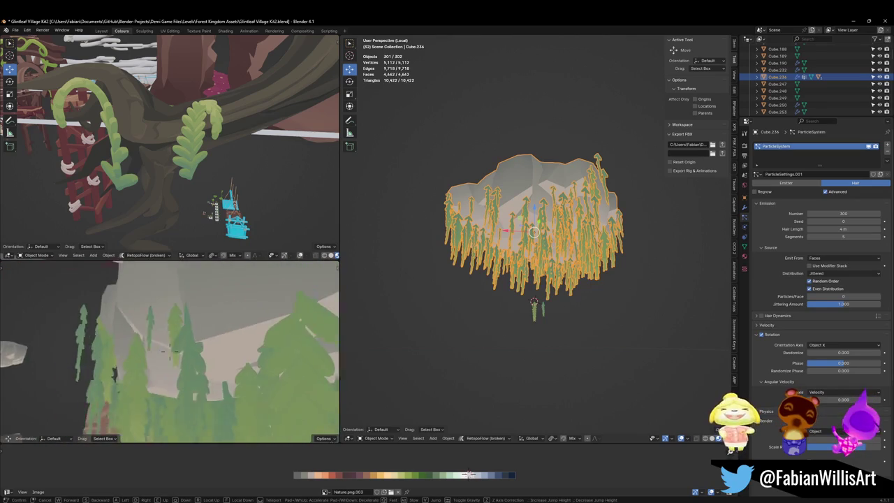
key("w")
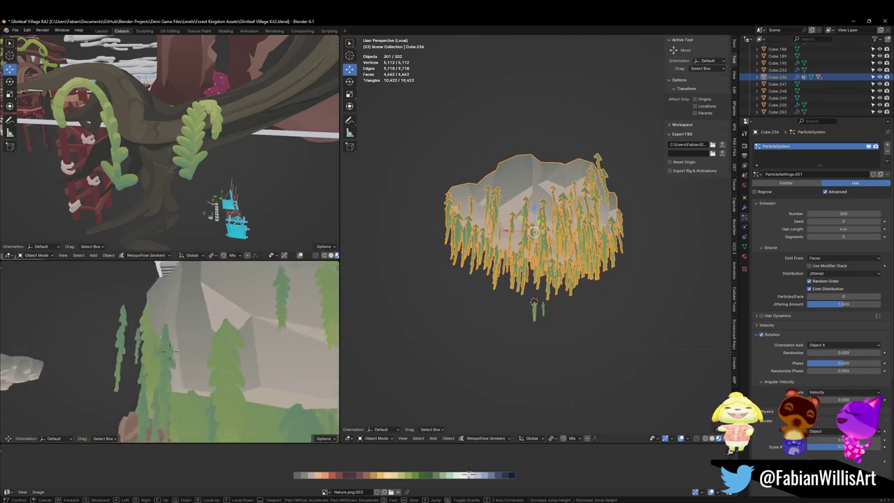
key("s")
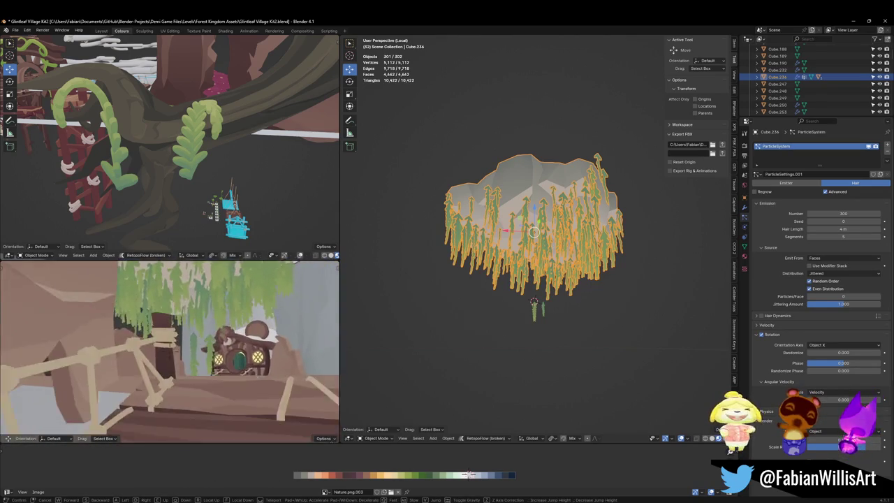
key("Return")
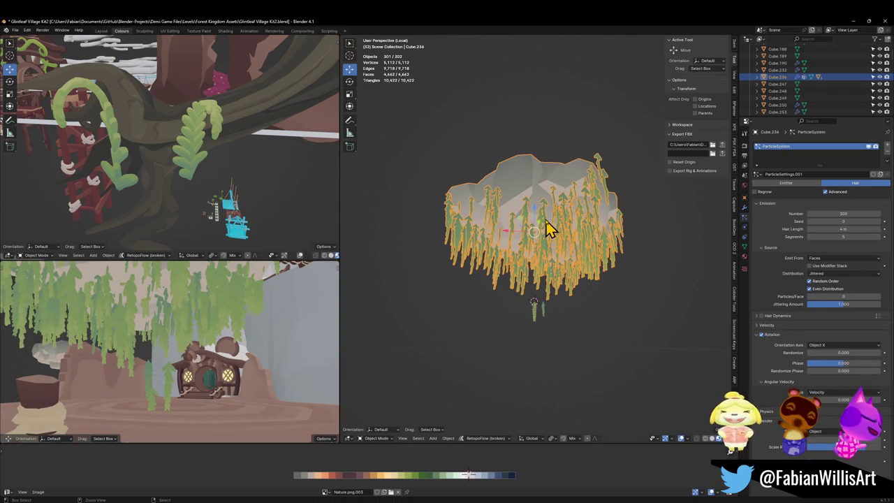
key("ctrl+z")
scroll(817, 349, "down", 6)
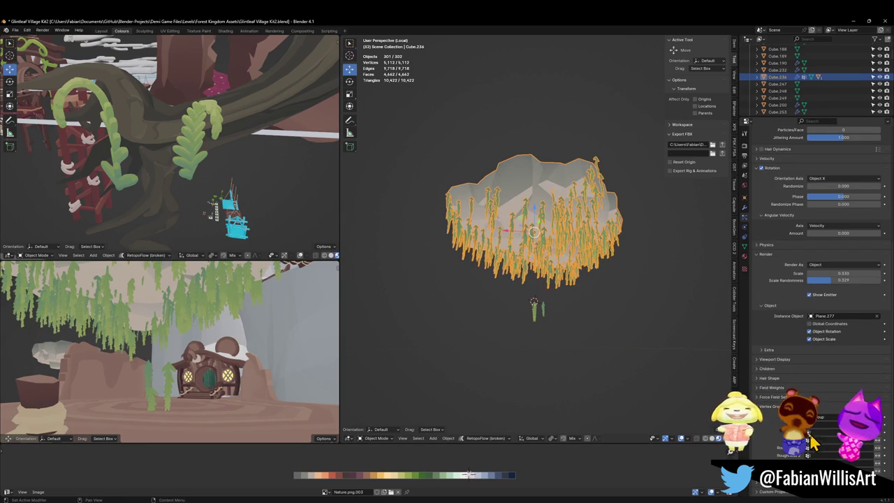
Step: In Edit Mode, pick a rock face and select similar-normal faces, tuning the threshold
key("Tab")
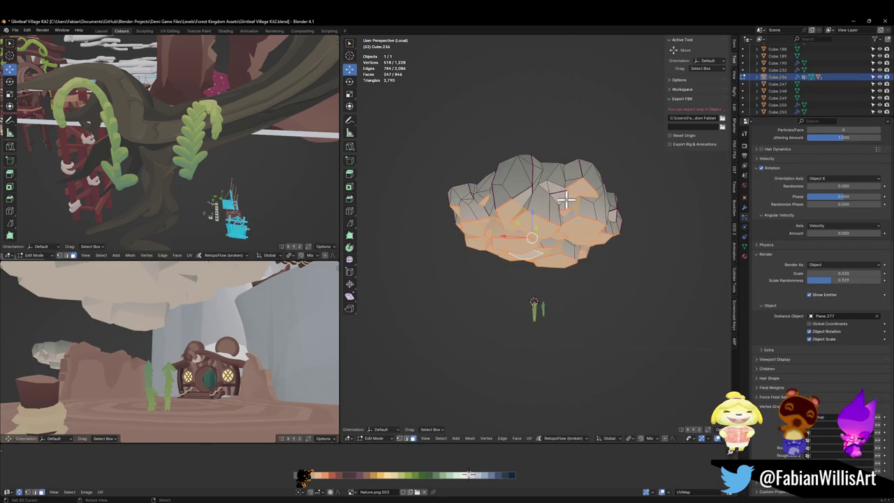
scroll(535, 235, "up", 4)
key("KP_Decimal")
left_click(534, 296)
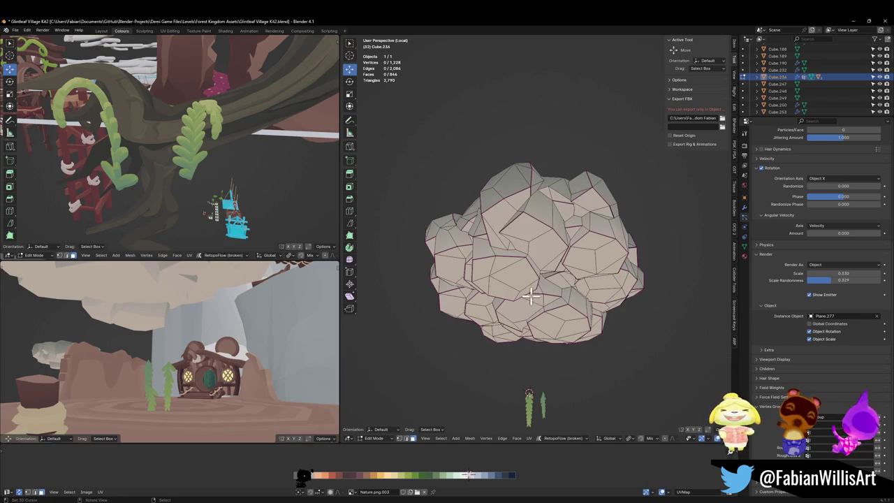
key("q")
left_click(528, 288)
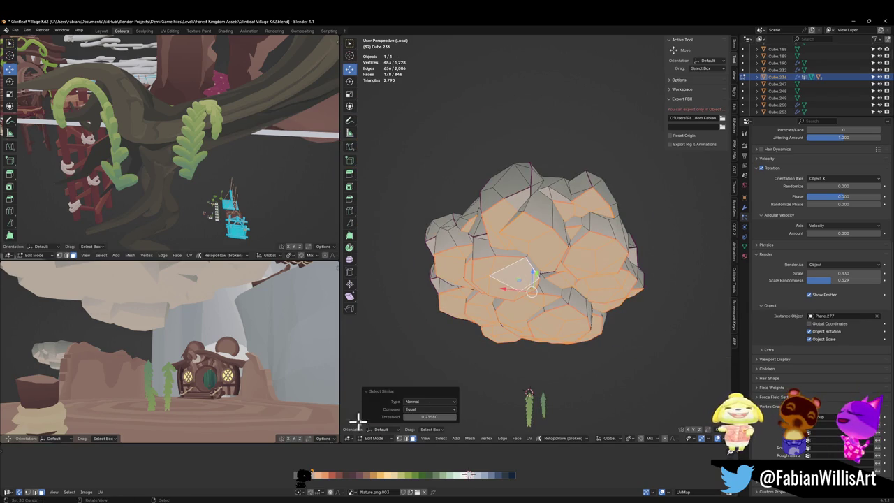
left_click_drag(433, 419, 410, 417)
left_click_drag(475, 409, 503, 422)
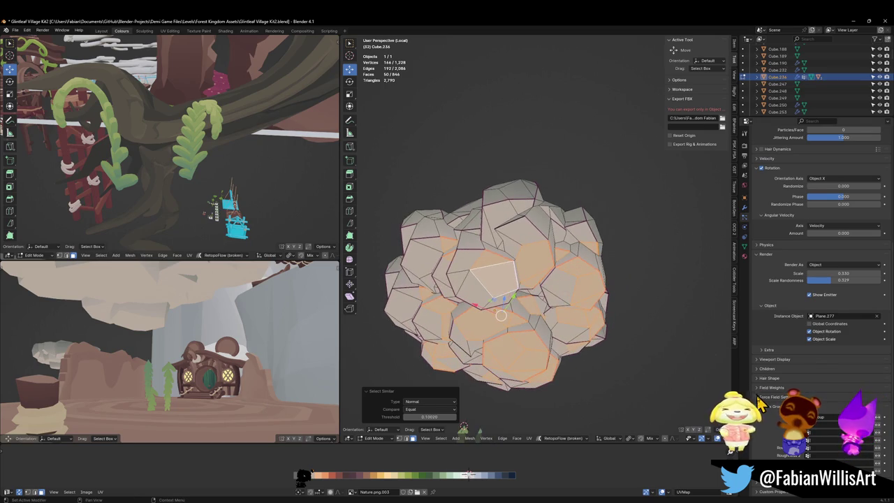
Step: Remove all faces from the Group vertex group, then reselect faces with a similar normal
left_click(744, 248)
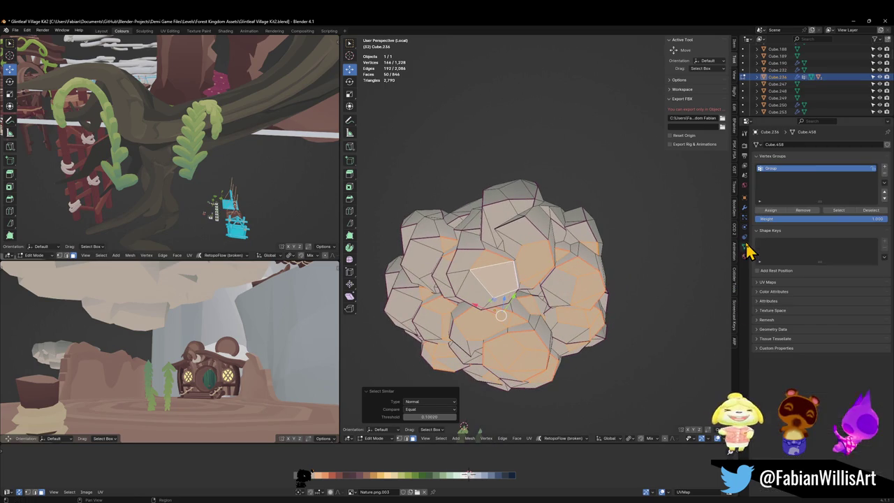
left_click(804, 211)
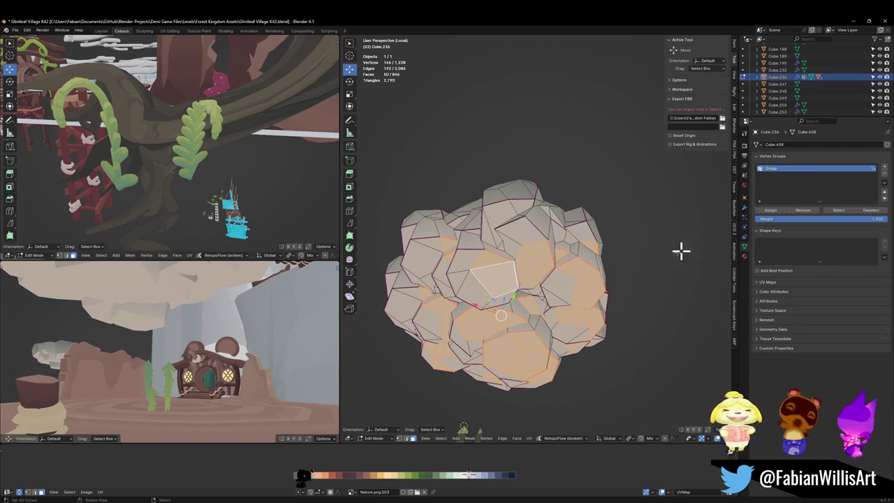
left_click_drag(605, 259, 593, 265)
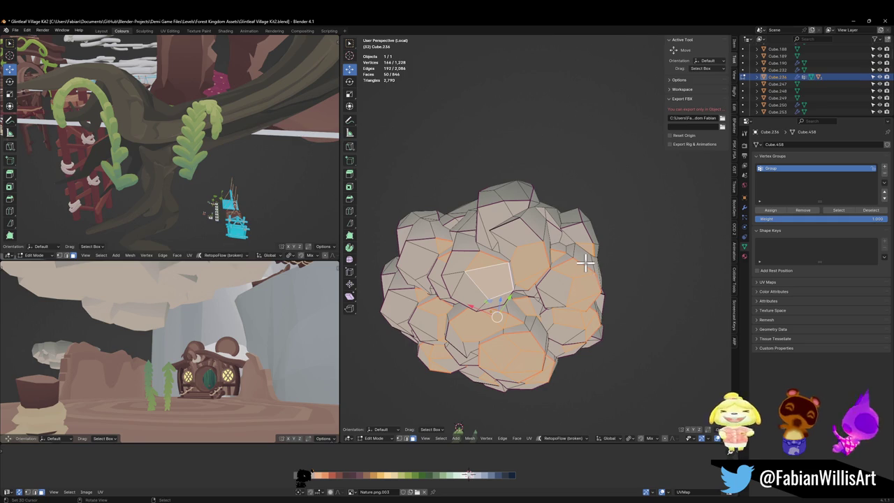
key("ctrl+l")
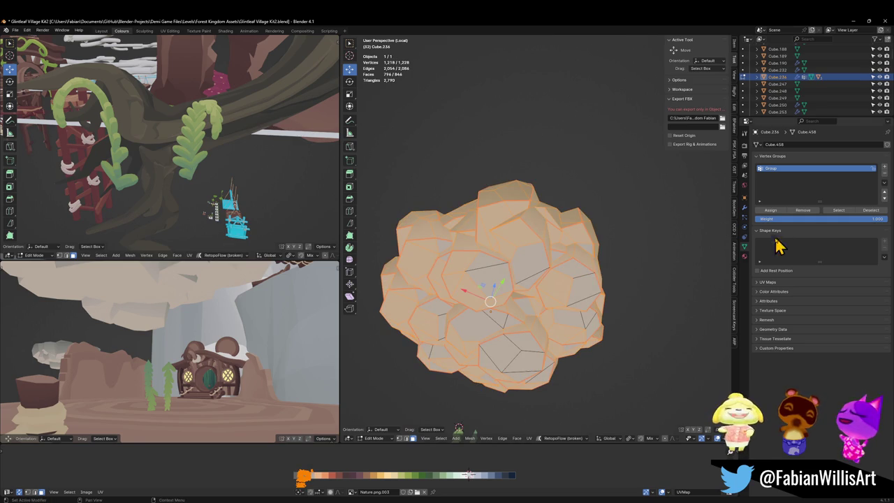
left_click(800, 211)
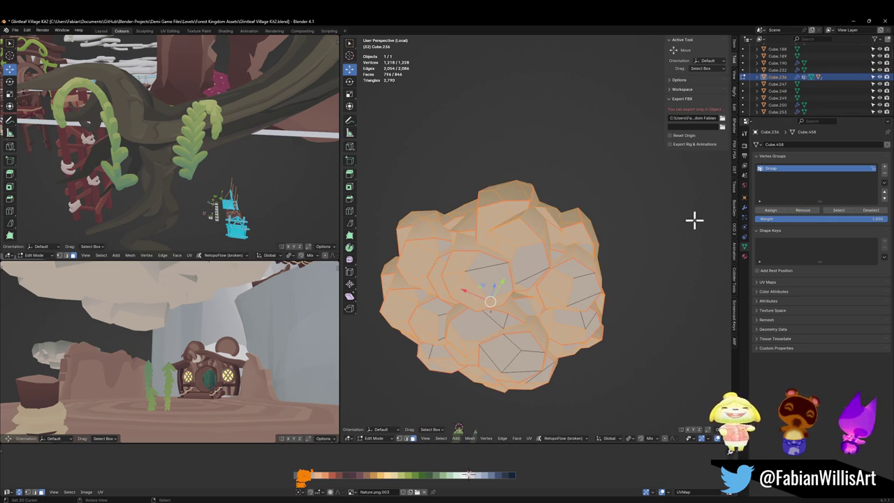
key("alt+a")
left_click(840, 211)
key("q")
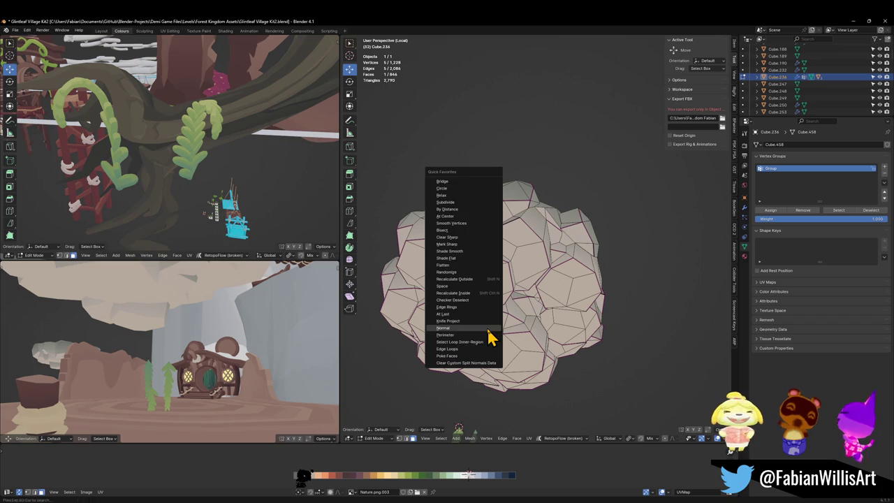
left_click(442, 327)
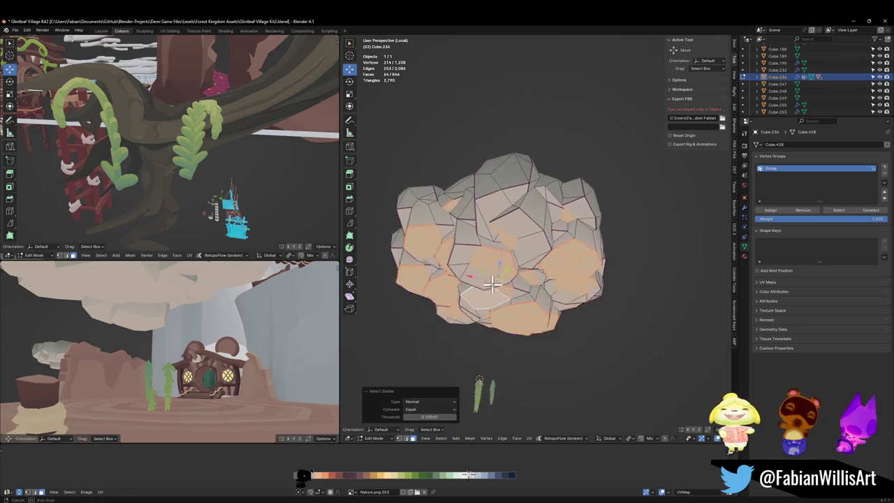
mouse_move(429, 417)
left_mouse_down()
mouse_move(417, 417)
mouse_move(425, 416)
left_mouse_up()
Step: Pick three underside faces and select all faces sharing their normal direction
key("alt+a")
left_click(524, 231)
left_click(507, 235, "shift")
left_click(509, 251, "shift")
key("q")
left_click(463, 258)
mouse_move(509, 259)
left_mouse_down()
mouse_move(563, 249)
mouse_move(486, 279)
left_mouse_up()
mouse_move(429, 417)
left_mouse_down()
mouse_move(415, 416)
mouse_move(434, 417)
left_mouse_up()
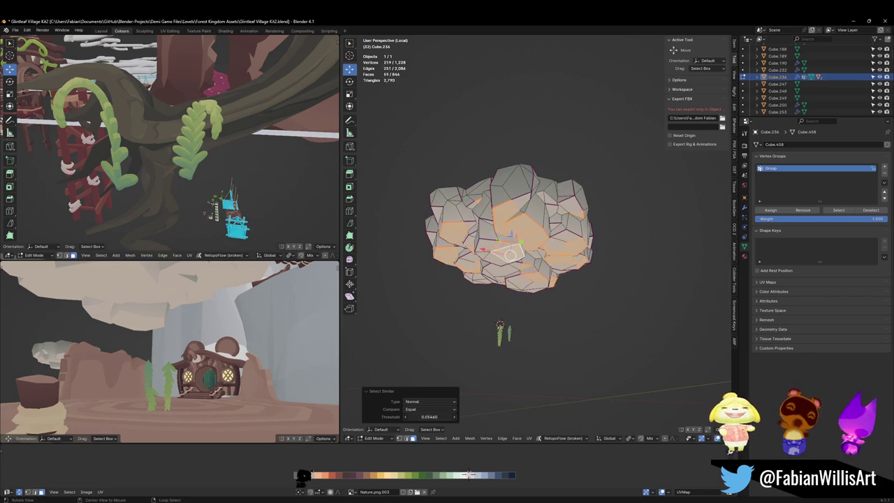
key("ctrl+z")
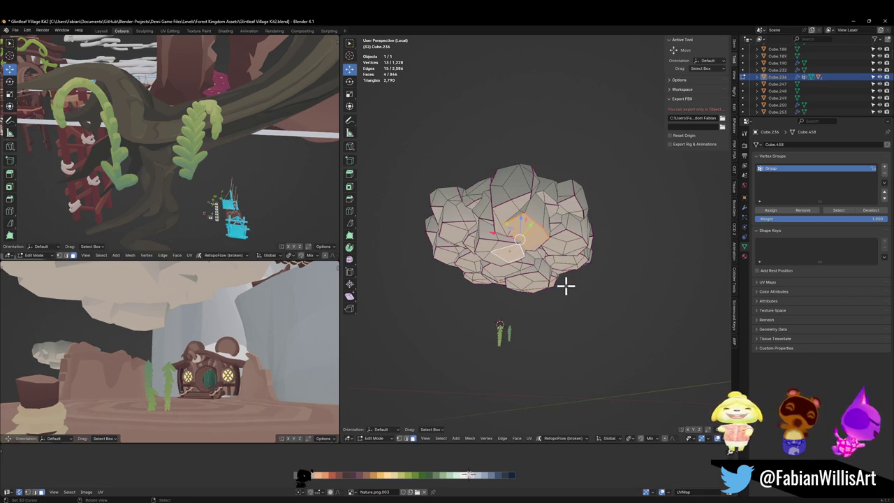
key("ctrl+shift+z")
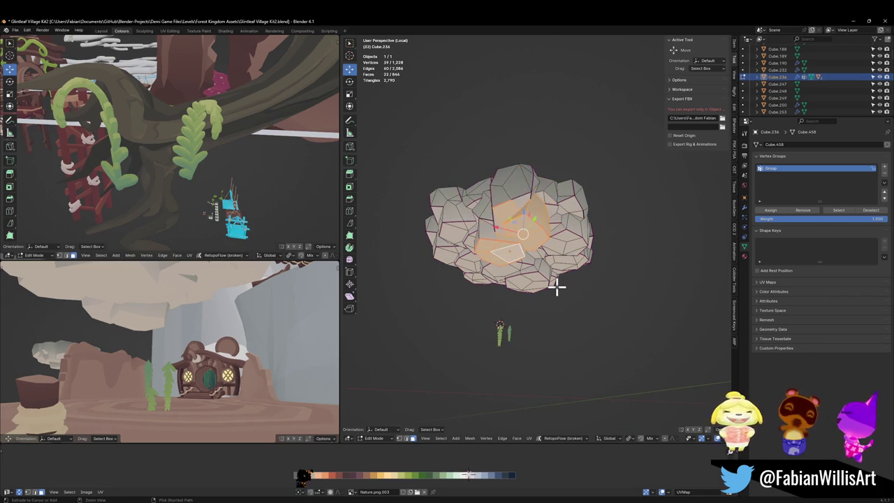
scroll(543, 260, "up", 2)
scroll(542, 259, "down", 2)
Step: Circle-select more underside faces, select Group's faces, and return to Object Mode
key("c")
mouse_move(520, 311)
left_mouse_down()
mouse_move(558, 293)
mouse_move(482, 321)
mouse_move(472, 286)
mouse_move(489, 264)
mouse_move(486, 296)
left_mouse_up()
mouse_move(479, 340)
left_mouse_down()
mouse_move(524, 342)
mouse_move(559, 327)
mouse_move(512, 340)
mouse_move(548, 261)
mouse_move(532, 260)
mouse_move(557, 266)
mouse_move(566, 295)
mouse_move(552, 286)
mouse_move(719, 270)
left_mouse_up()
key("alt+a")
left_click(834, 209)
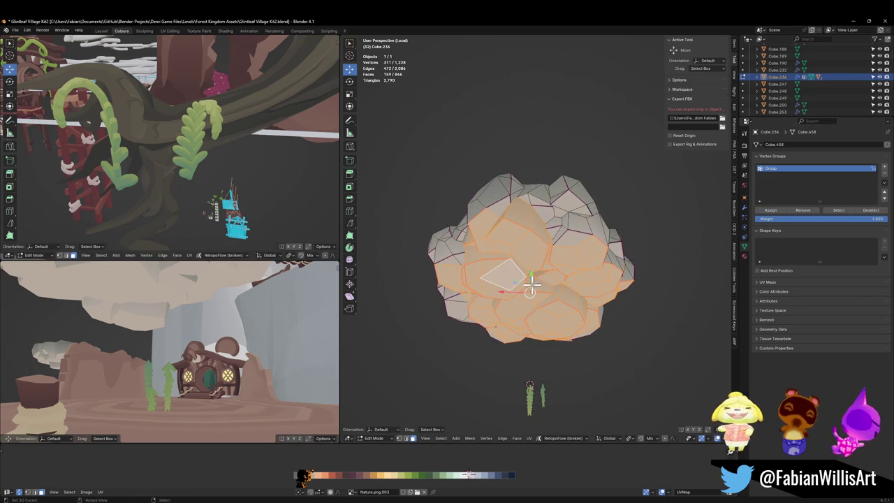
key("Tab")
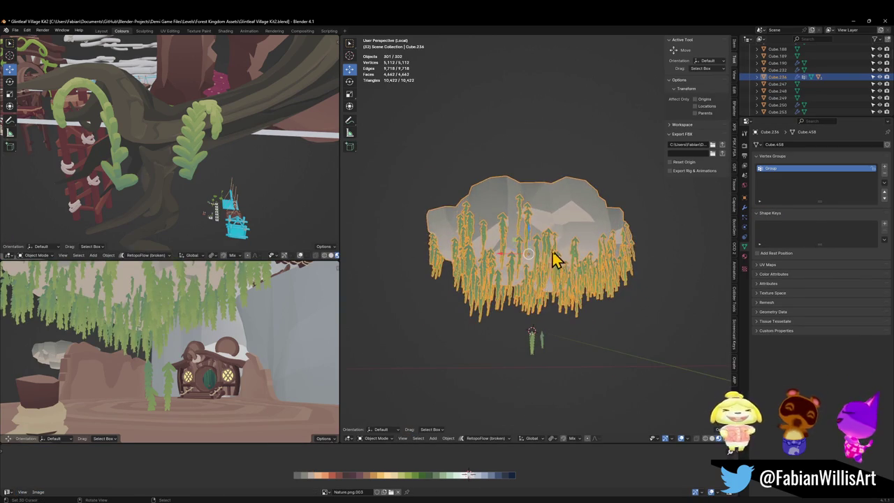
Step: Toggle the vines' Even Distribution off and back on, then walk the preview toward them
left_click(744, 217)
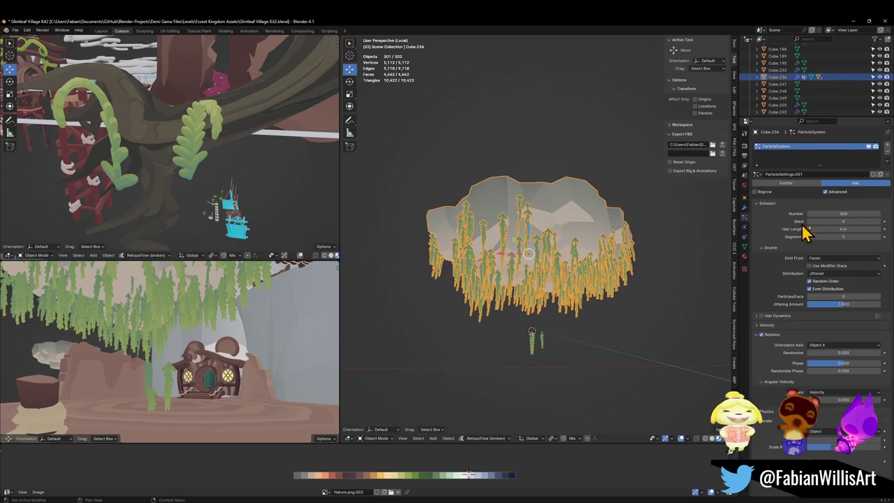
left_click(810, 290)
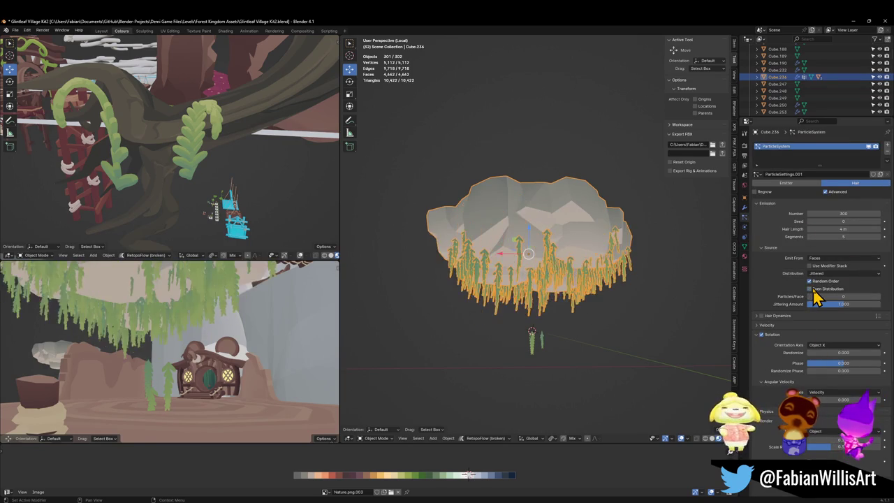
left_click(810, 288)
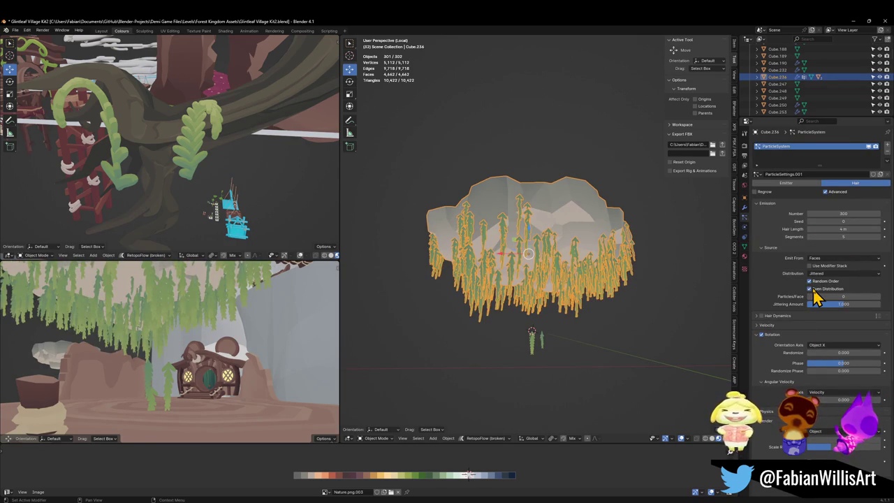
key("shift+grave")
key("w")
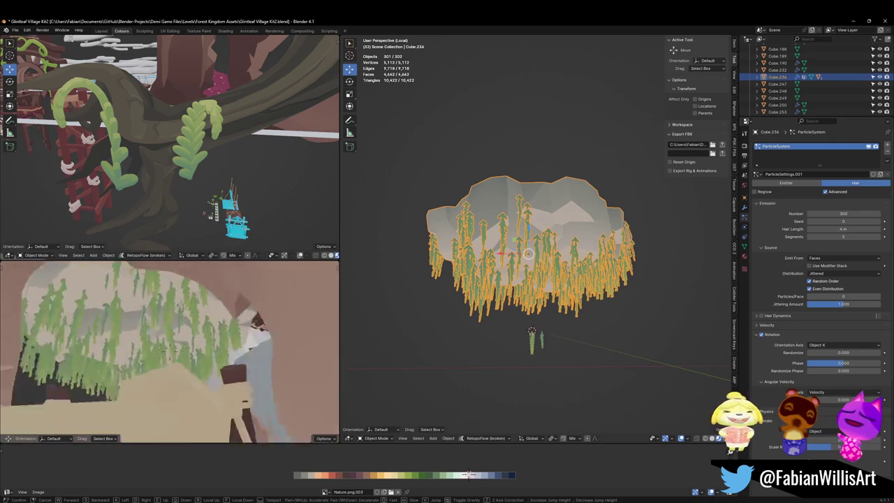
key("Return")
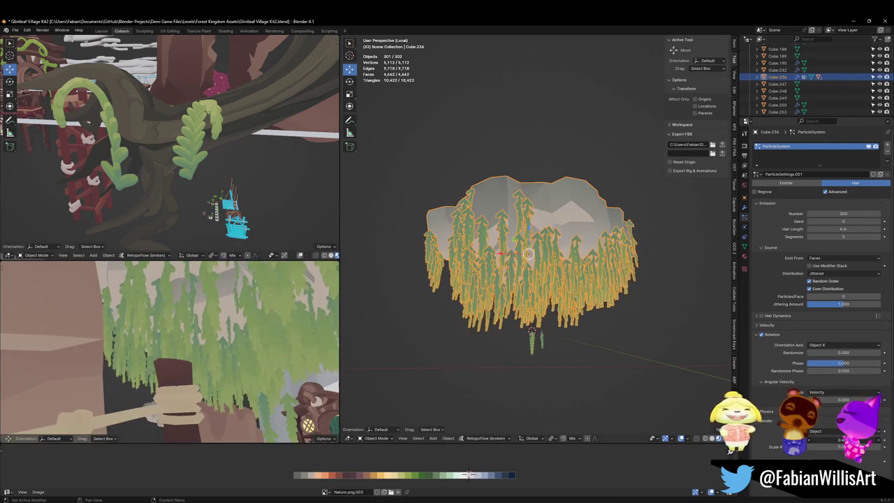
scroll(549, 307, "up", 5)
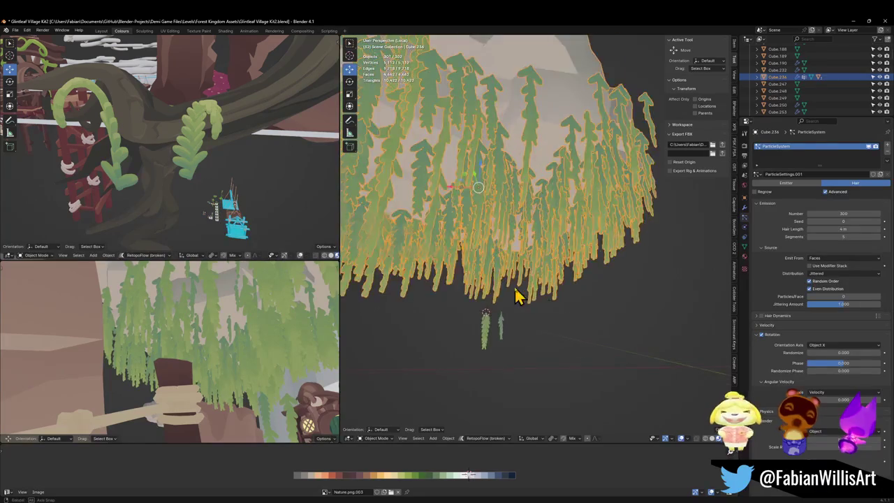
Step: Select Plane.277, clear its rotation, and give it a slight tilt
left_click(475, 324)
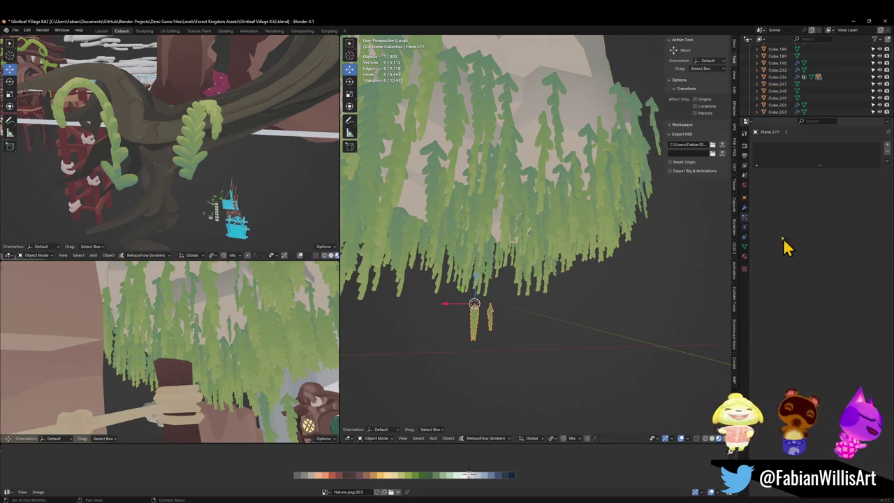
left_click(745, 206)
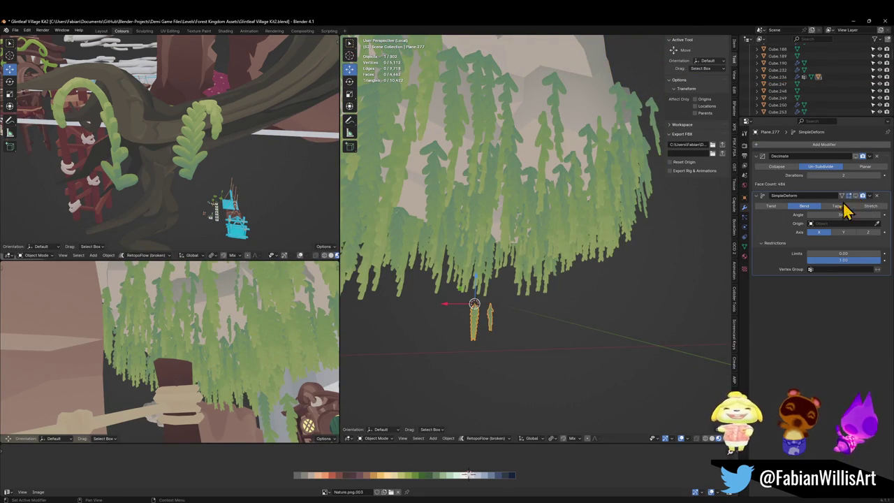
scroll(489, 255, "down", 5)
key("KP_1")
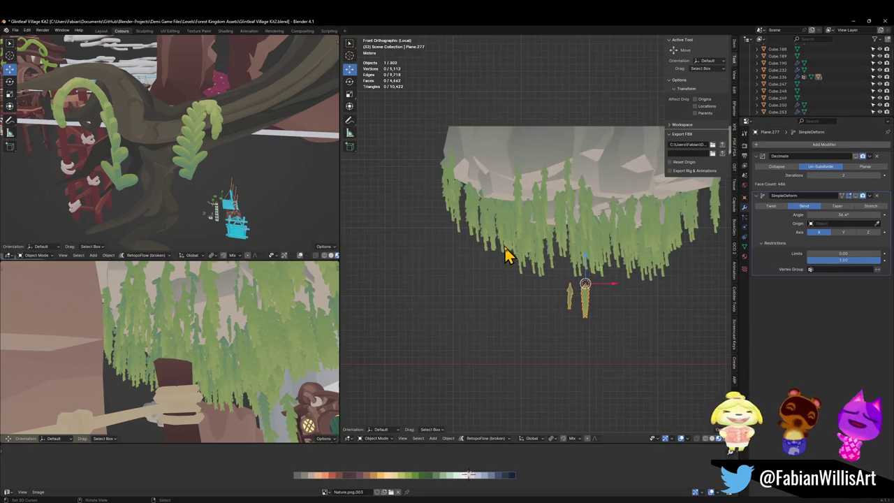
key("KP_3")
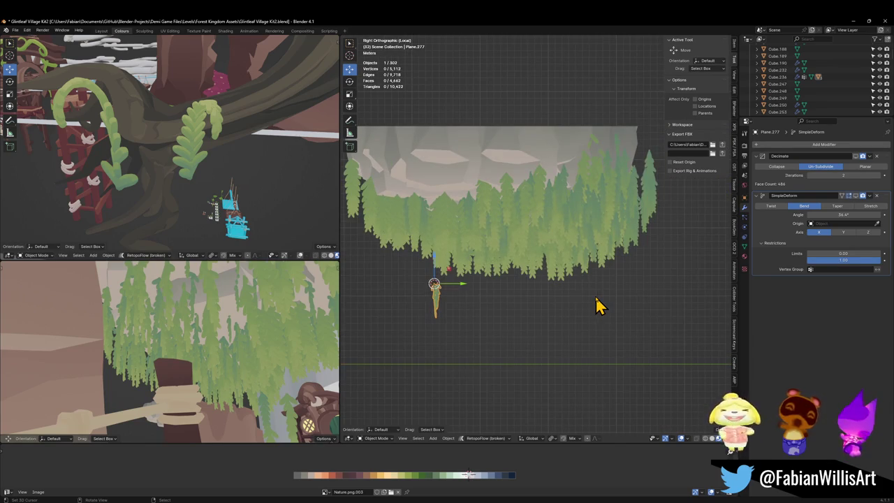
key("alt+r")
key("r")
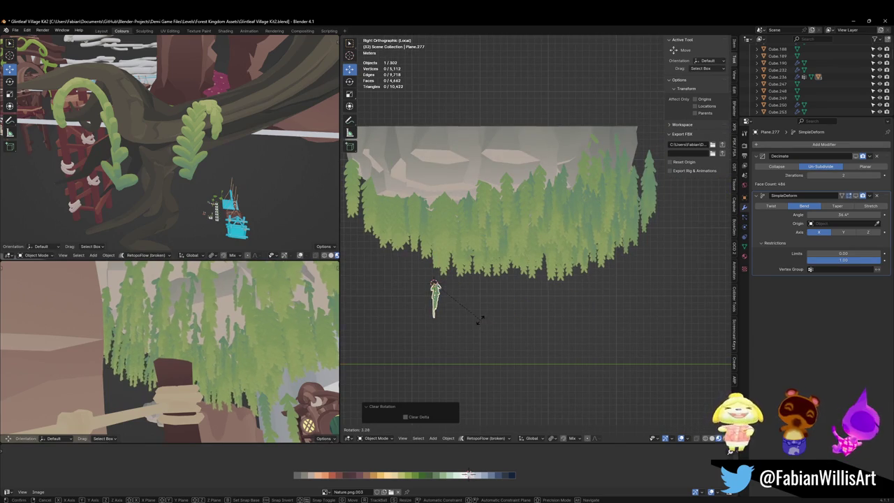
left_click(486, 328)
key("KP_1")
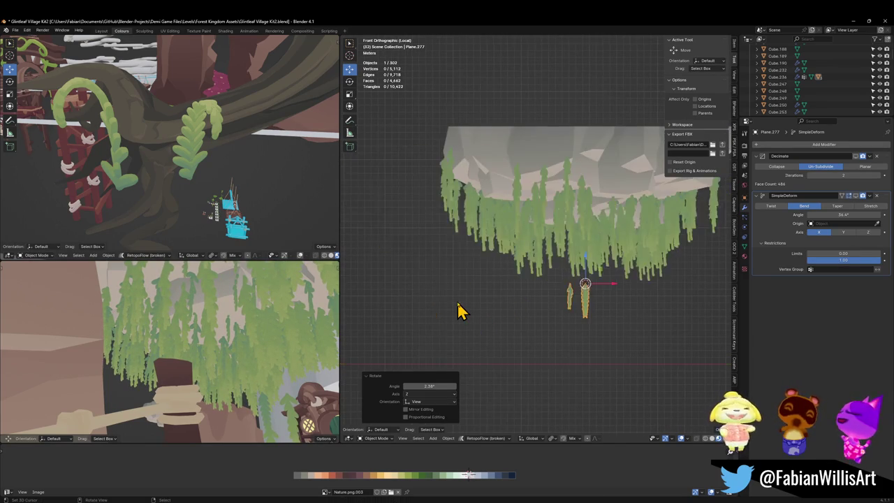
scroll(592, 307, "up", 3)
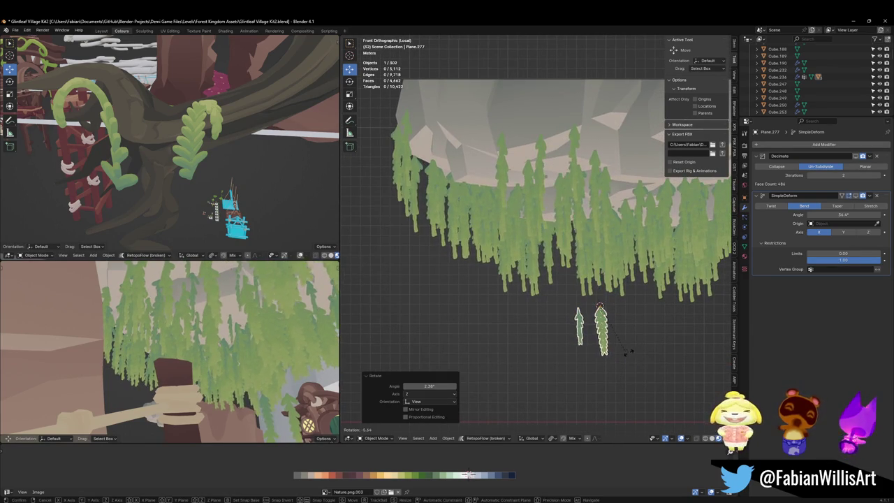
Step: Tilt Plane.277 about the X axis, fly the scene camera, then undo those changes
key("r")
key("x")
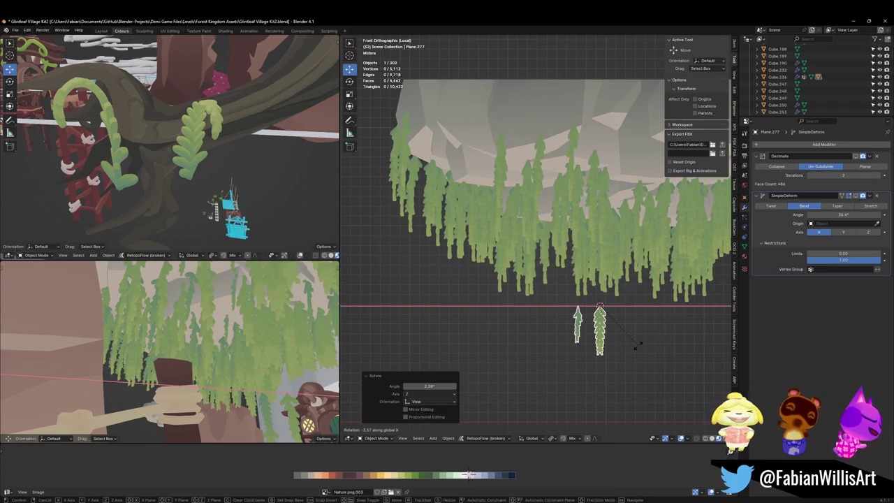
left_click(637, 342)
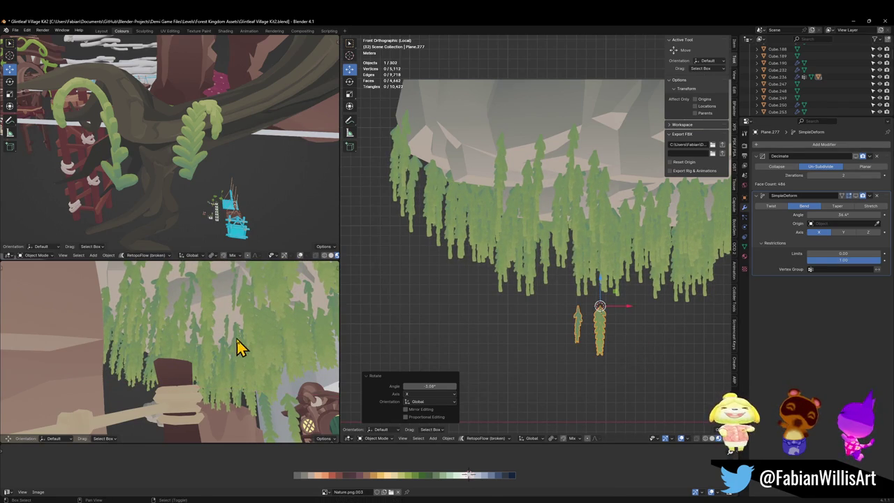
key("shift+grave")
key("s")
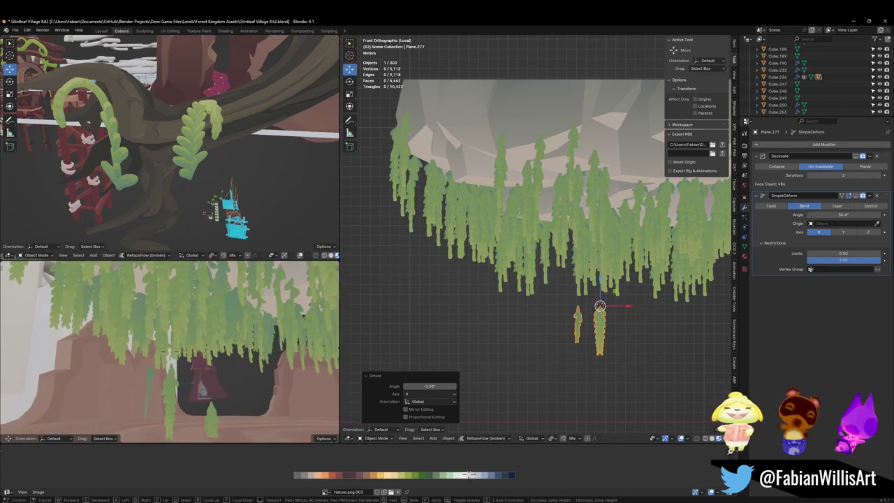
left_click(237, 351)
key("ctrl+z")
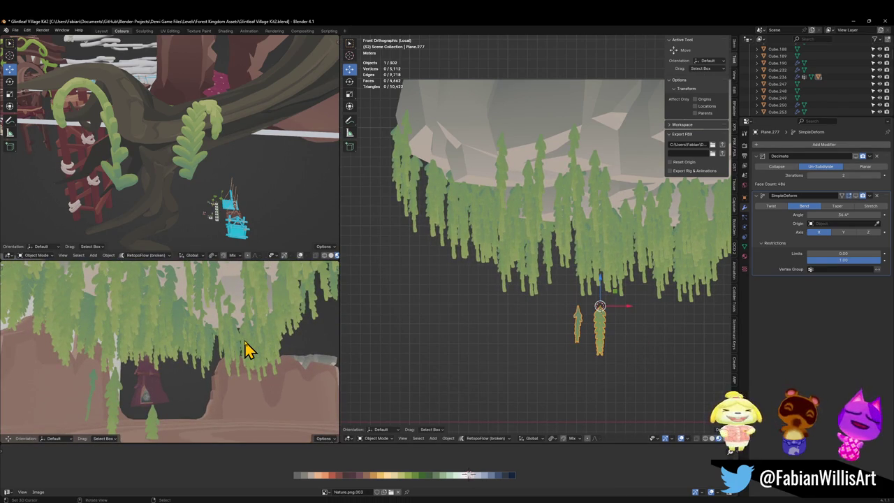
key("ctrl+z")
key("ctrl+shift+z")
Step: Re-tilt Plane.277 to -5.95° about X, apply its rotation, and select Cube.236
key("r")
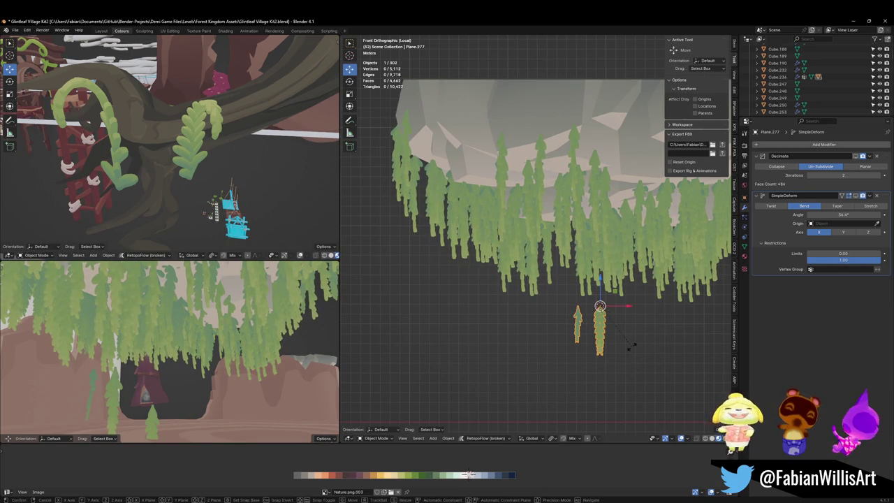
key("x")
left_click(631, 344)
key("ctrl+a")
left_click(651, 318)
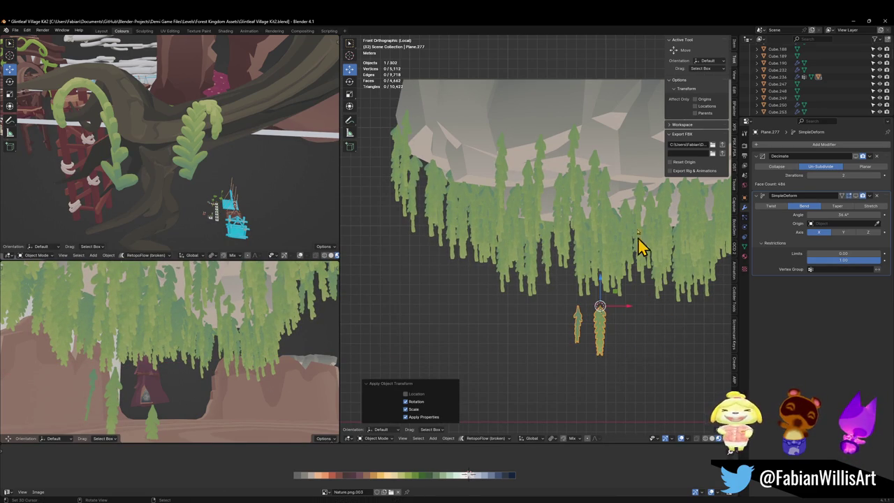
key("ctrl+i")
left_click(594, 175, "shift")
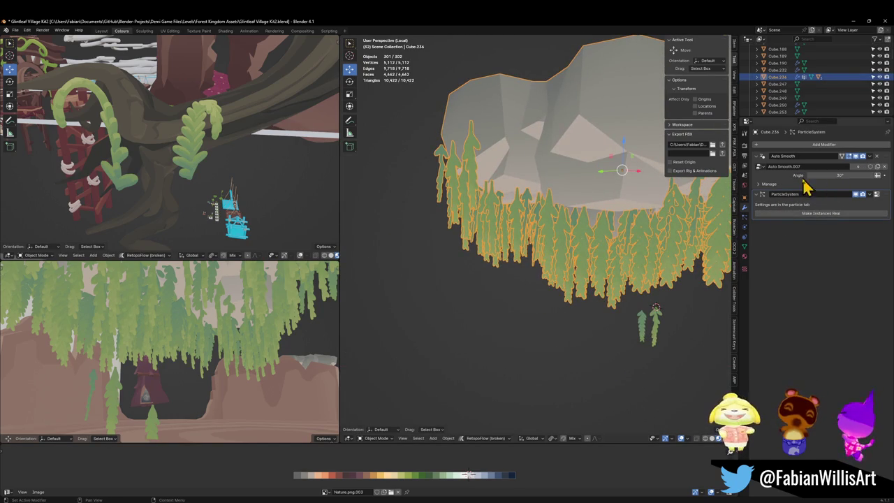
Step: Set Cube.236's hair particle Number to 150 and walk the scene camera toward the house
left_click(744, 245)
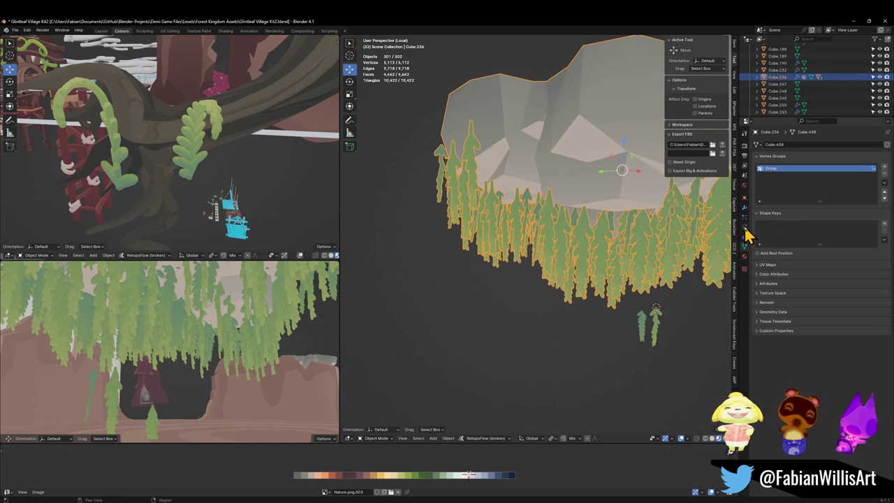
left_click(744, 228)
left_click_drag(846, 213, 851, 215)
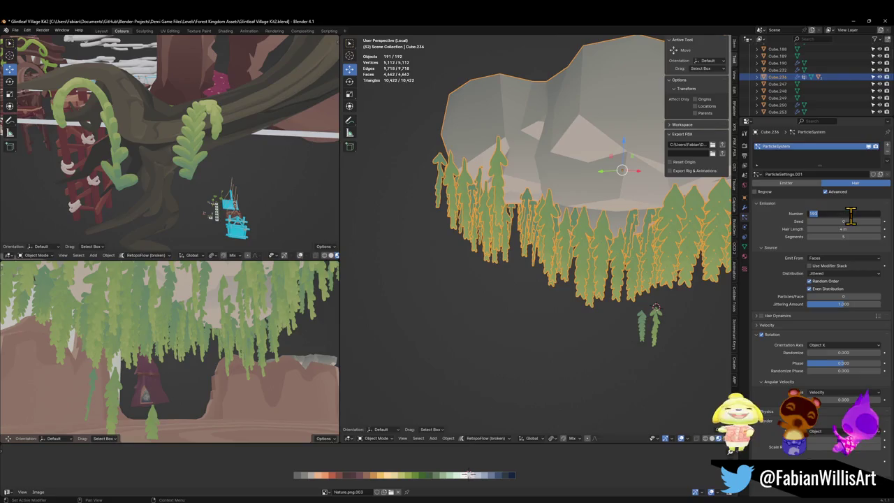
type("0")
key("Return")
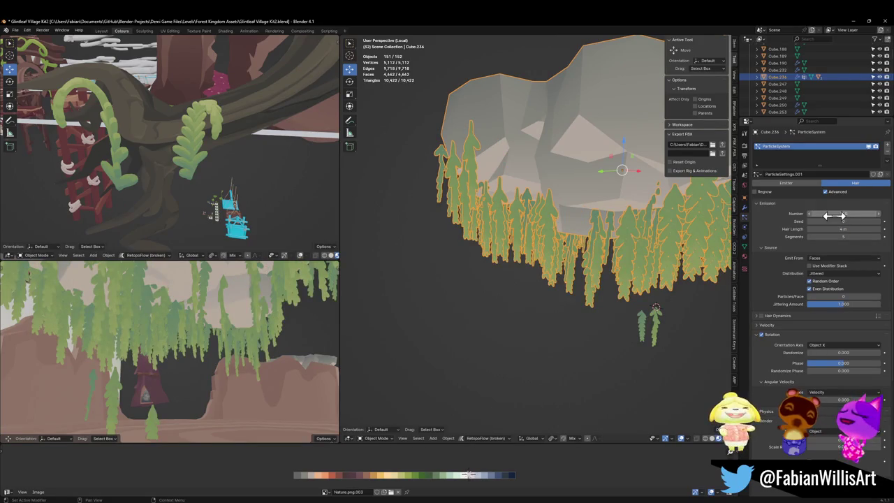
key("shift+grave")
key("w")
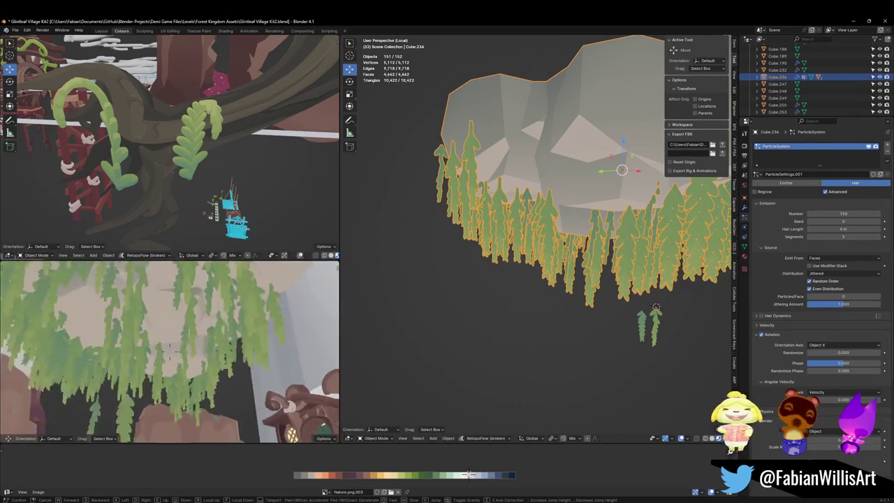
key("w")
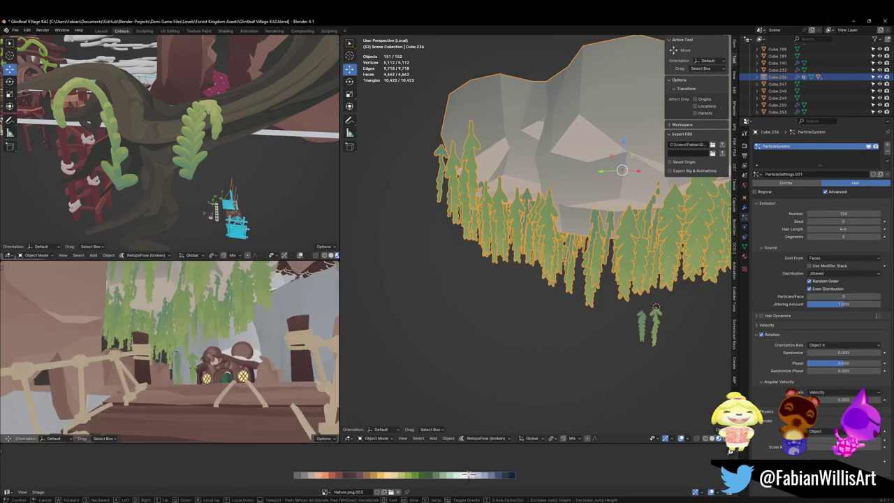
left_click(149, 380)
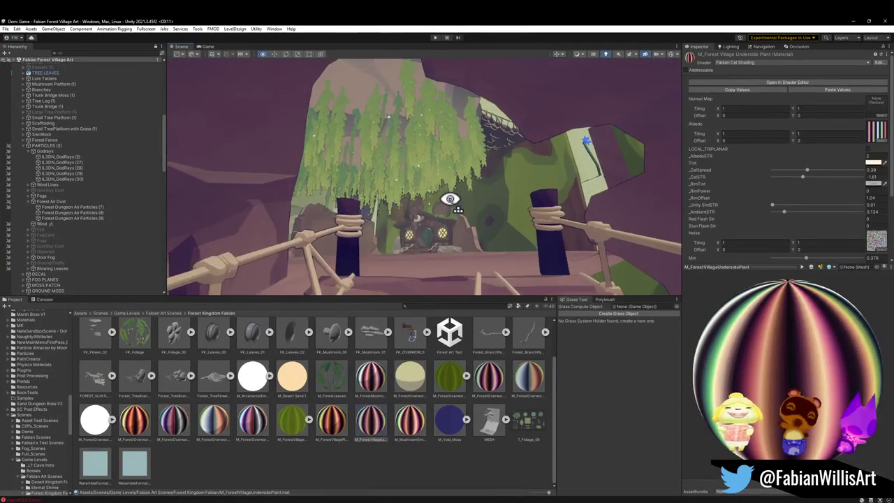
Step: Fly Unity's Scene camera toward the house to check the vines, then minimize Unity
key("w")
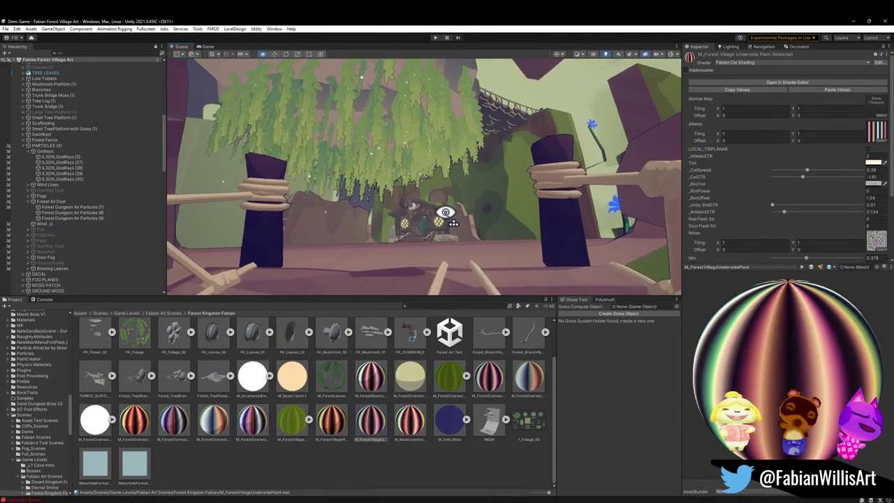
left_click(855, 21)
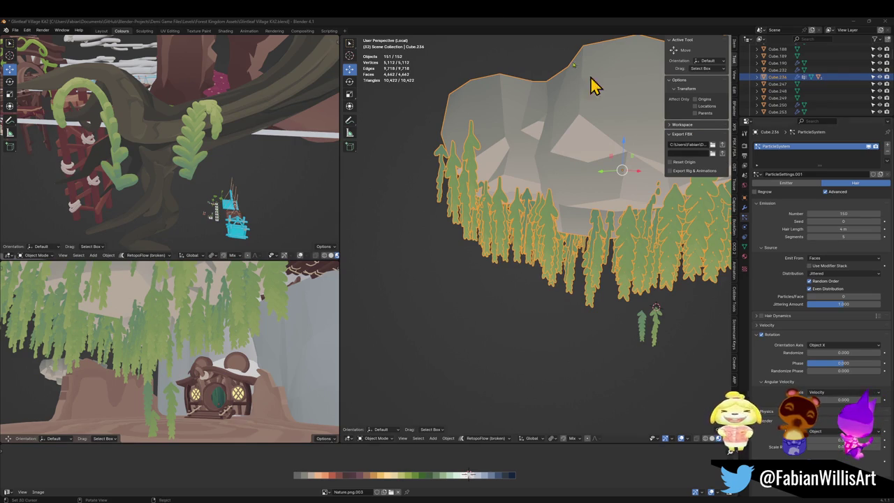
Step: Delete the two stray small vine pieces under the rock and save the file
middle_click(598, 220)
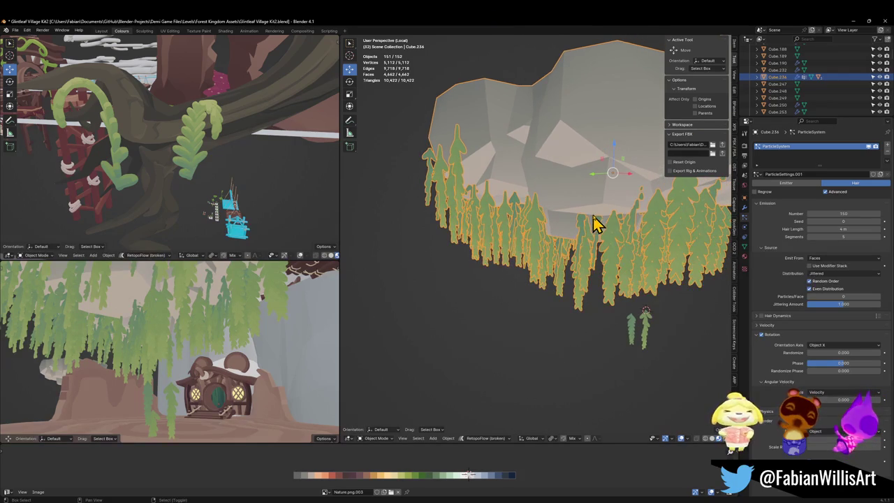
key("alt+a")
left_click(639, 236)
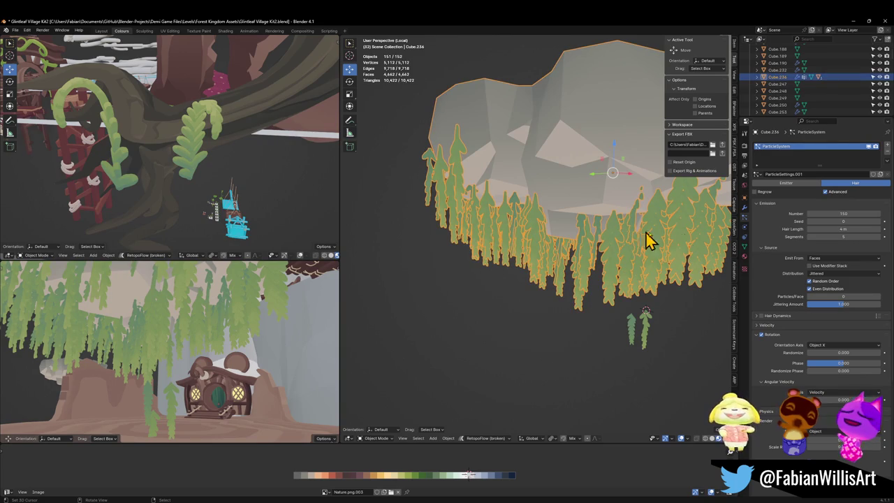
left_click(638, 329)
key("Delete")
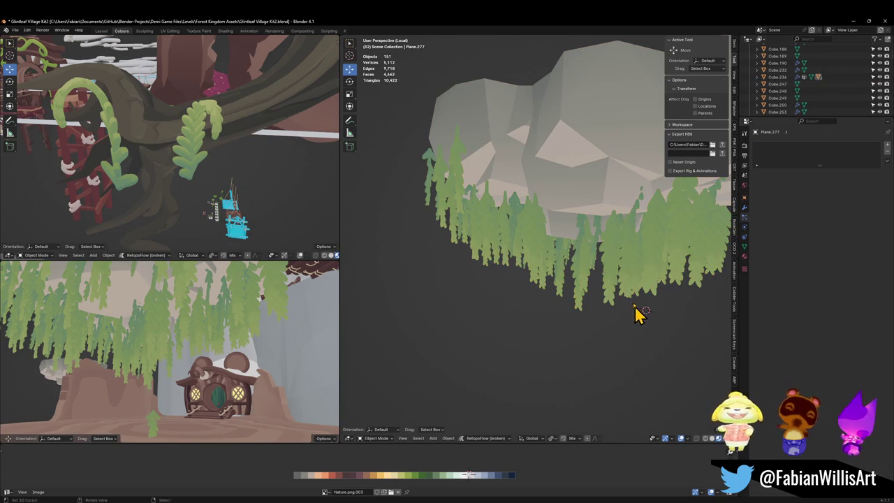
left_click(608, 256)
key("ctrl+s")
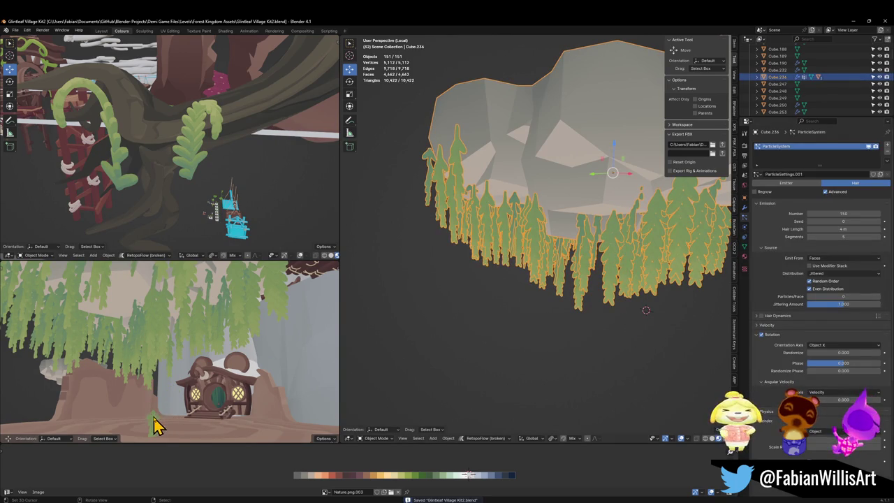
Step: Walk the camera around the rock, trying 100 vines before restoring the count to 150
left_click(155, 426)
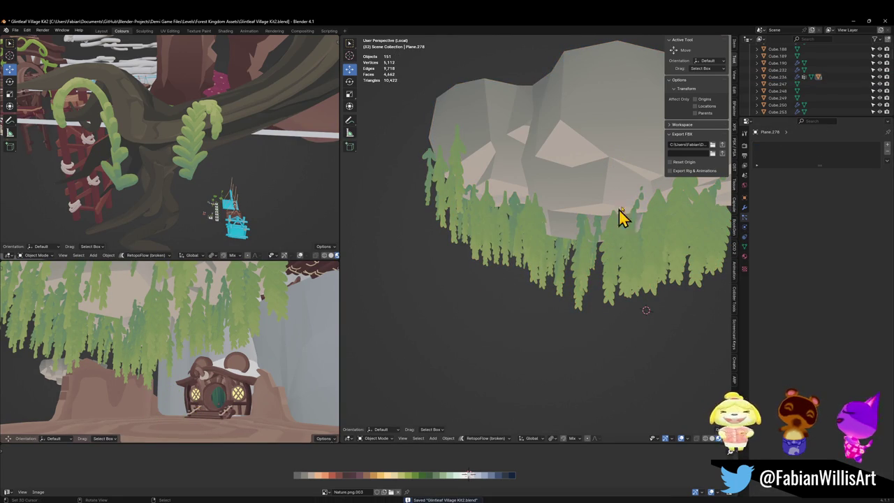
key("shift+grave")
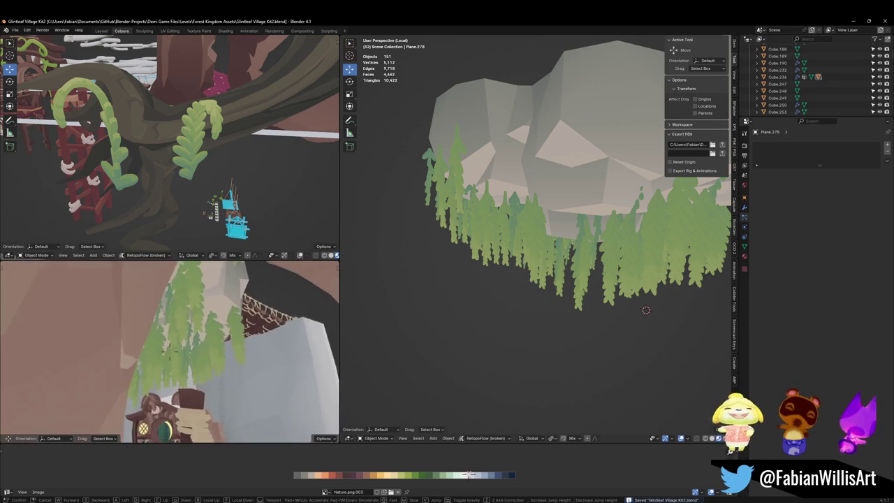
key("Return")
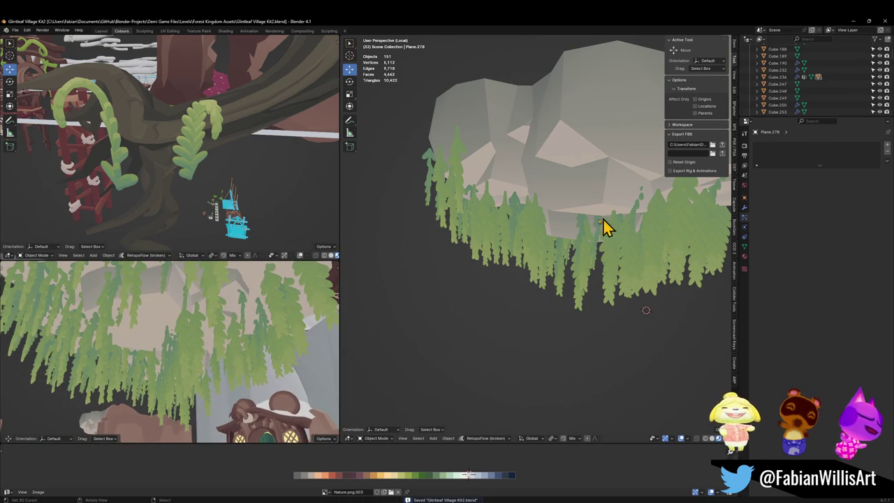
left_click(572, 248)
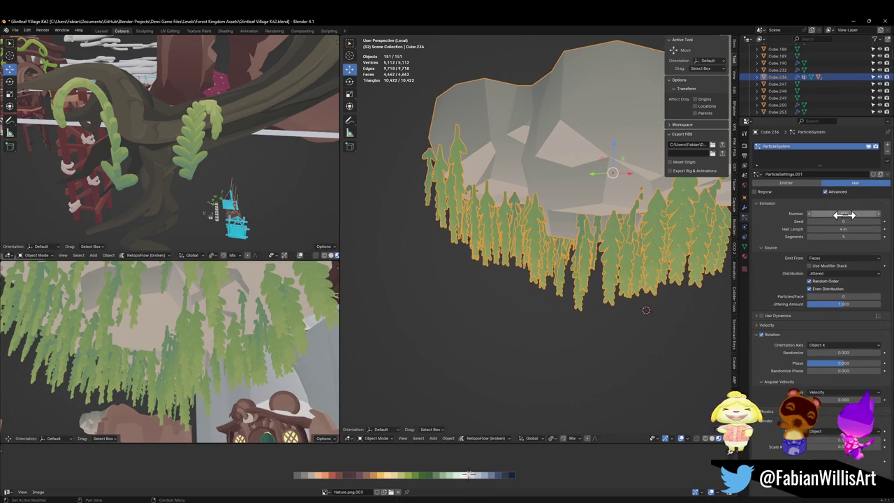
type("100")
key("Return")
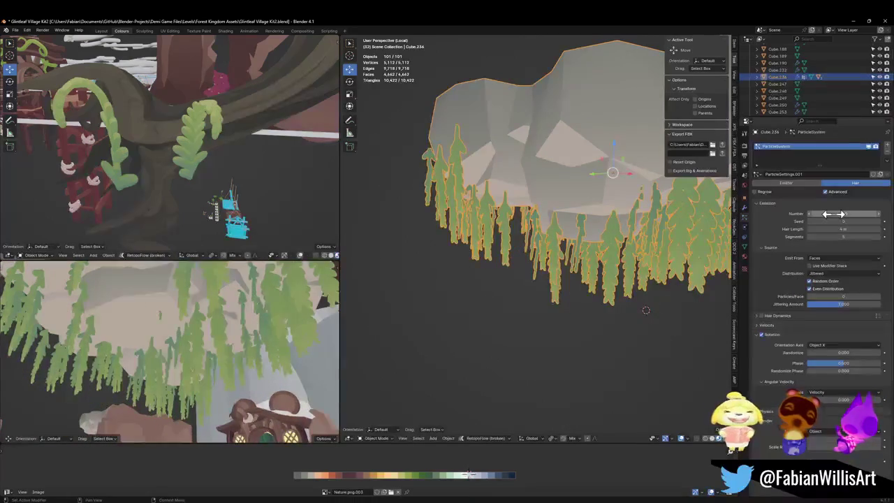
key("shift+grave")
key("s")
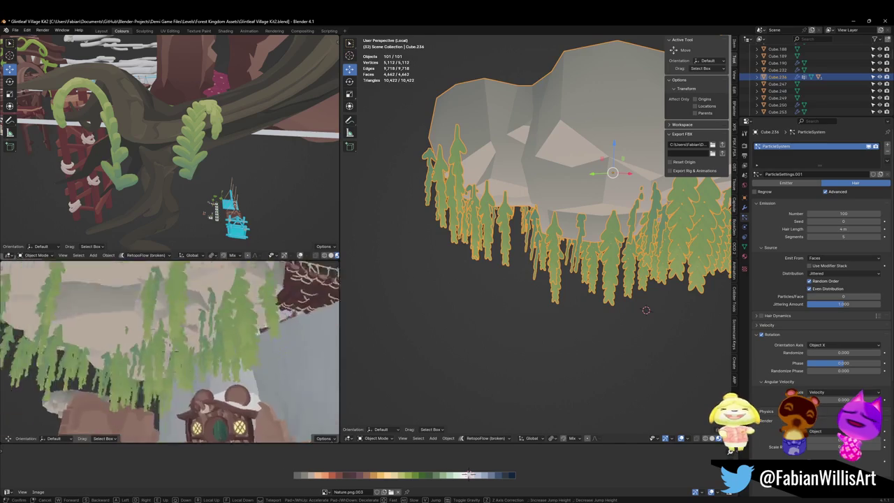
left_click(164, 315)
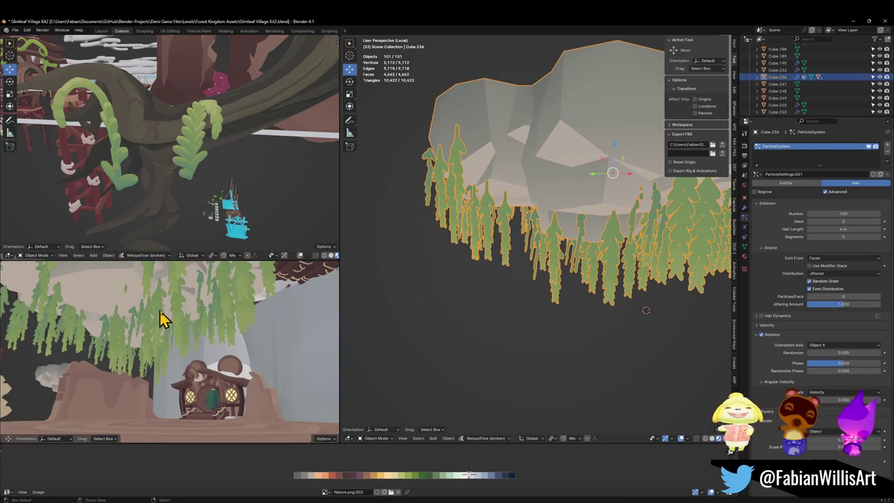
key("ctrl+z")
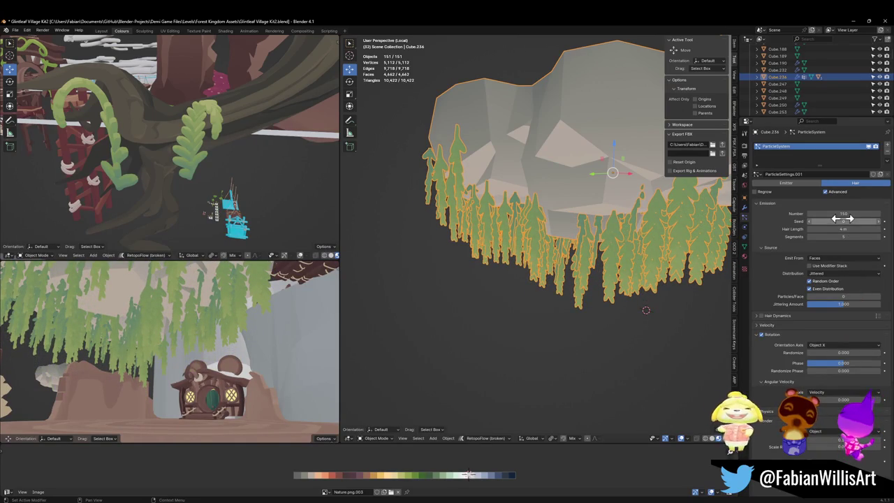
Step: Set the vine layout seed to 12 and walk the camera under the island
left_click_drag(842, 221, 879, 221)
left_click(878, 220)
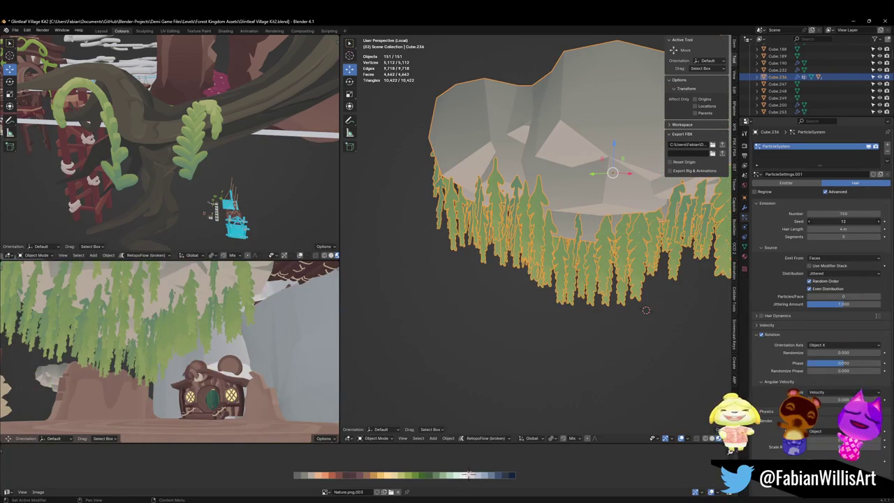
key("shift+grave")
key("w")
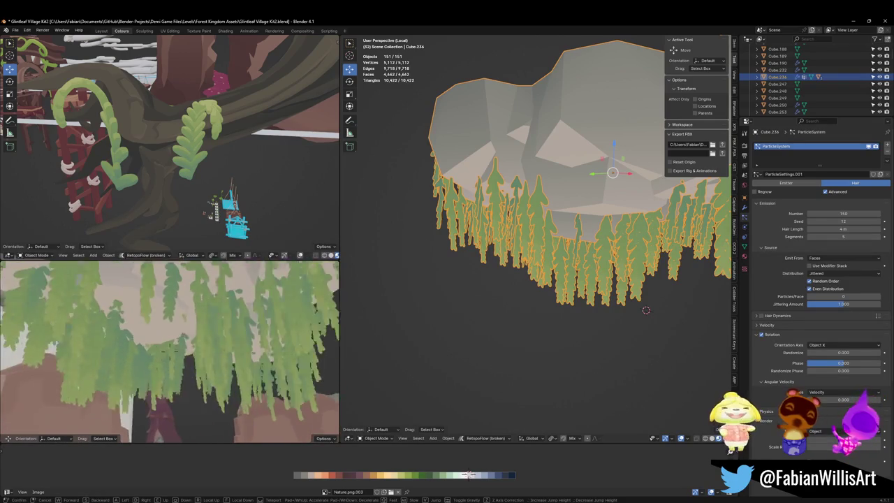
left_click(766, 216)
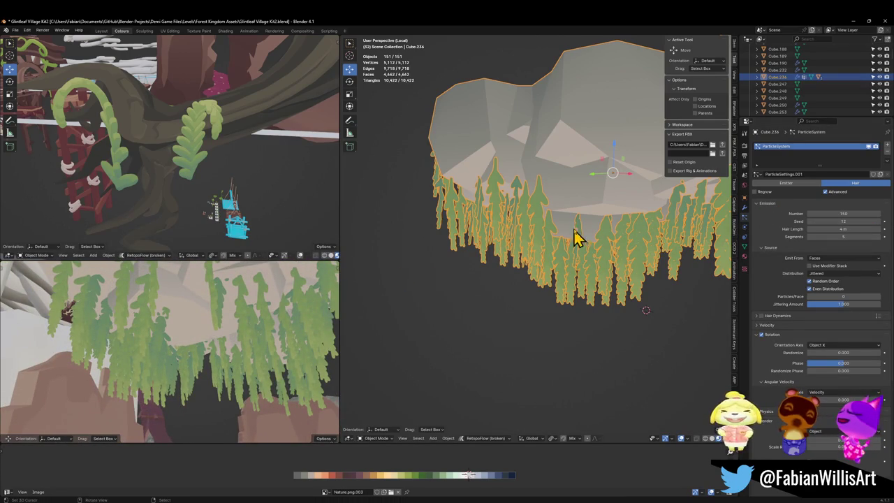
Step: In the rock's Edit Mode, triangulate one face on its underside
scroll(607, 220, "up", 5)
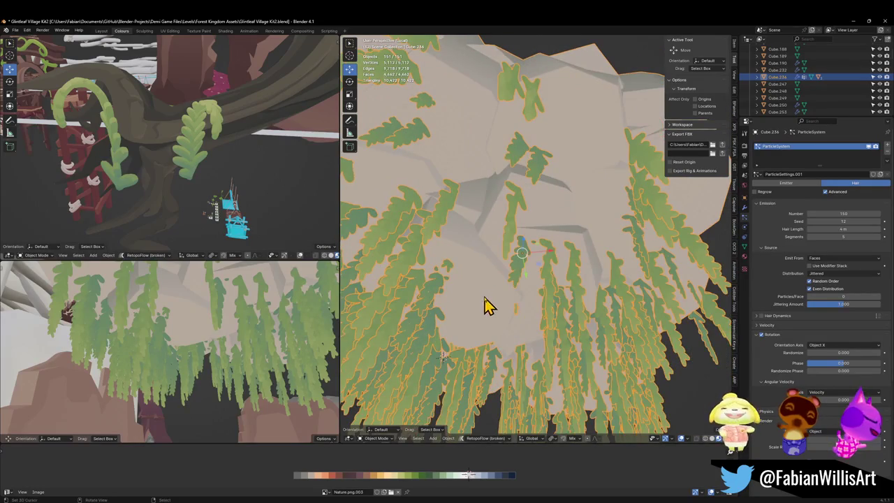
key("Tab")
key("alt+a")
key("a")
key("Tab")
key("Tab")
key("alt+a")
left_click(482, 305)
key("ctrl+t")
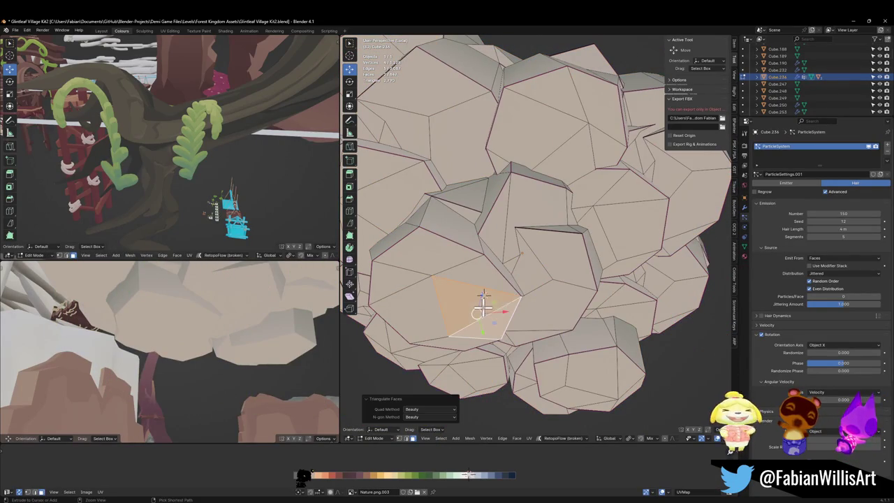
Step: Undo the triangulation and subdivide the faces of the rock's vertex group with 1 cut
key("ctrl+z")
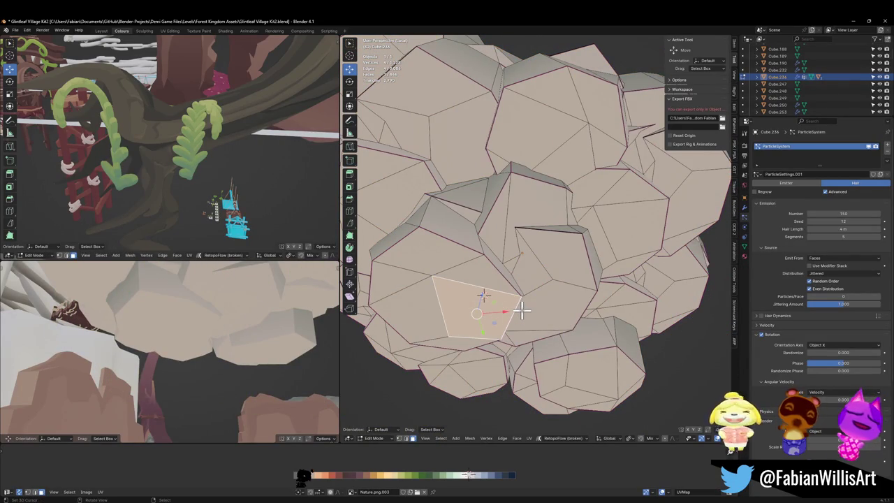
scroll(522, 311, "down", 3)
key("alt+a")
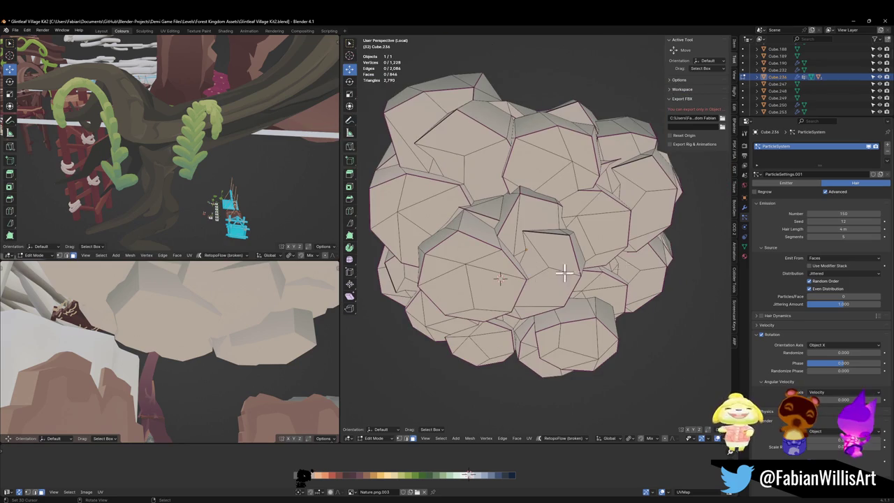
left_click(743, 248)
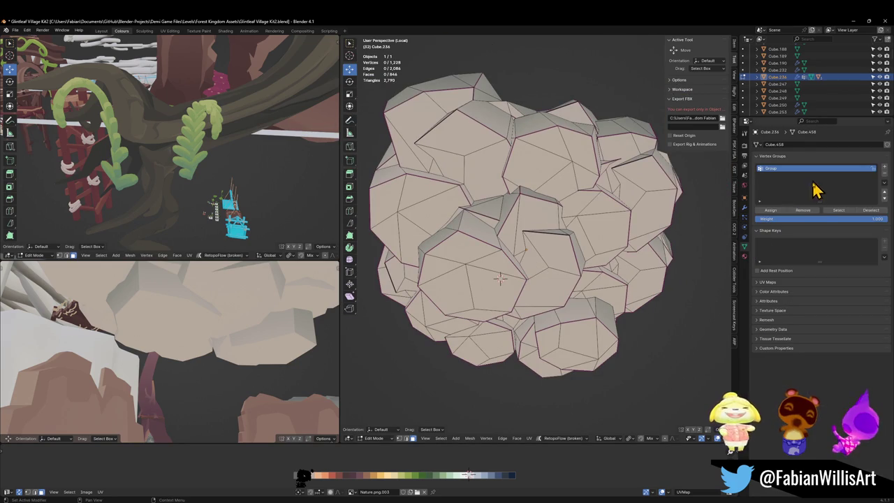
left_click(835, 210)
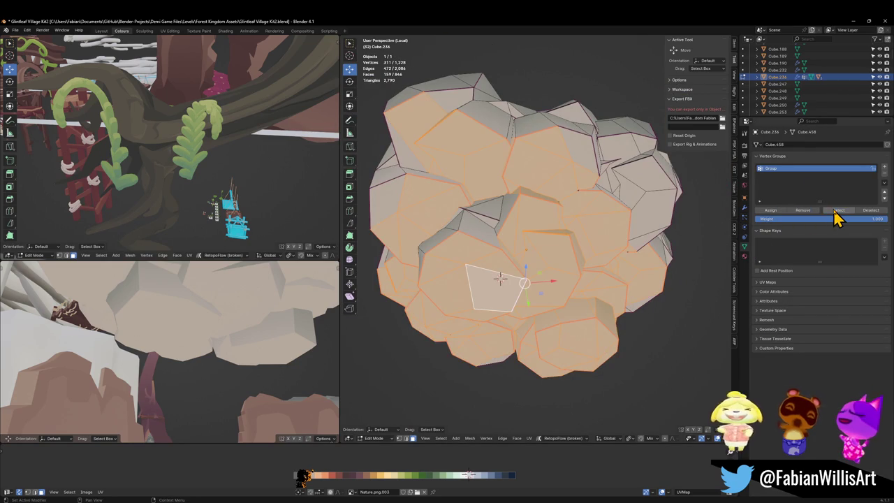
right_click(531, 289)
left_click(520, 294)
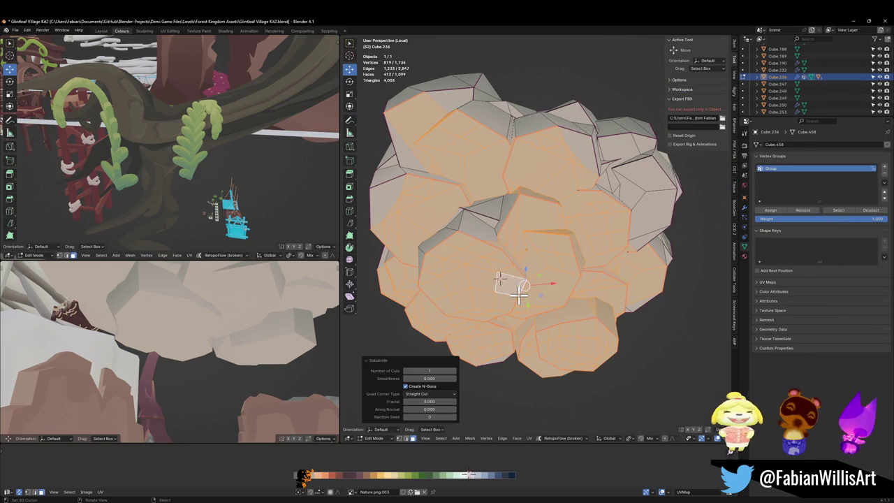
Step: Reselect the vertex group and return to Object Mode to view the denser leaves
key("1")
key("Tab")
key("alt+h")
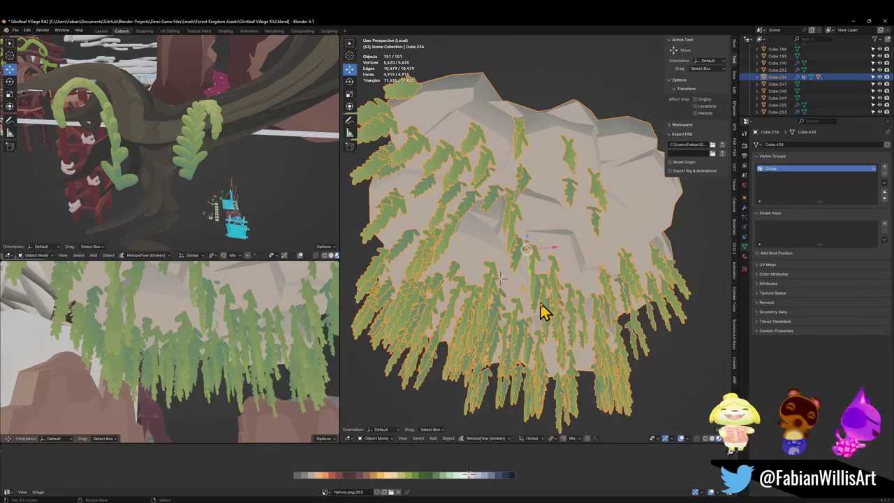
key("ctrl+z")
key("ctrl+z")
key("alt+a")
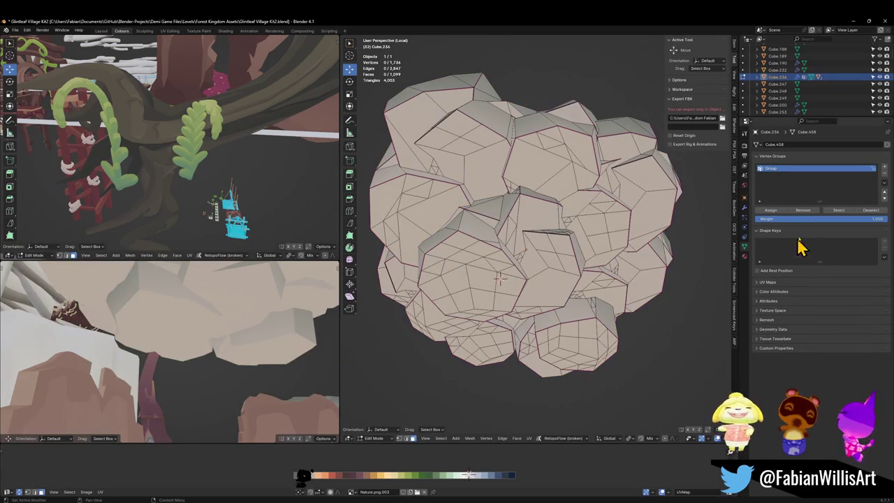
left_click(836, 210)
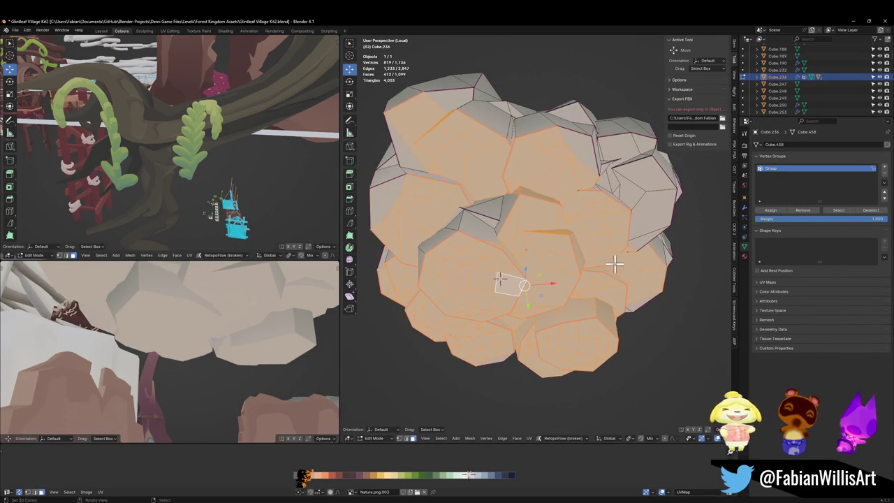
key("Tab")
key("alt+h")
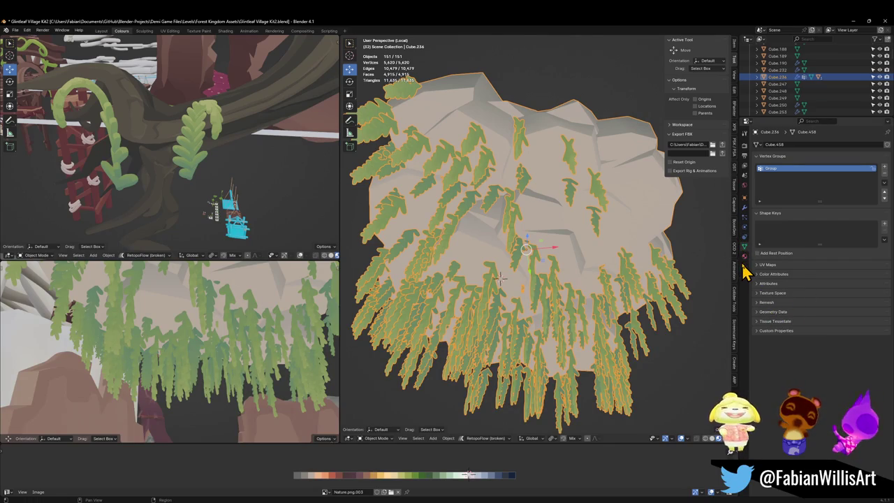
Step: Toggle the leaves' Even Distribution off and back on, and set the particle seed to 11
left_click(744, 218)
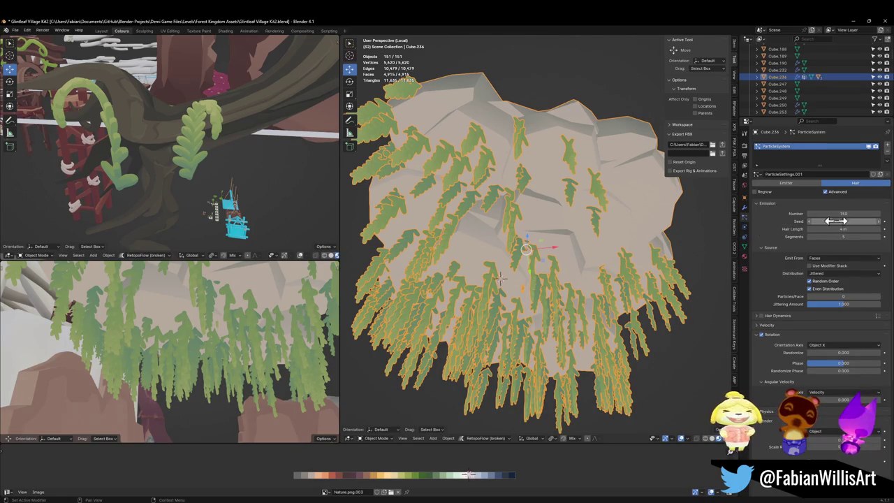
left_click(823, 289)
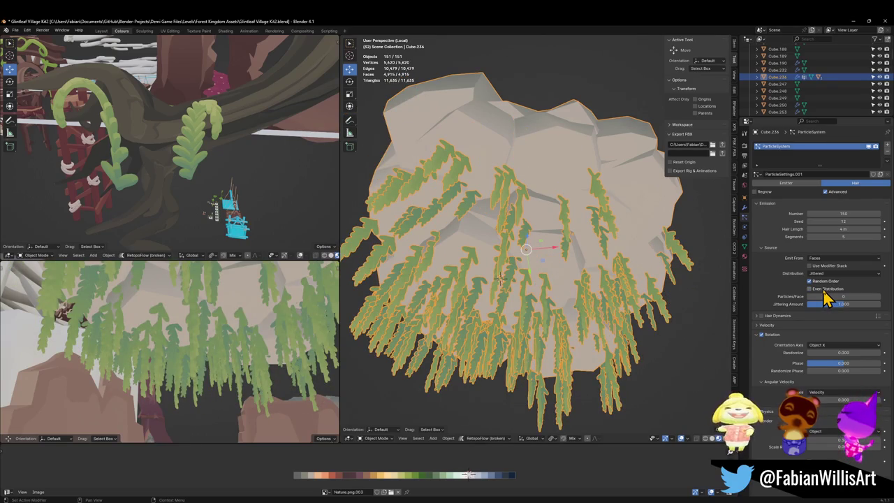
key("shift+grave")
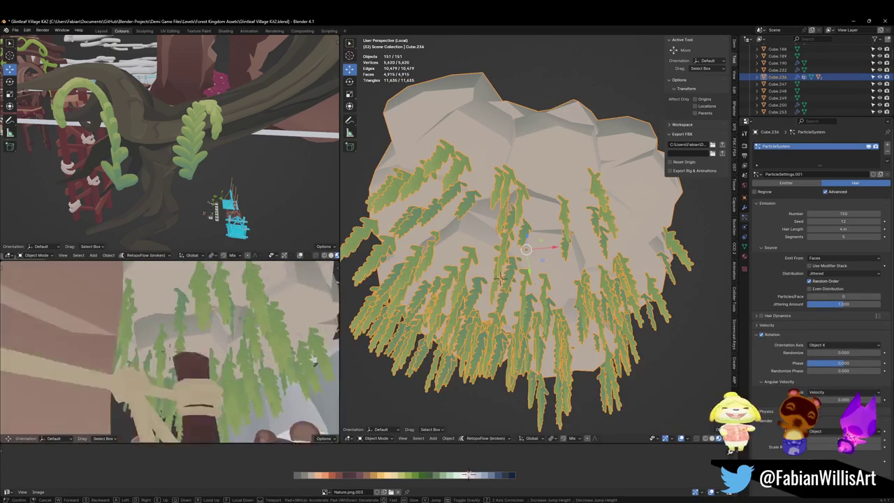
left_click(568, 326)
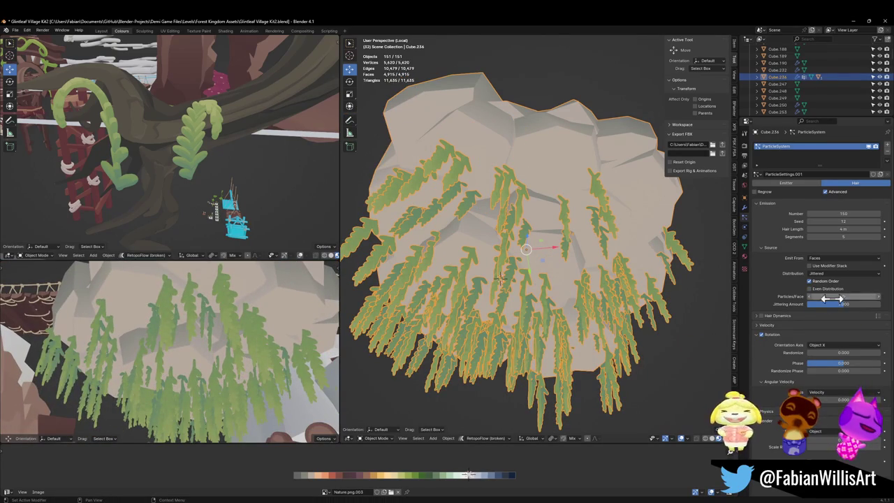
left_click(831, 289)
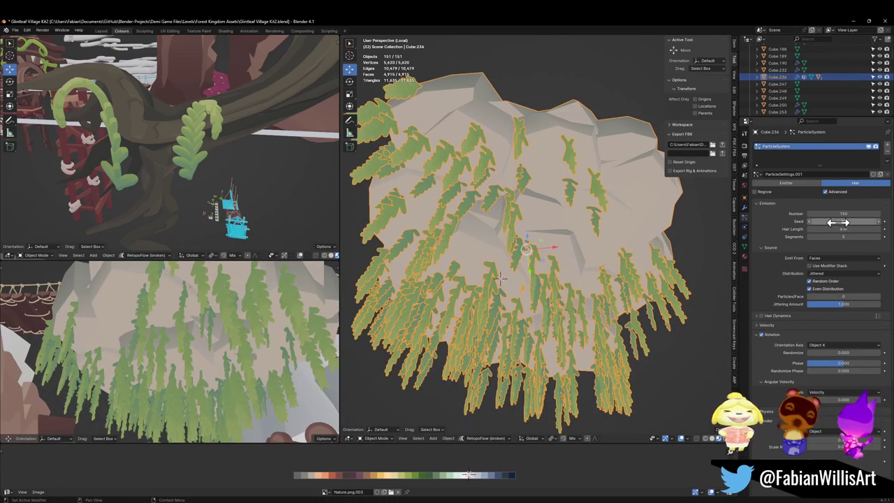
mouse_move(843, 221)
left_mouse_down()
mouse_move(861, 221)
mouse_move(846, 221)
left_mouse_up()
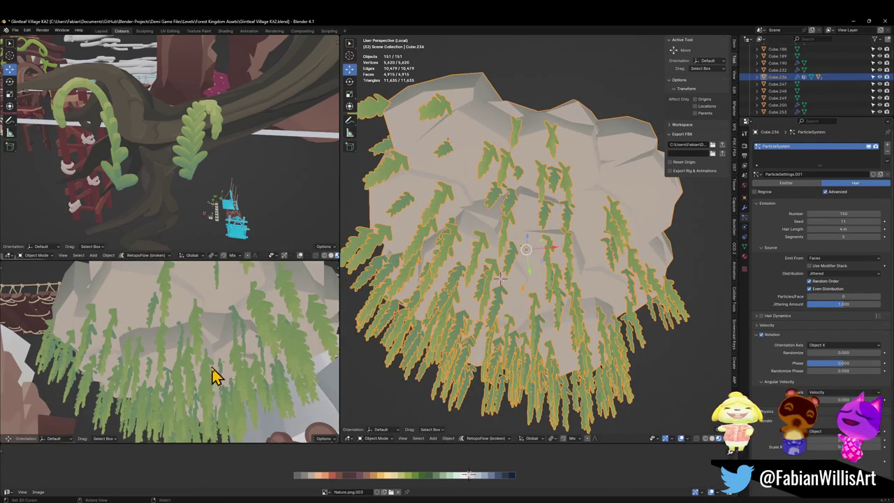
key("shift+grave")
Step: Walk beneath the hanging leaves to inspect them, then save the file
key("w")
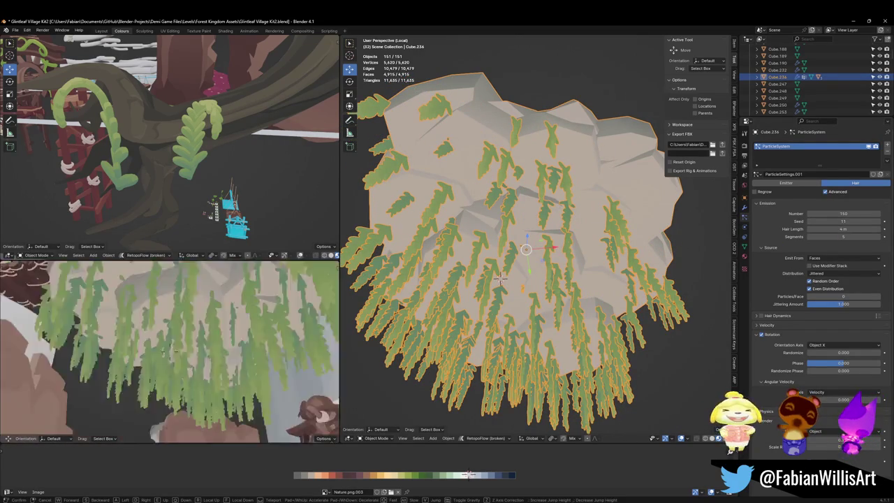
key("s")
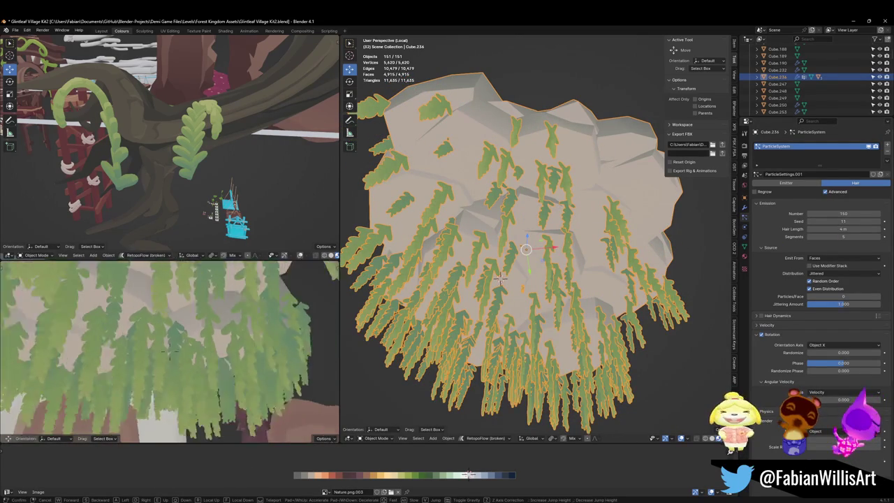
key("w")
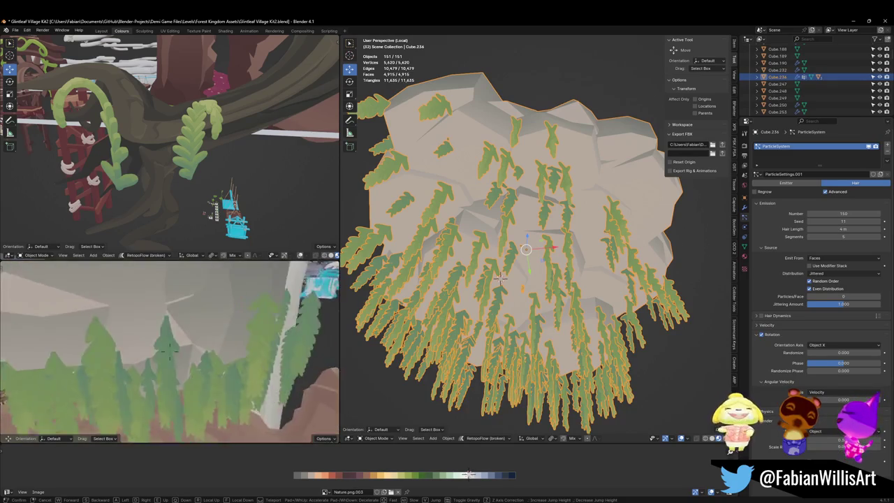
key("w")
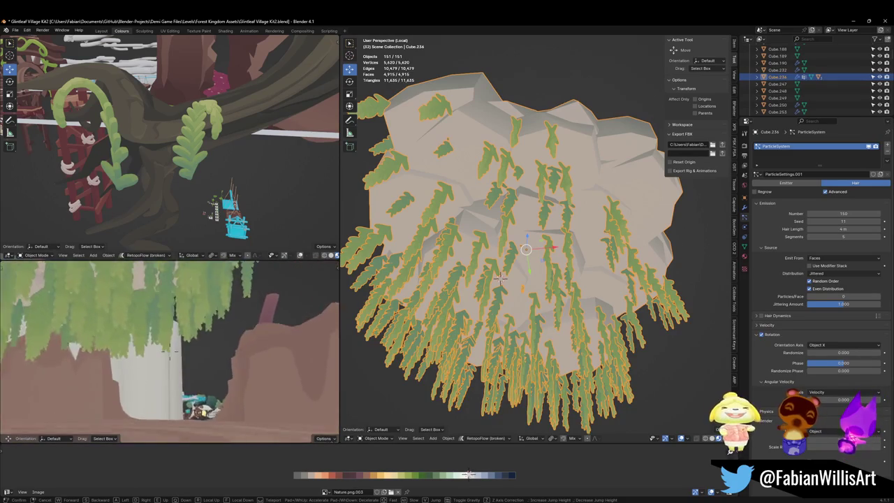
key("s")
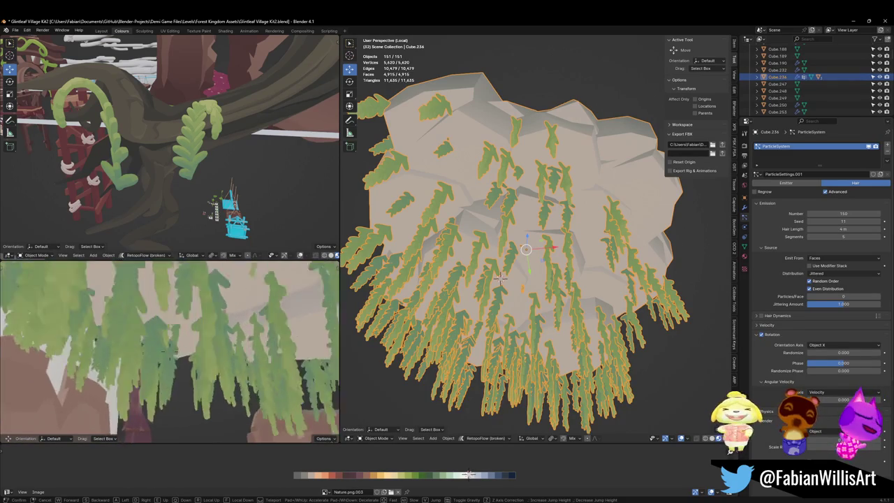
key("s")
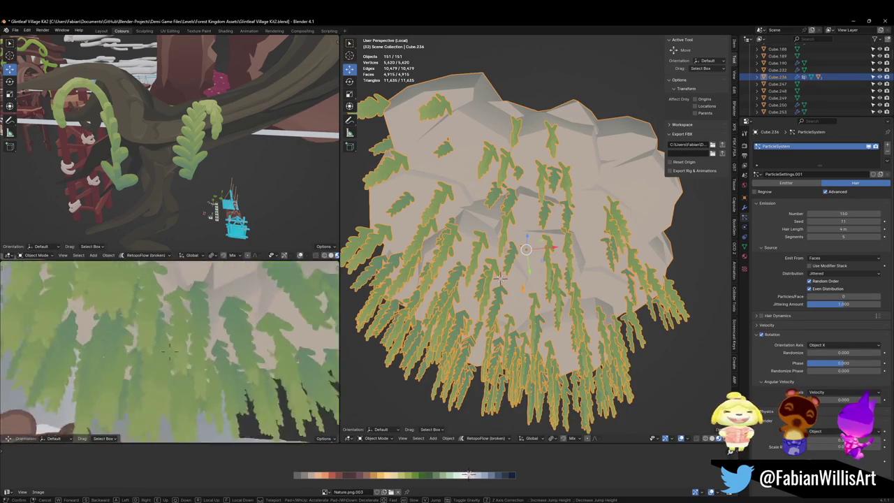
key("w")
left_click(205, 369)
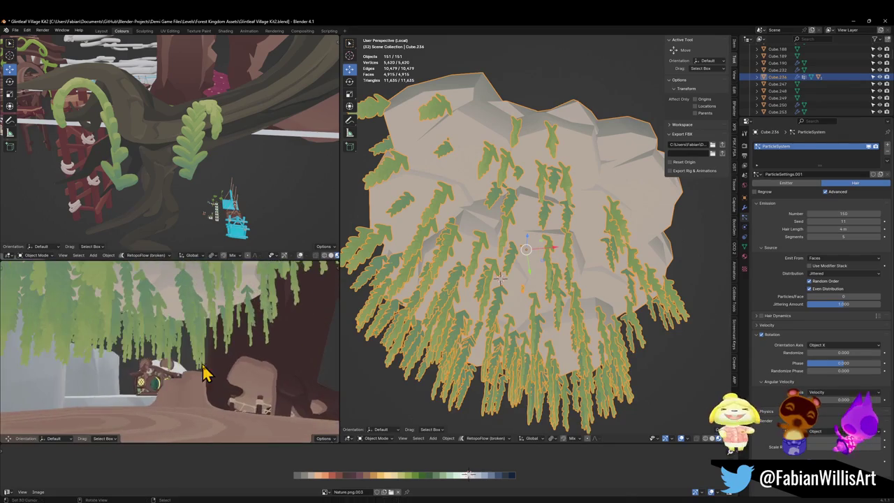
mouse_move(553, 203)
left_mouse_down()
mouse_move(525, 258)
mouse_move(564, 237)
mouse_move(531, 235)
left_mouse_up()
key("ctrl+s")
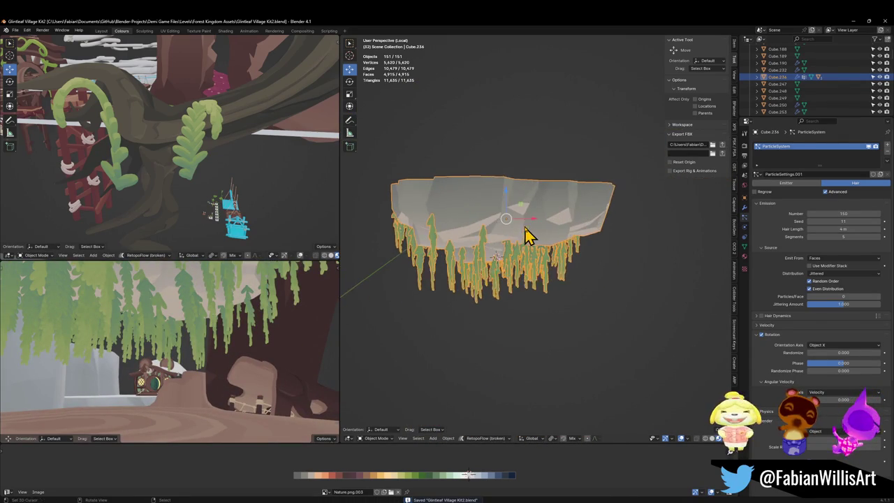
Step: Switch the rock between Edit and Object Mode while orbiting to inspect its mesh
key("Tab")
key("Tab")
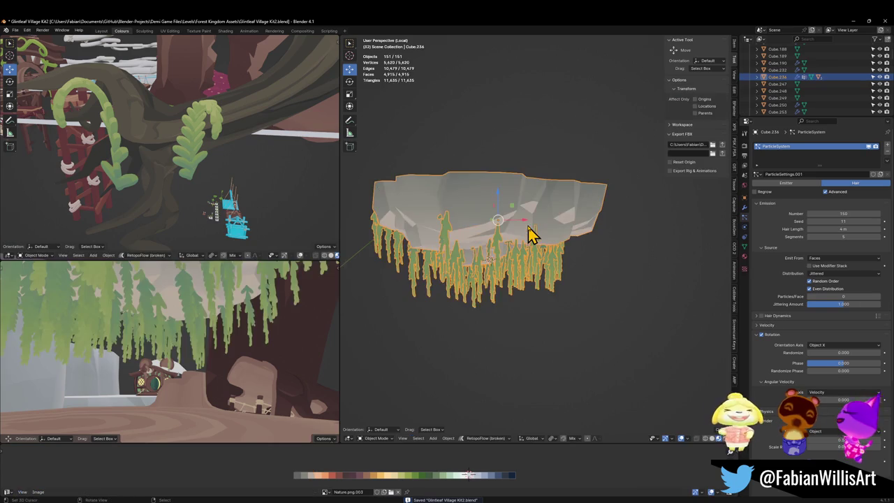
scroll(538, 236, "up", 3)
key("Tab")
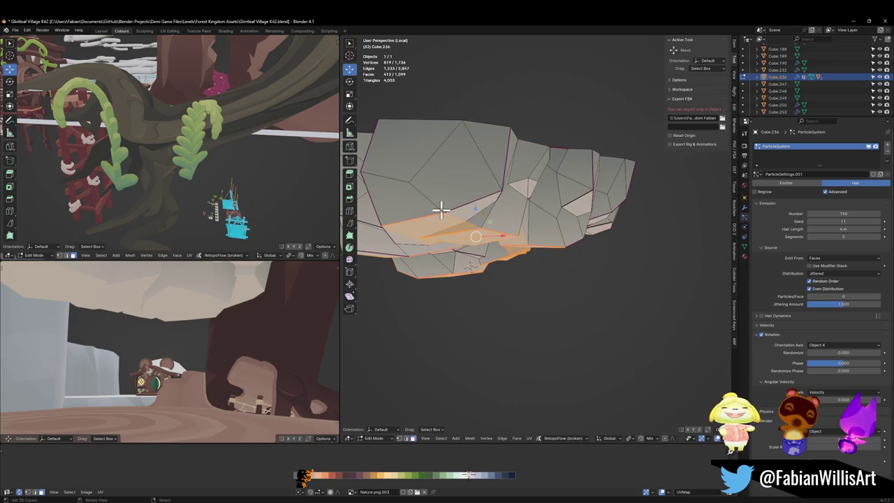
key("Tab")
key("Tab")
mouse_move(398, 209)
left_mouse_down()
mouse_move(433, 224)
mouse_move(573, 239)
left_mouse_up()
key("Tab")
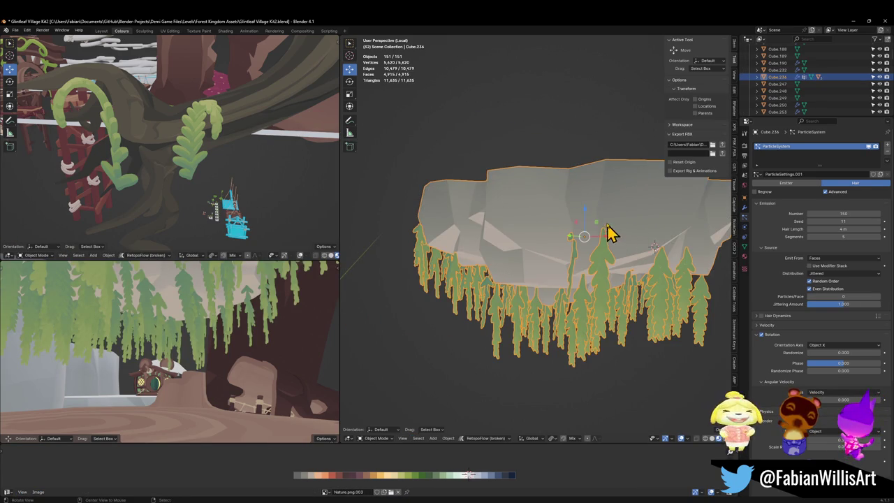
scroll(607, 234, "up", 5)
mouse_move(581, 240)
left_mouse_down()
mouse_move(625, 233)
mouse_move(559, 255)
mouse_move(561, 309)
mouse_move(445, 287)
mouse_move(431, 260)
left_mouse_up()
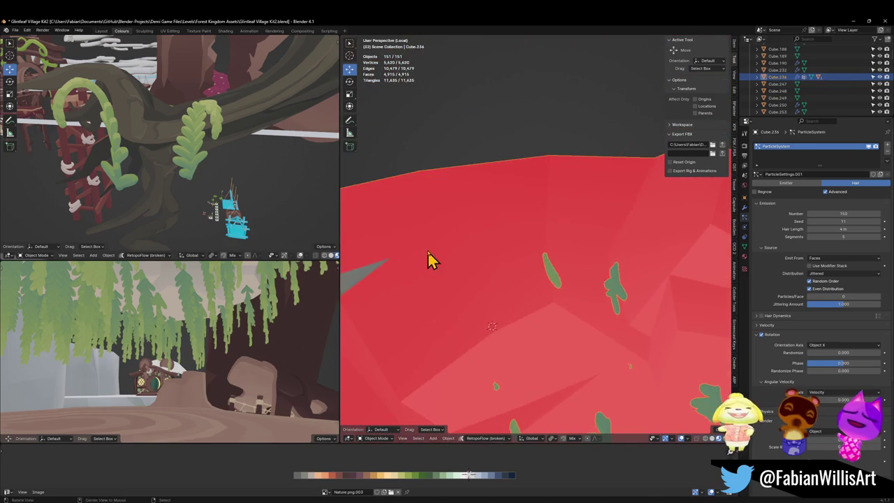
key("Tab")
mouse_move(579, 261)
left_mouse_down()
mouse_move(559, 262)
mouse_move(643, 273)
mouse_move(592, 225)
mouse_move(586, 245)
mouse_move(617, 253)
mouse_move(465, 233)
left_mouse_up()
key("Tab")
key("Tab")
scroll(616, 253, "down", 4)
key("Tab")
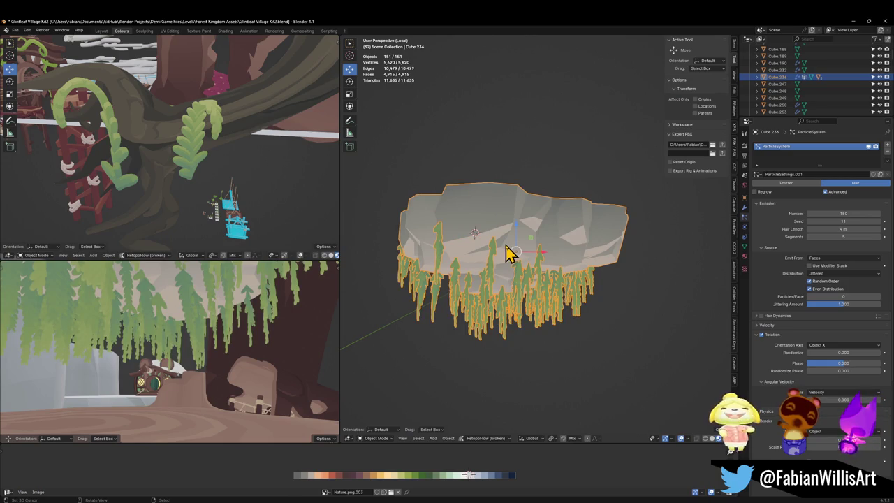
Step: Deselect the rock, save the file, and orbit closer to the hanging vines
key("alt+a")
key("ctrl+s")
left_click_drag(555, 251, 569, 245)
scroll(568, 245, "up", 4)
mouse_move(547, 214)
left_mouse_down()
mouse_move(595, 300)
mouse_move(519, 265)
mouse_move(565, 275)
mouse_move(512, 295)
mouse_move(545, 307)
mouse_move(565, 299)
mouse_move(564, 289)
left_mouse_up()
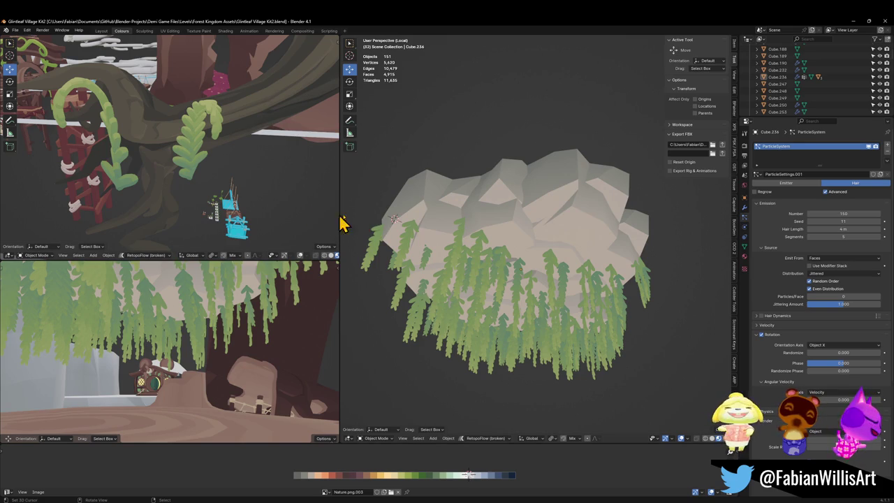
Step: Turn the rock's 150 particle vines into real objects and hide everything else
left_click(570, 274)
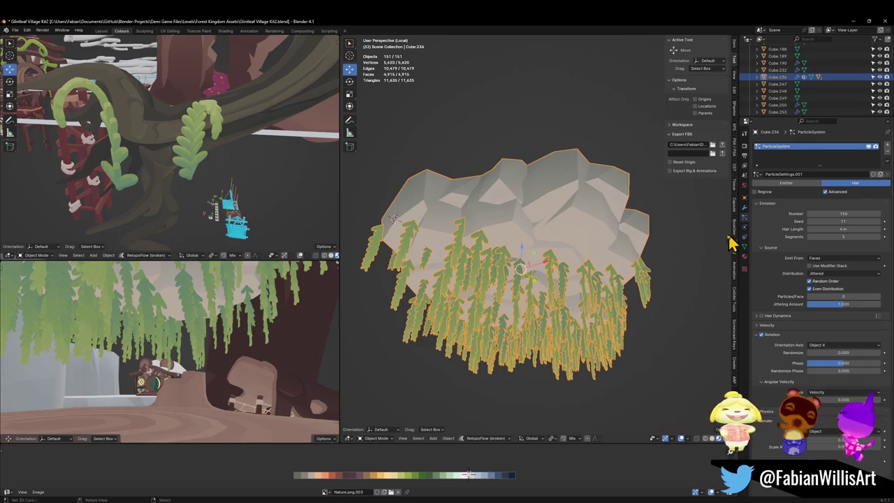
left_click(744, 210)
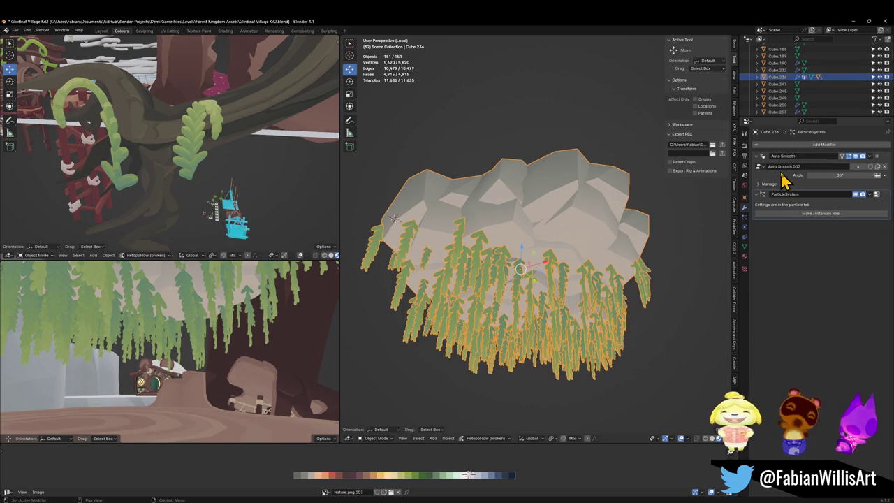
left_click(803, 215)
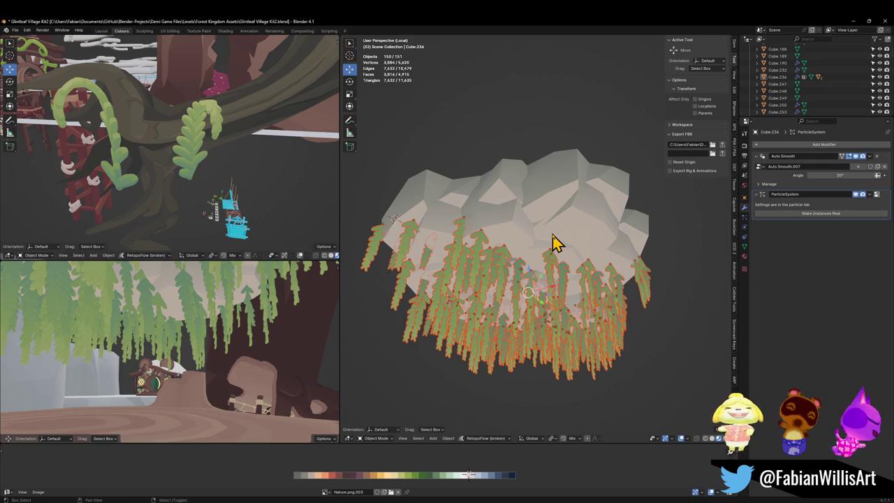
key("shift+h")
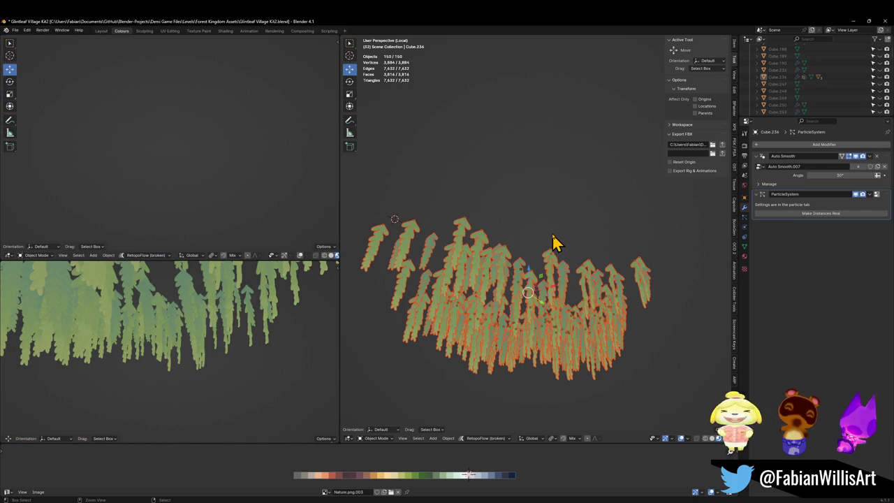
Step: Unhide the scenery and apply rotation and scale to the vines
key("alt+h")
right_click(554, 239)
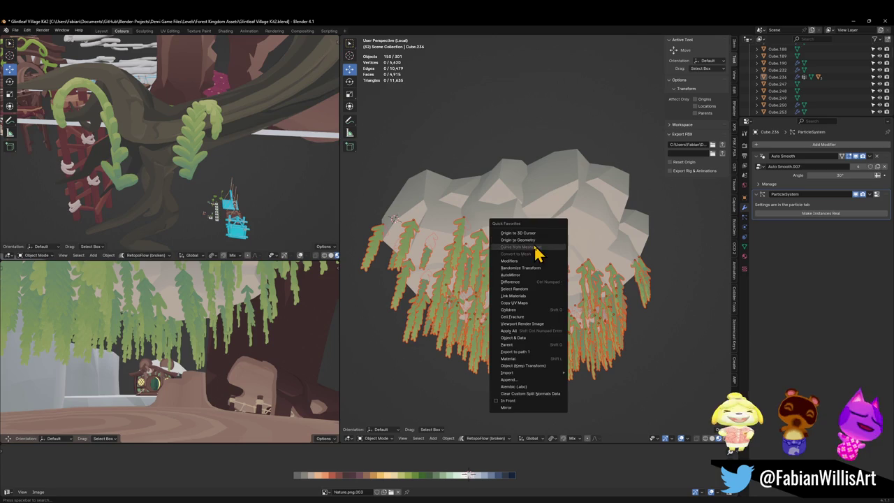
key("Escape")
key("ctrl+a")
left_click(539, 249)
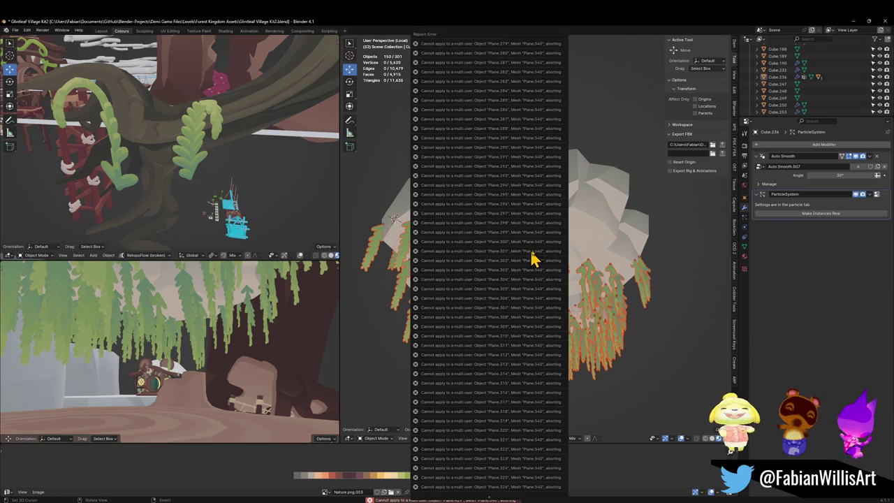
Step: Convert the vines with Plane.319 active into meshes, applying rotation and scale as single users
right_click(597, 333)
key("Escape")
left_click(625, 337, "shift")
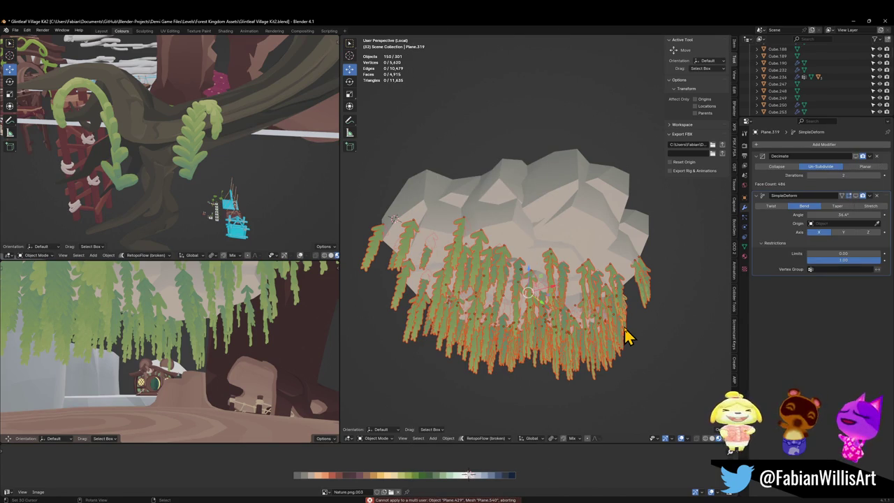
key("q")
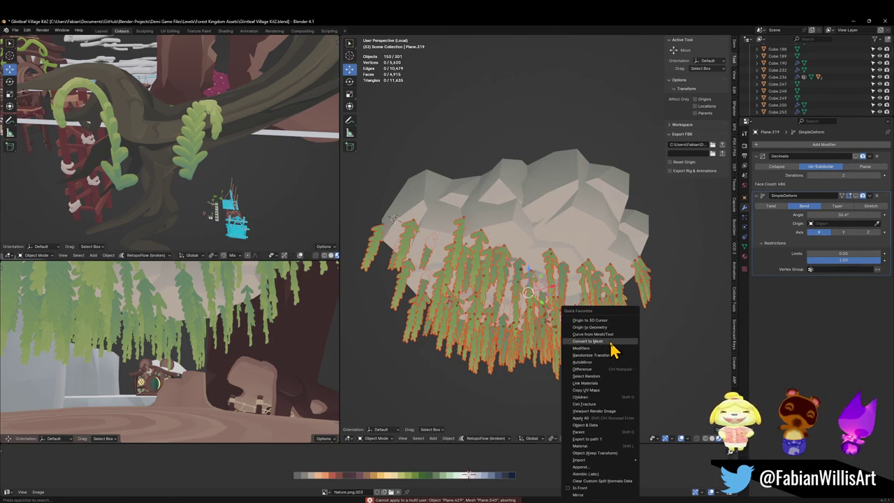
left_click(588, 341)
key("ctrl+a")
left_click(609, 349)
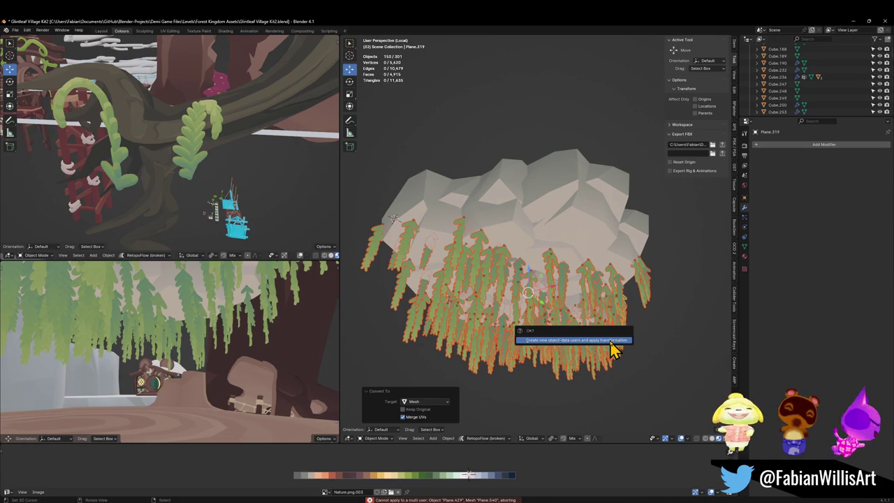
left_click(609, 342)
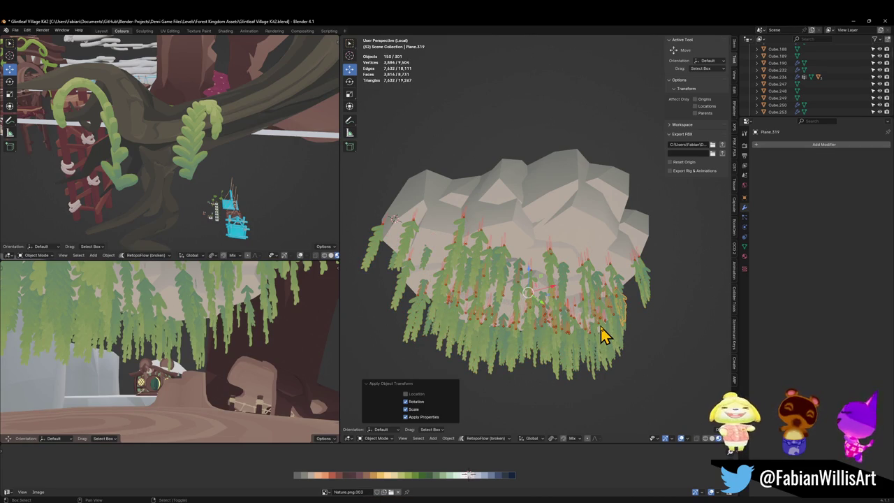
Step: Select all the vine objects and apply their rotation and scale again
left_click_drag(581, 293, 572, 331)
key("ctrl+i")
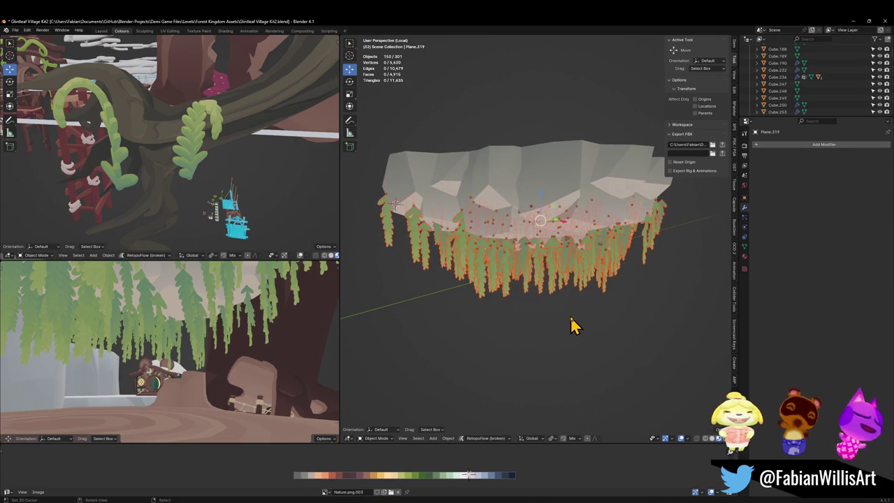
key("g")
key("Escape")
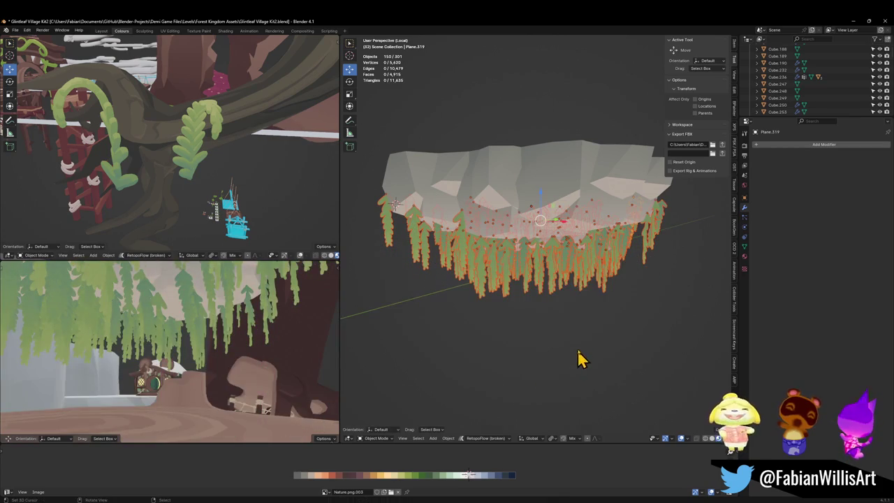
key("ctrl+a")
left_click(583, 324)
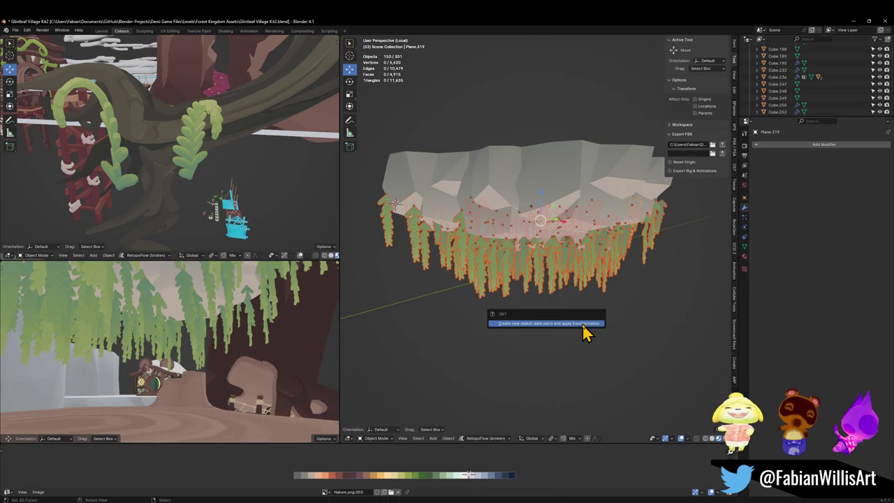
left_click(583, 325)
Step: Move the vines vertically along Z, then select the rock Cube.236
key("ctrl+i")
key("g")
key("z")
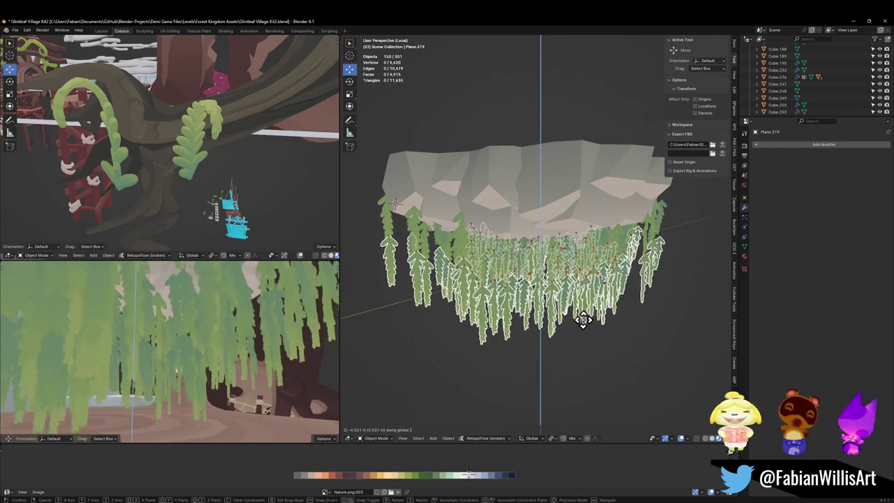
left_click(583, 313)
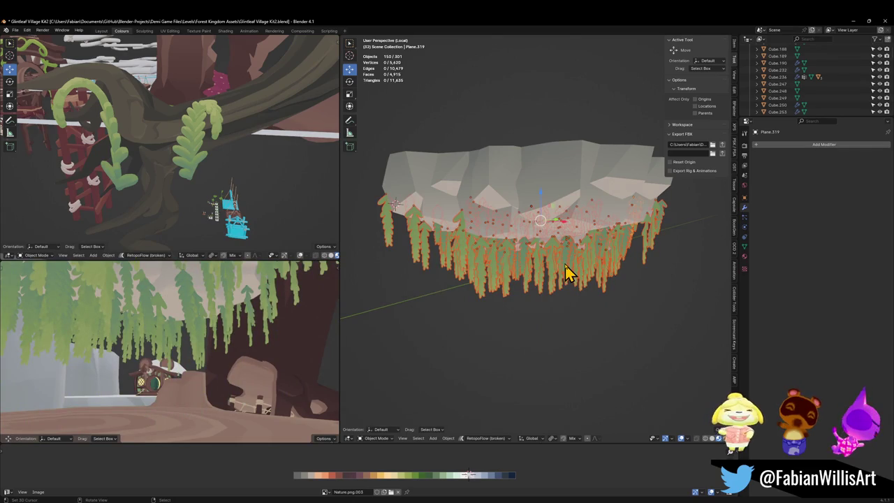
left_click(517, 279)
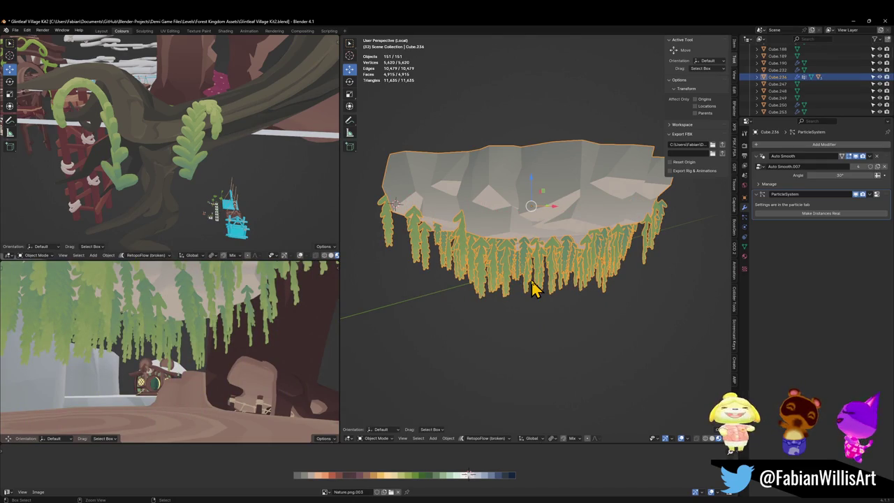
key("ctrl+z")
key("ctrl+shift+z")
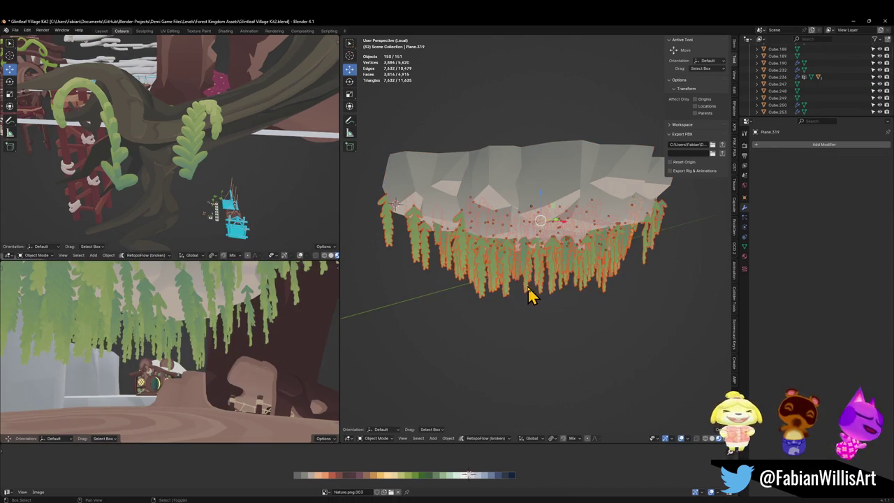
scroll(543, 294, "up", 3)
Step: Apply the vines' rotation and scale, then move their rotation and scale into delta transforms
key("ctrl+a")
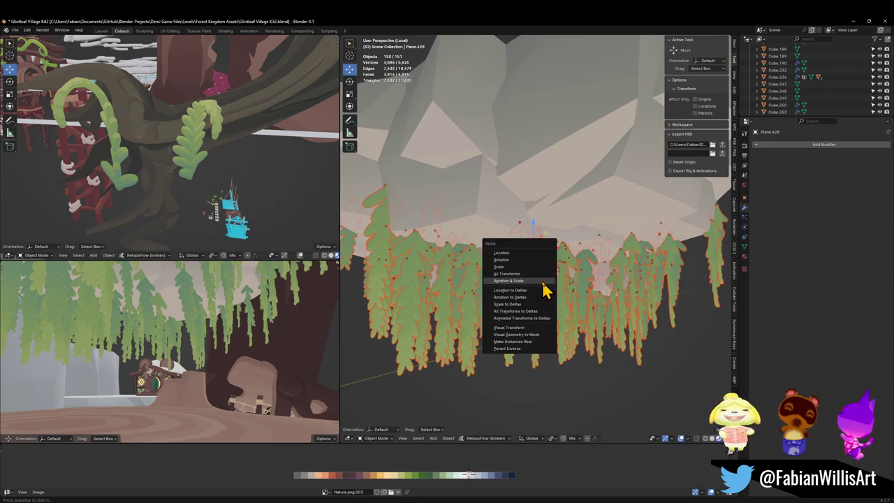
left_click(543, 282)
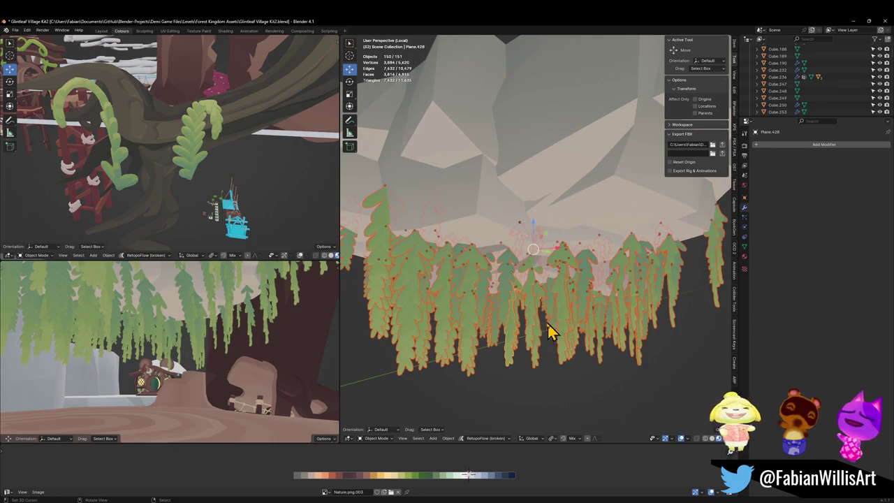
key("q")
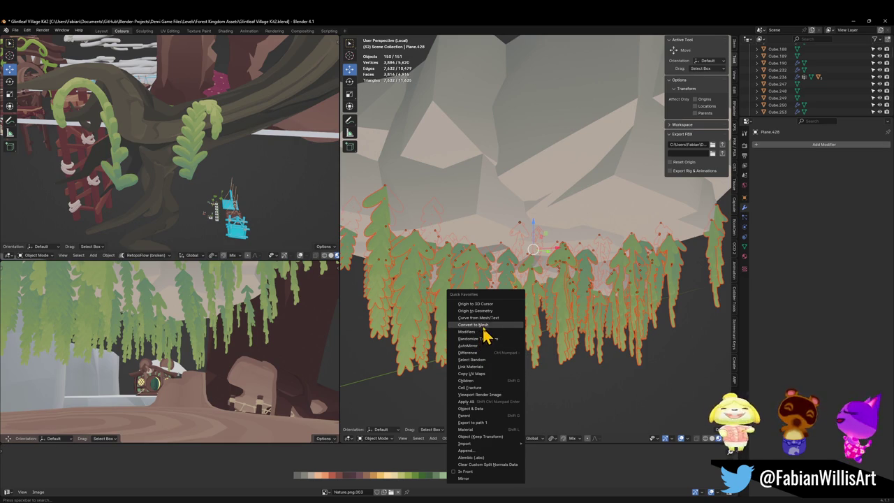
key("Escape")
key("ctrl+a")
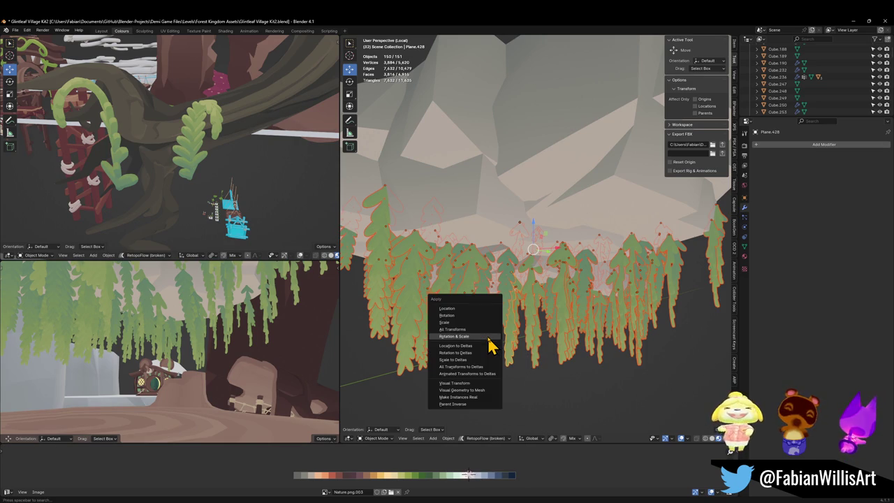
left_click(484, 353)
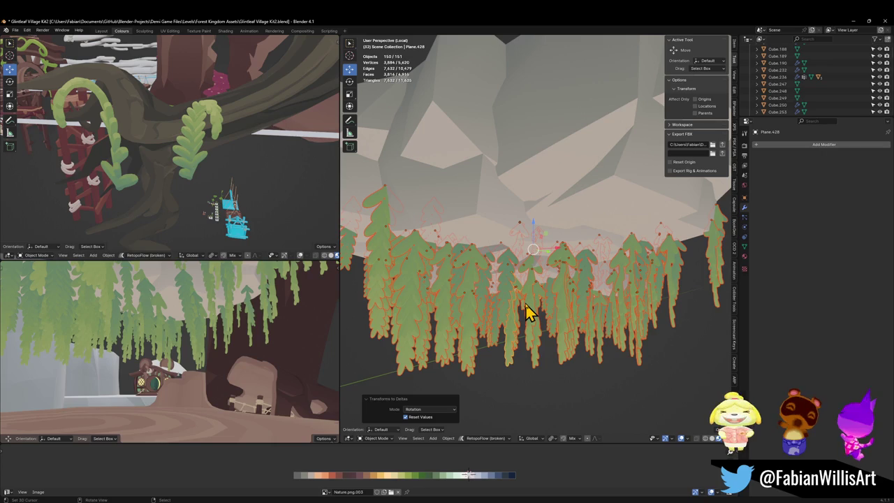
key("ctrl+a")
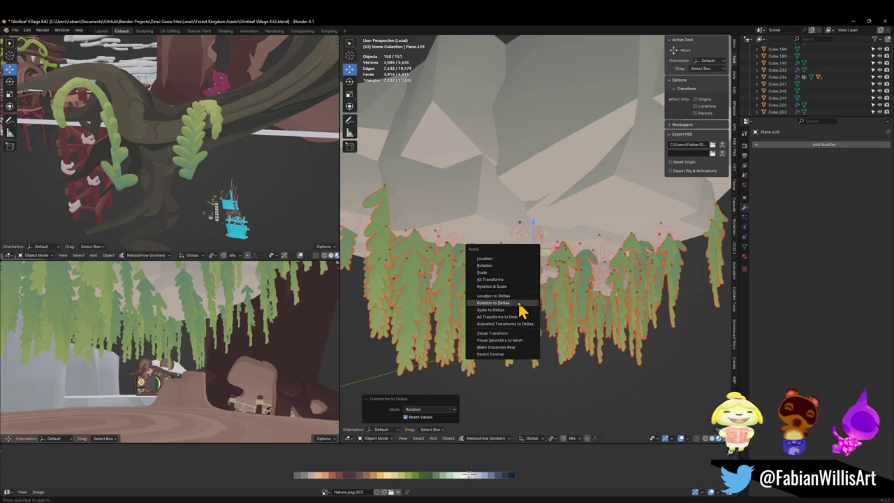
left_click(493, 309)
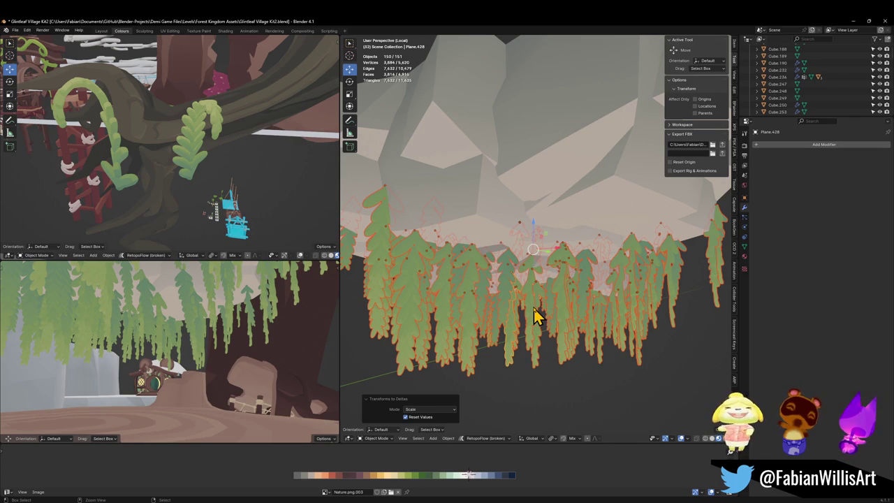
Step: Join the vines into one mesh, then undo the join to keep them separate
key("ctrl+j")
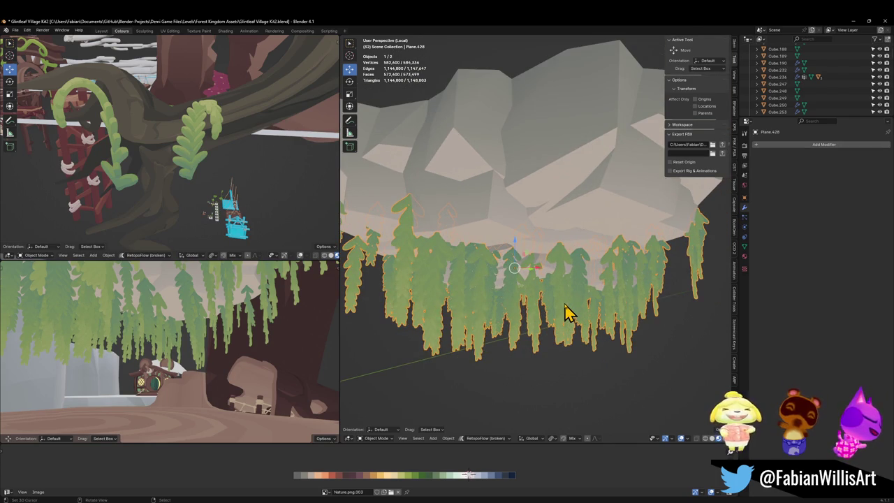
key("Tab")
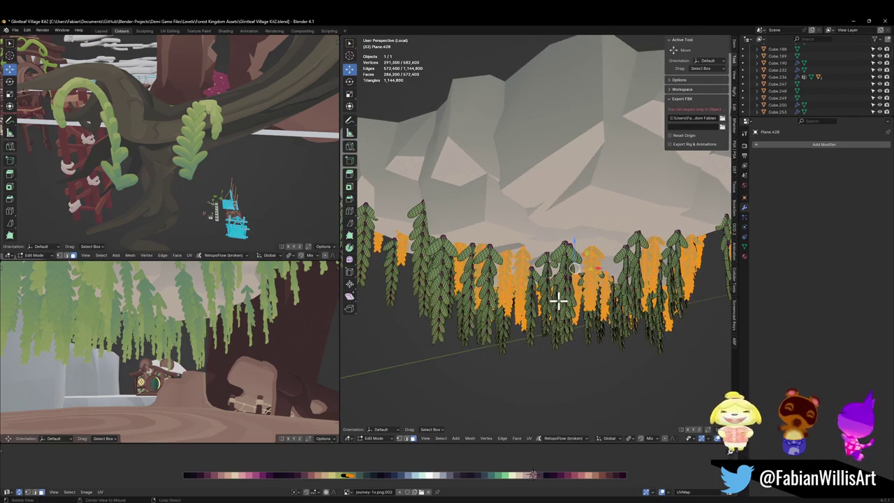
key("ctrl+z")
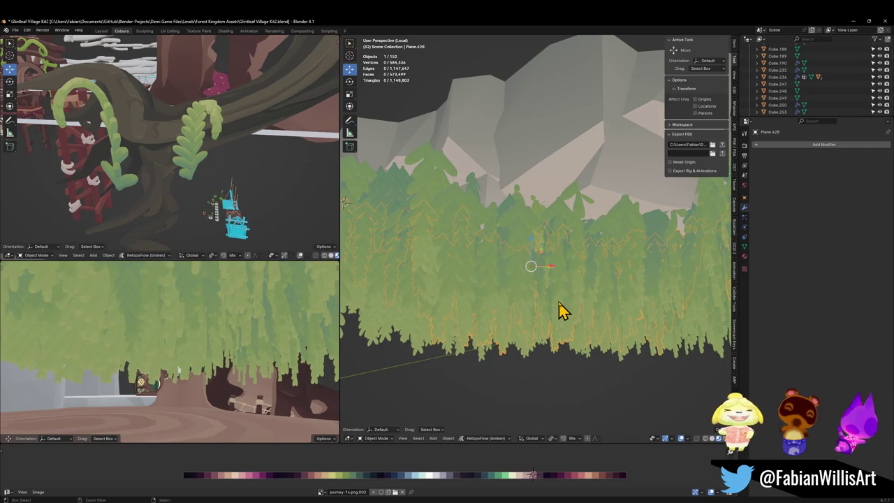
key("ctrl+z")
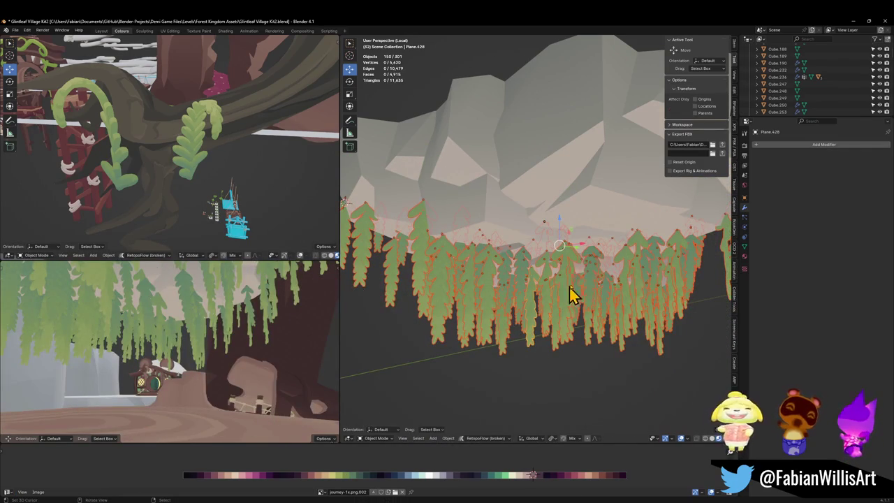
Step: Lower the vines about 2.7 m along Z and show the rock's particle settings
key("g")
key("z")
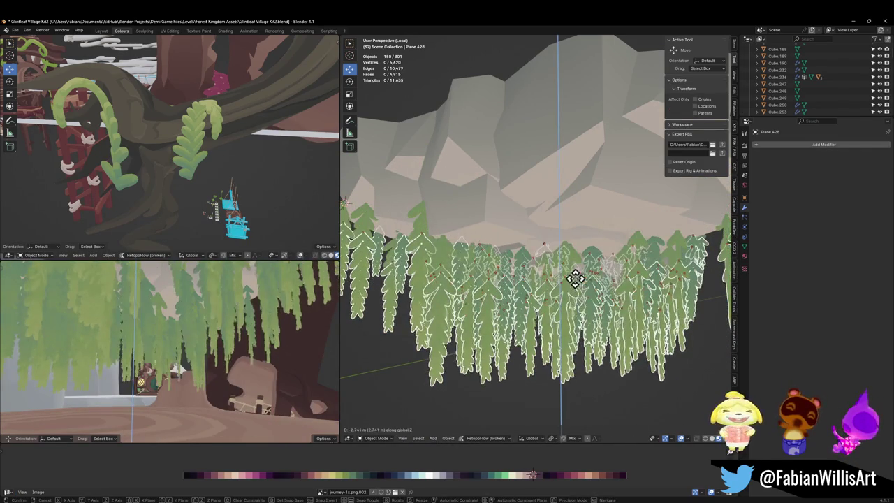
left_click(575, 279)
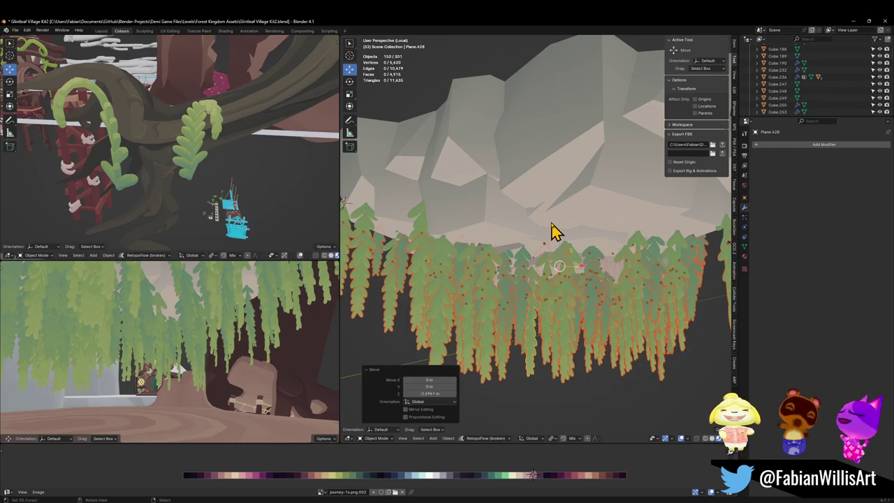
left_click(550, 225)
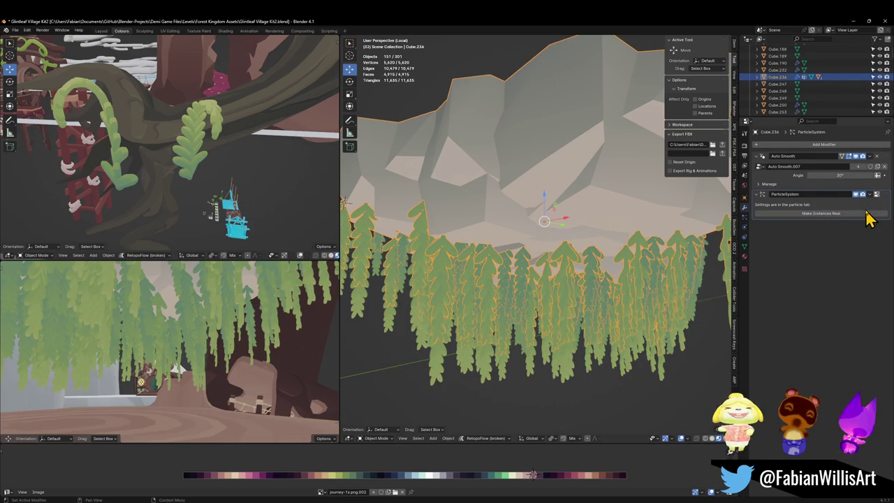
left_click(745, 219)
Step: Remove and restore the rock's particle system, then apply rotation and scale to the vines
left_click(887, 152)
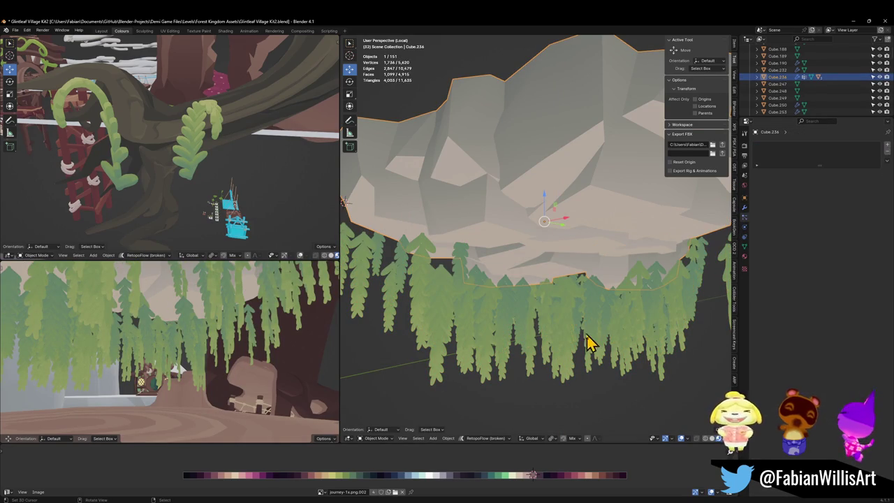
key("ctrl+z")
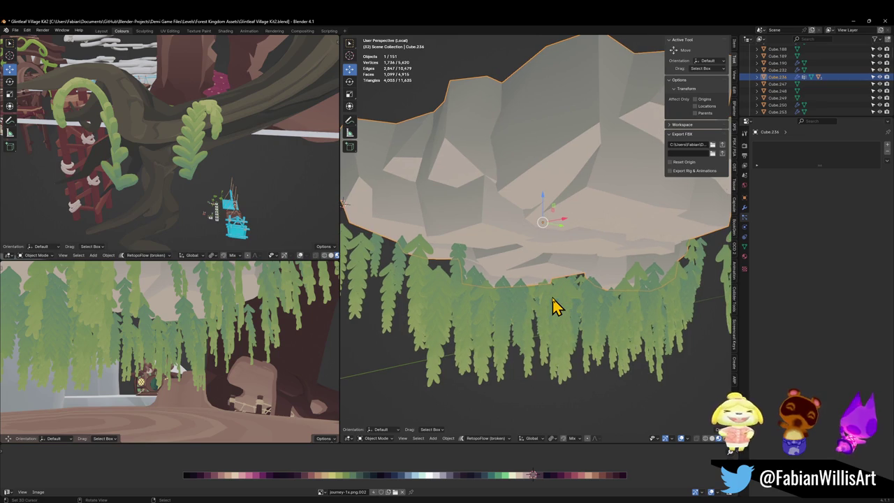
key("ctrl+z")
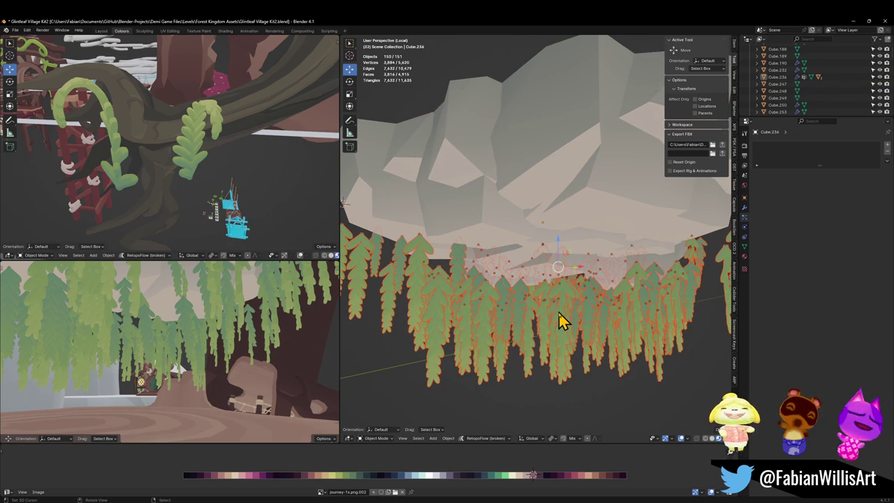
key("ctrl+a")
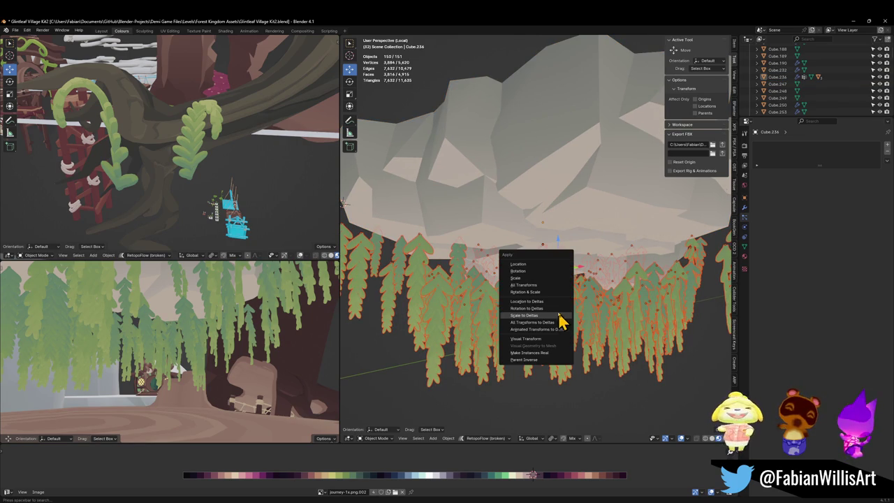
left_click(553, 292)
key("ctrl+a")
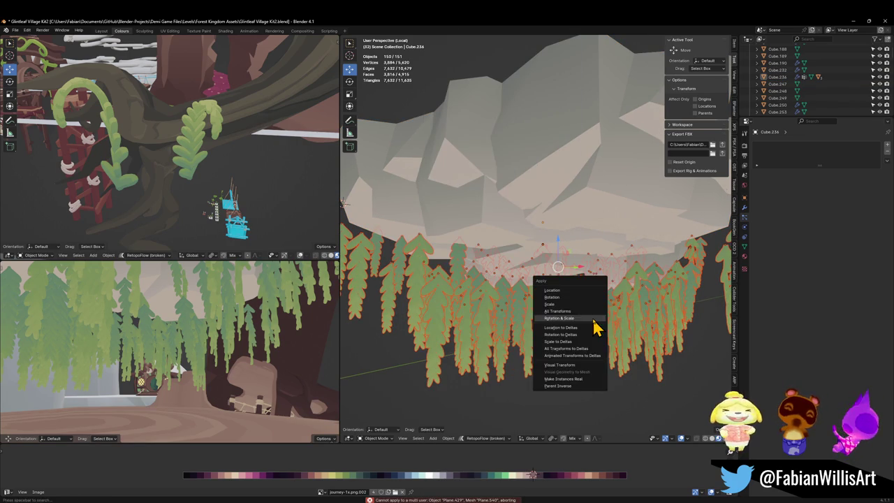
left_click(571, 310)
Step: With a vine active, convert the selected vines to mesh through Quick Favorites
key("q")
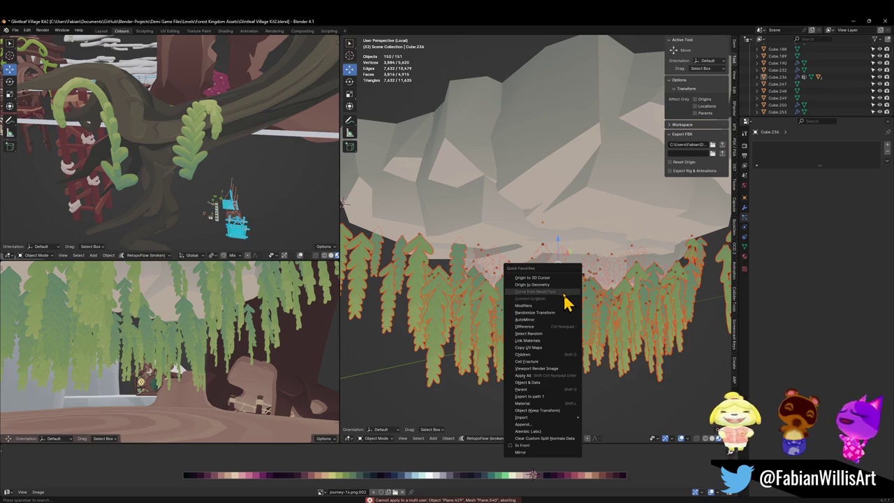
key("Escape")
left_click(538, 343, "shift")
key("q")
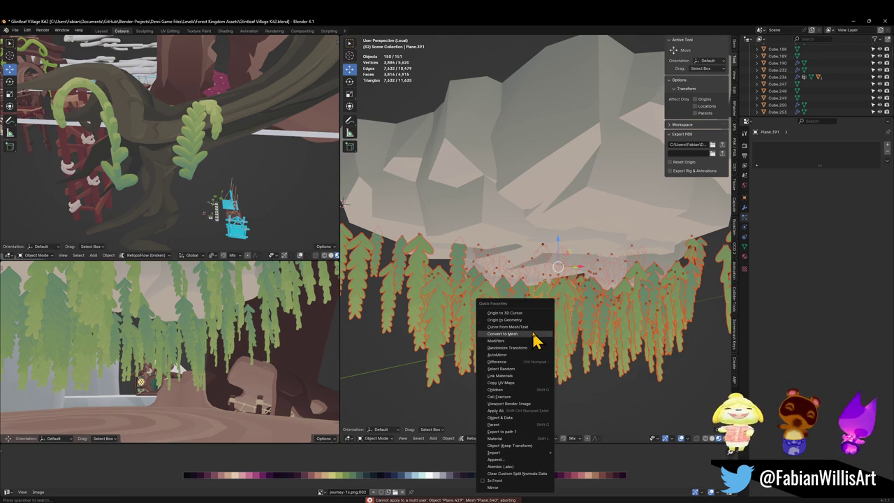
left_click(530, 335)
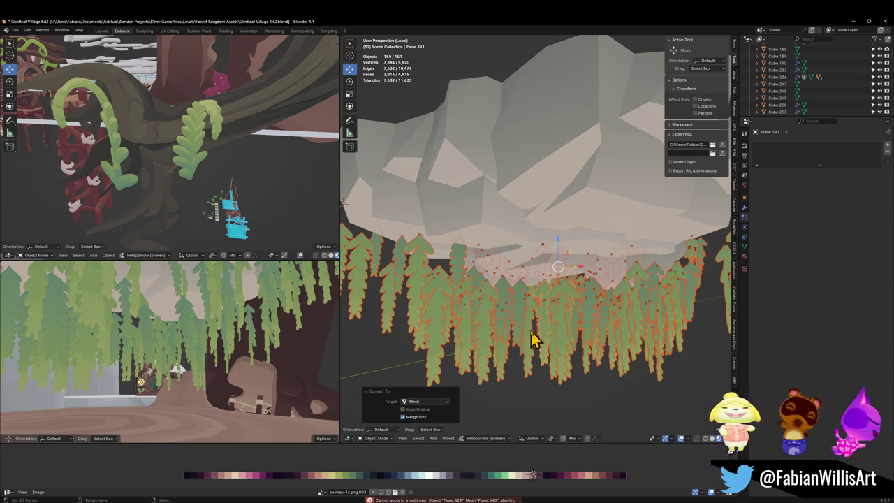
Step: Test applying transforms and joining the vines, undo both, and save Glintleaf Village Kit2.blend
key("q")
left_click(535, 335)
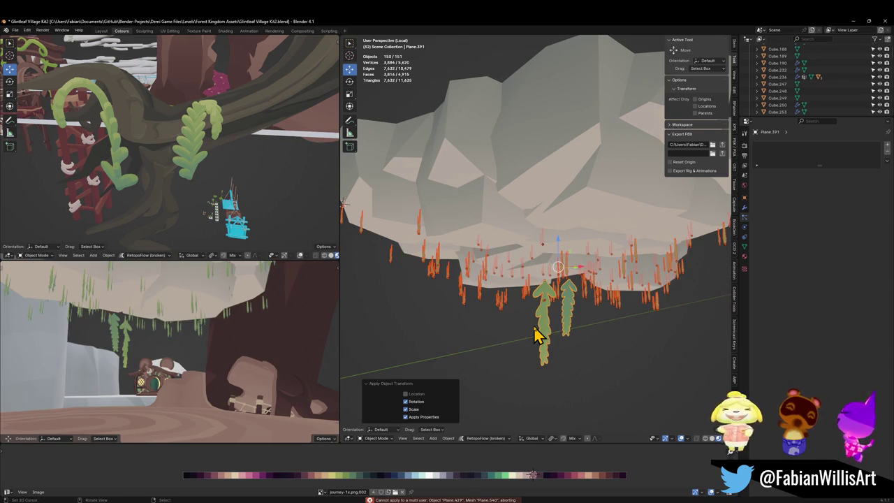
key("ctrl+z")
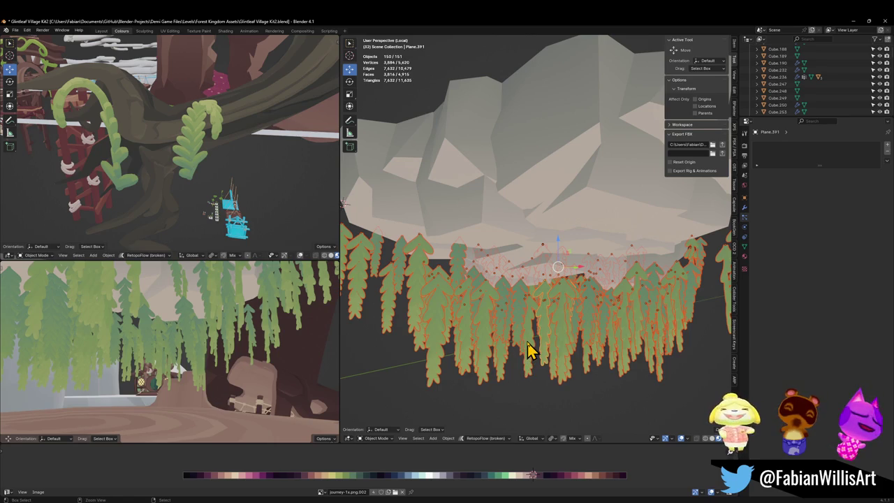
key("ctrl+j")
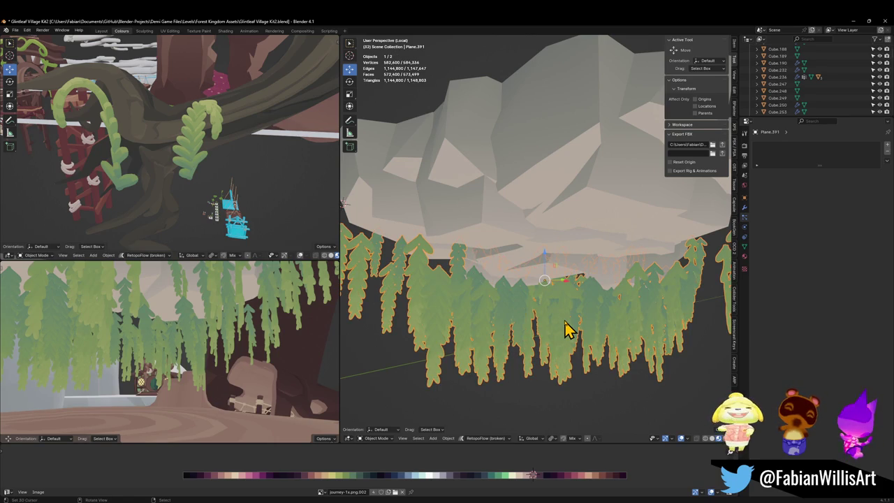
key("ctrl+z")
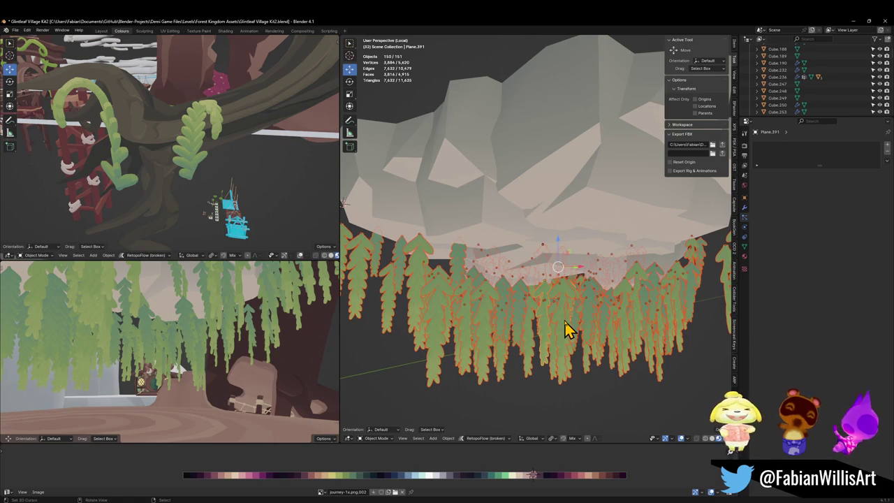
key("ctrl+s")
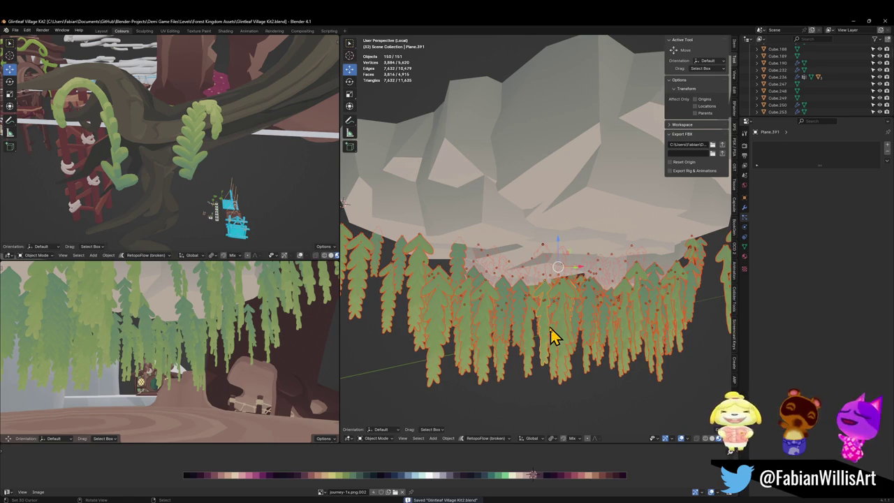
key("q")
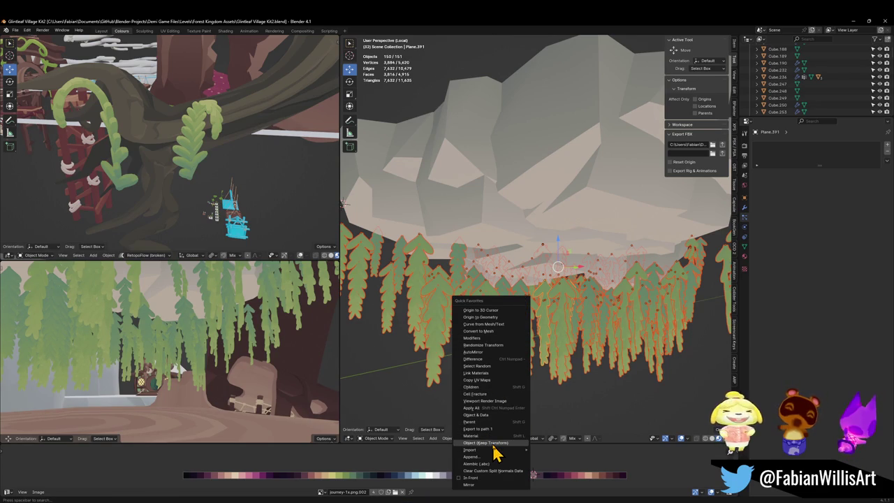
Step: Make each vine a single user (object and data), then trial a join and rotation/scale apply
left_click(486, 415)
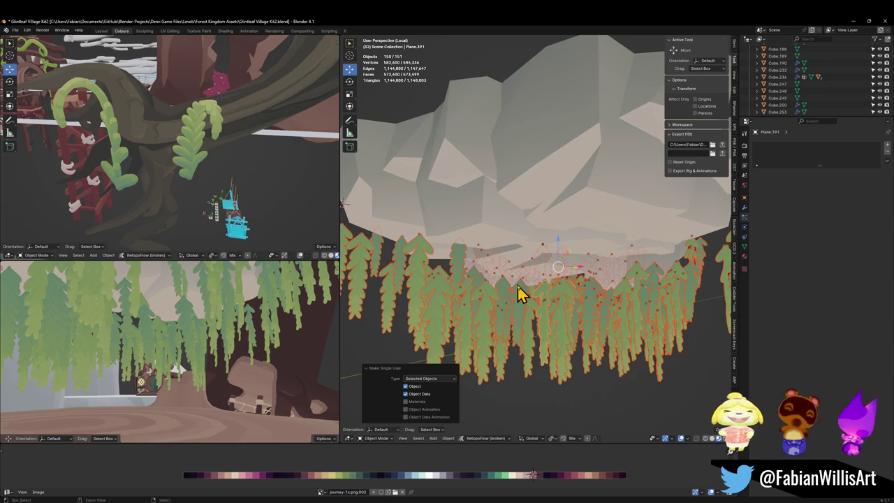
key("ctrl+j")
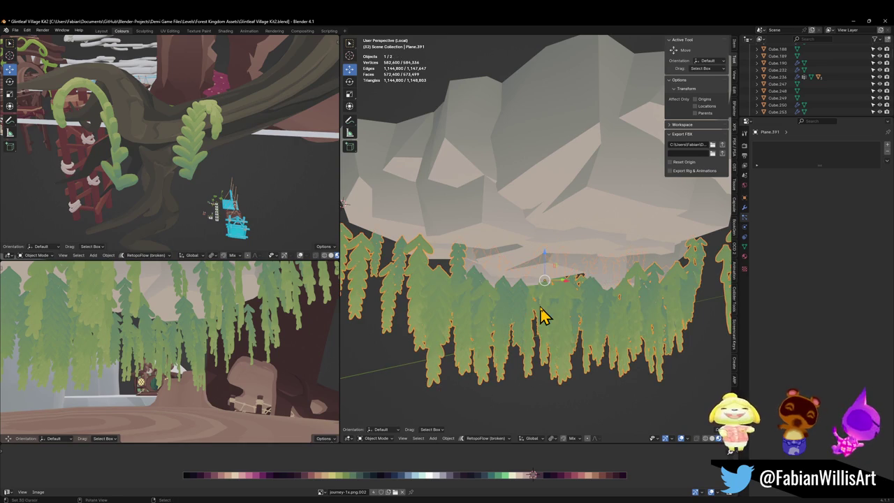
key("ctrl+z")
key("ctrl+a")
left_click(543, 316)
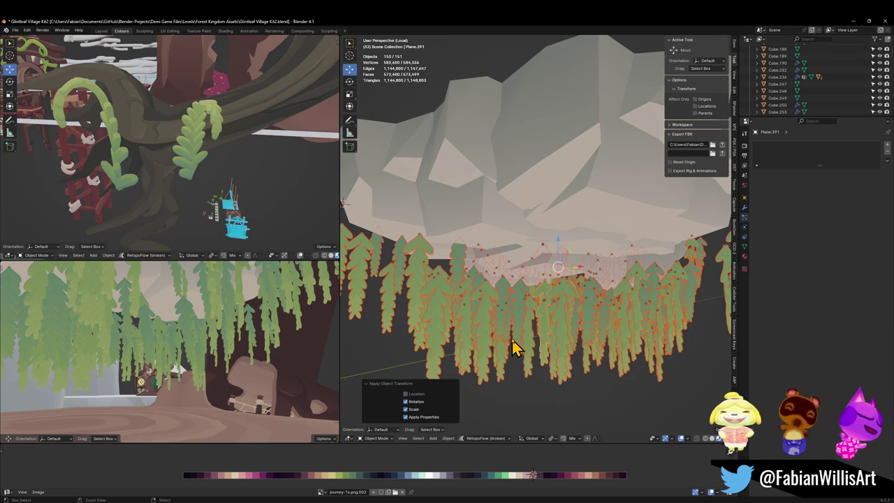
key("ctrl+z")
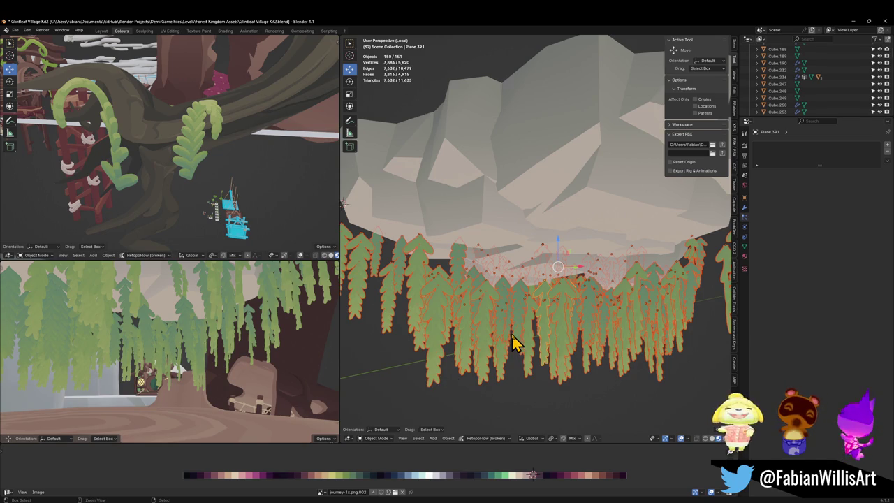
Step: Inspect one vine's mesh in edit mode, then select all the vines and delete the selection
left_click(534, 342)
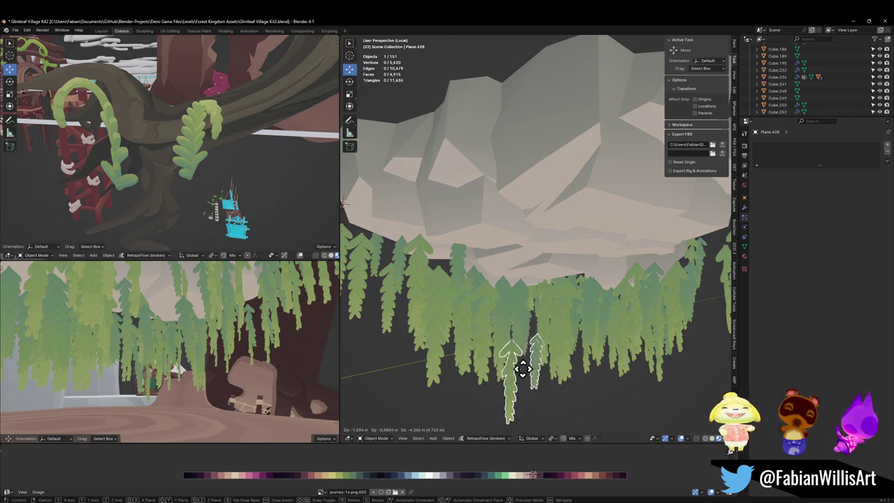
key("Tab")
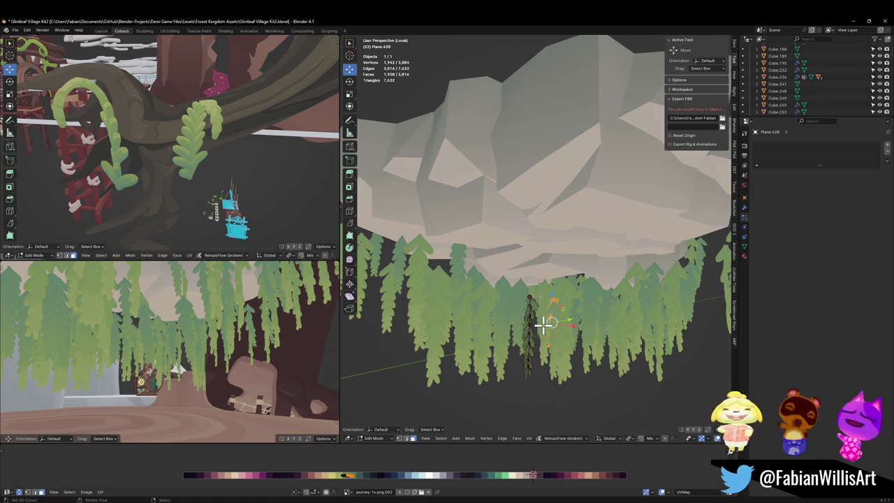
key("Tab")
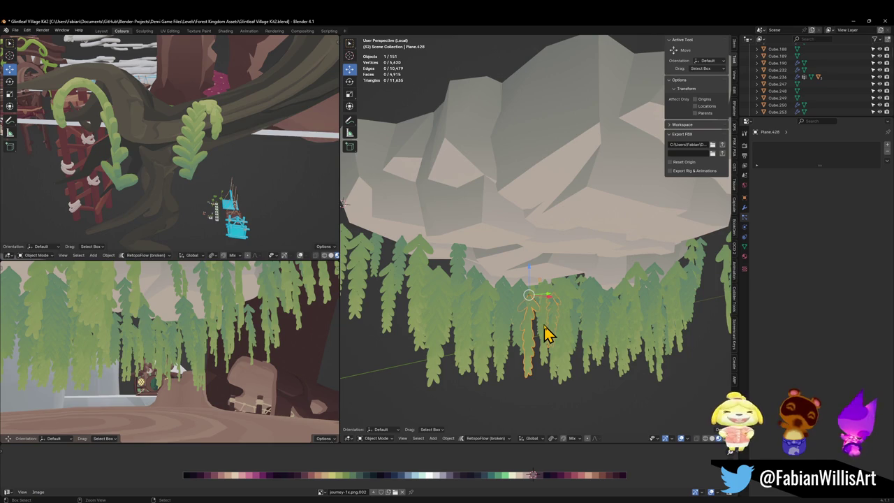
key("alt+a")
key("a")
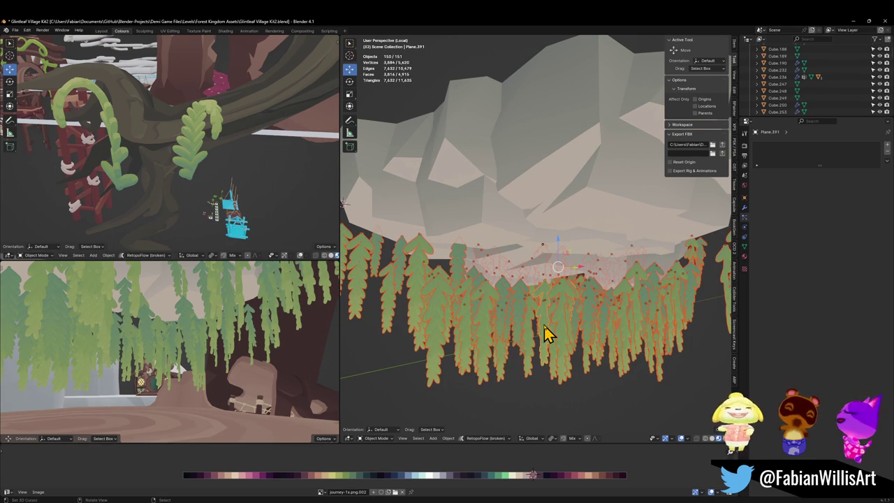
key("Delete")
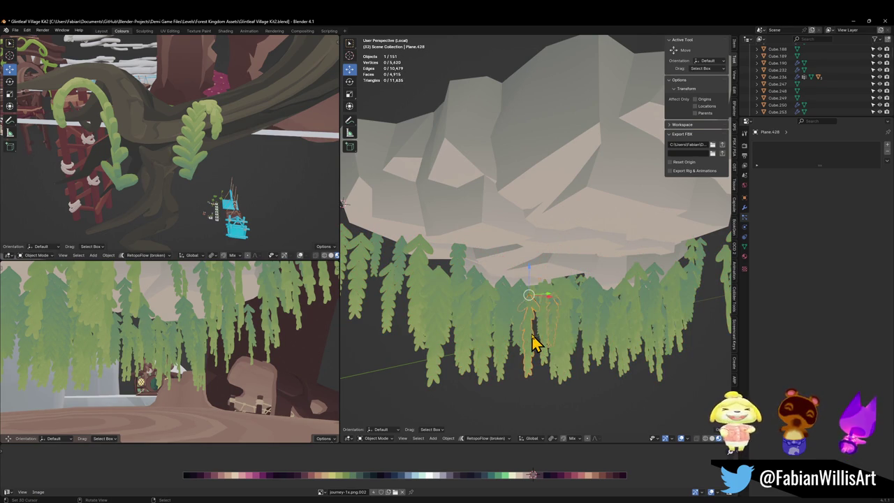
Step: Restore the deleted vine and rotate all of its geometry in edit mode
key("ctrl+z")
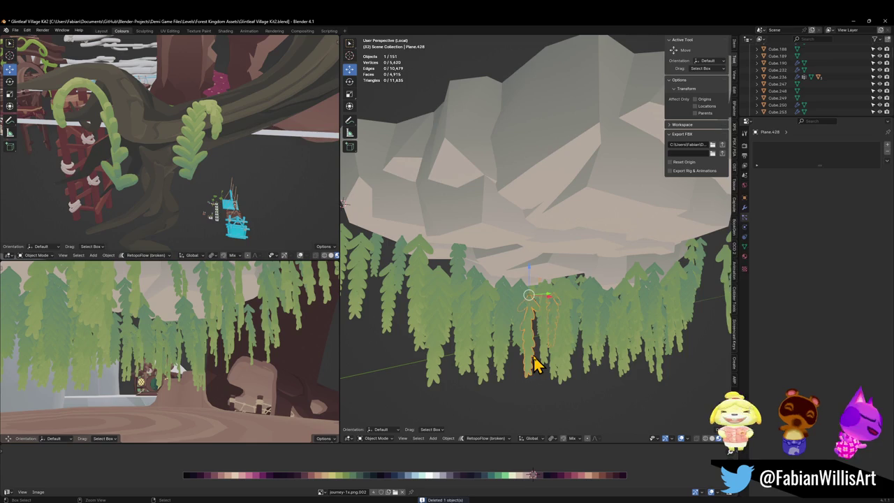
key("Tab")
key("a")
key("r")
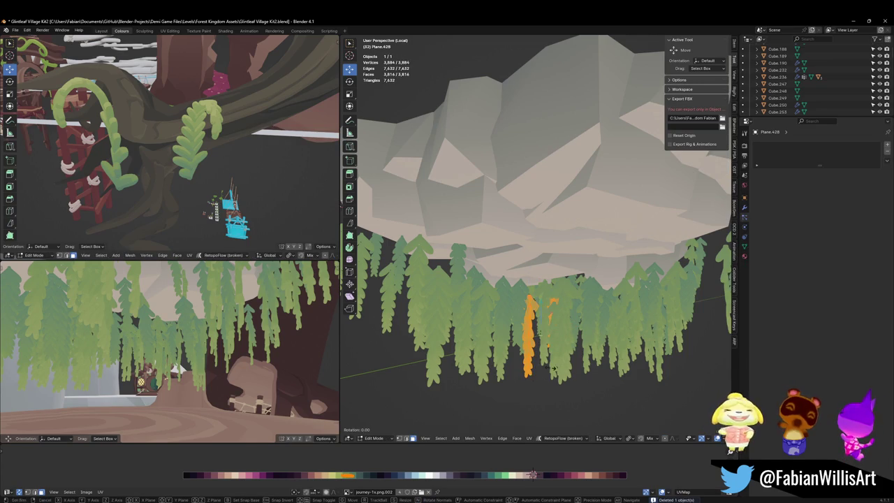
left_click(551, 362)
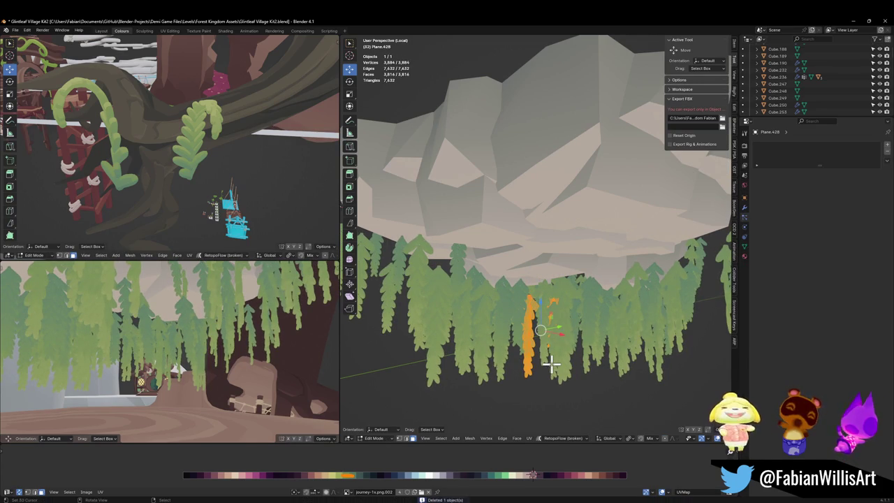
Step: Set the pivot to Individual Origins, cancel a trial rotation, and return to object mode
key("period")
left_click(552, 361)
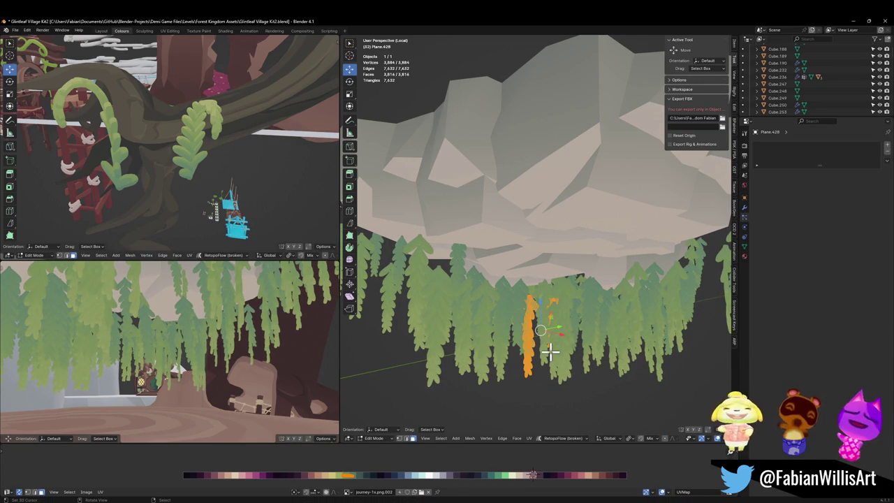
key("r")
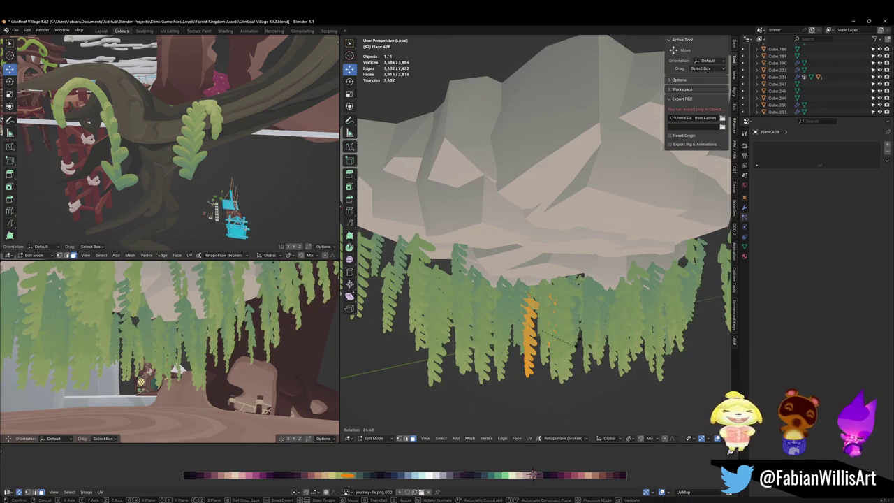
right_click(577, 341)
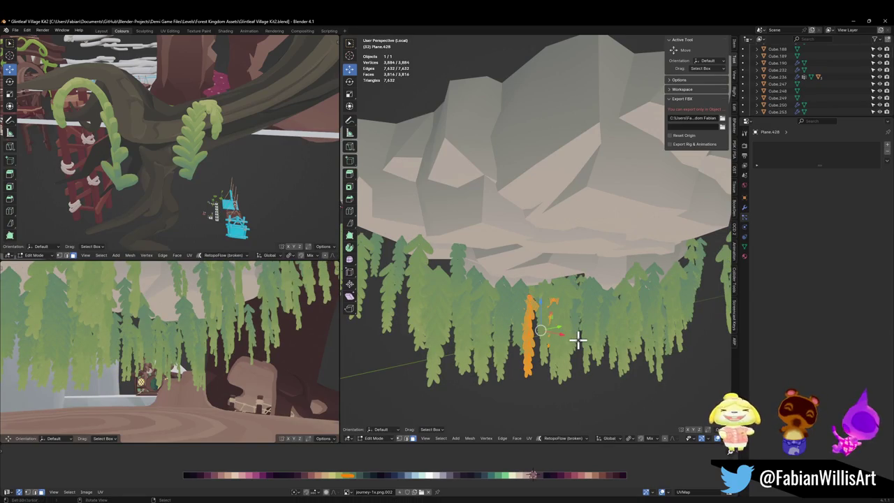
key("Tab")
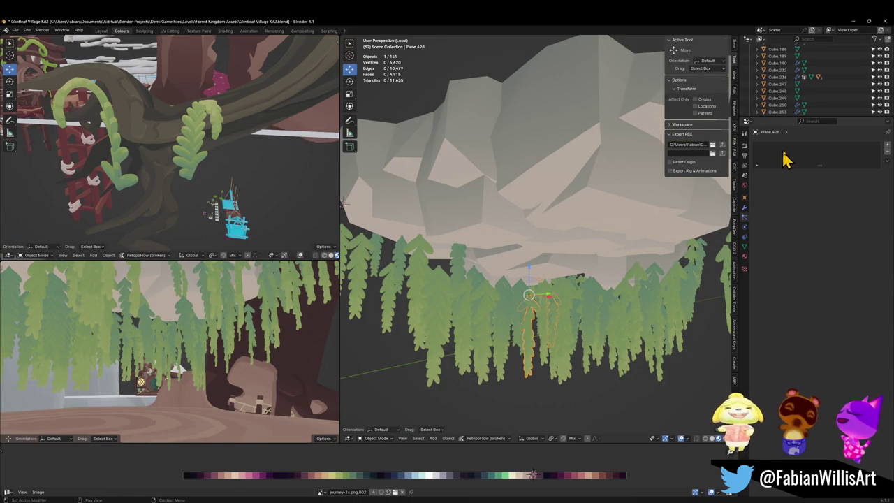
Step: Add a Decimate modifier to vine card Plane.428 and lower its ratio to about 0.08
left_click(744, 207)
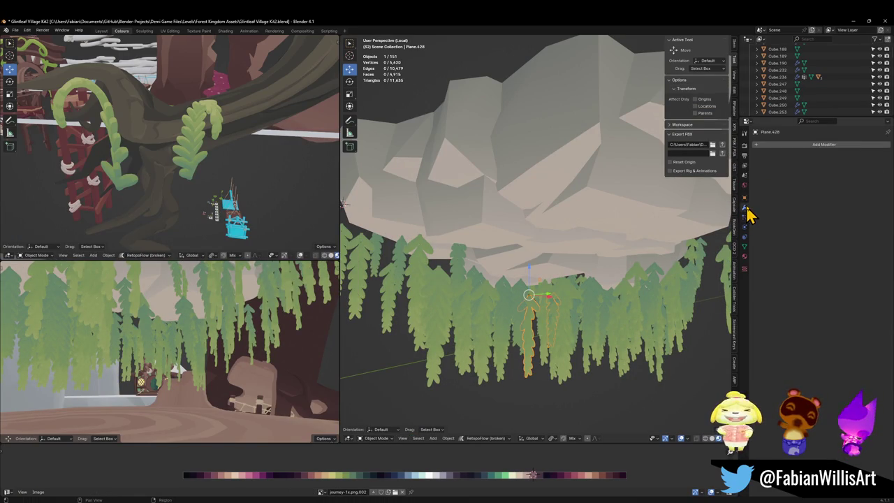
left_click(849, 145)
type("deci")
key("Return")
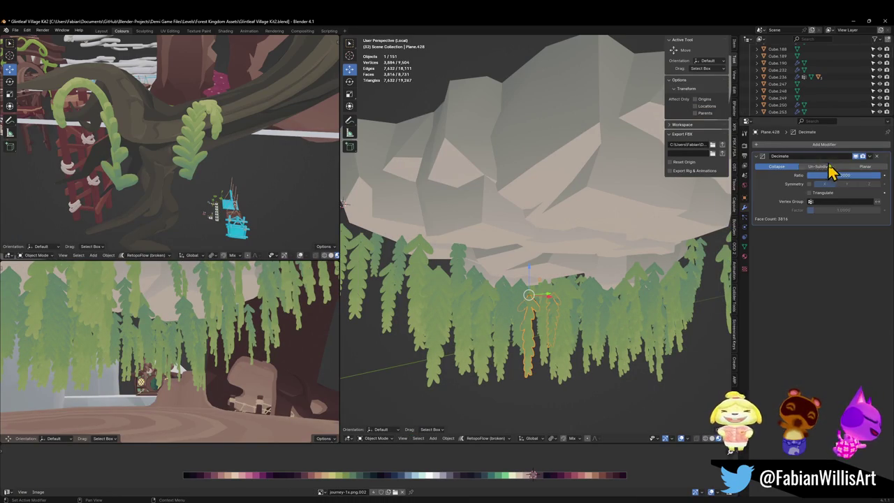
left_click_drag(855, 178, 775, 178)
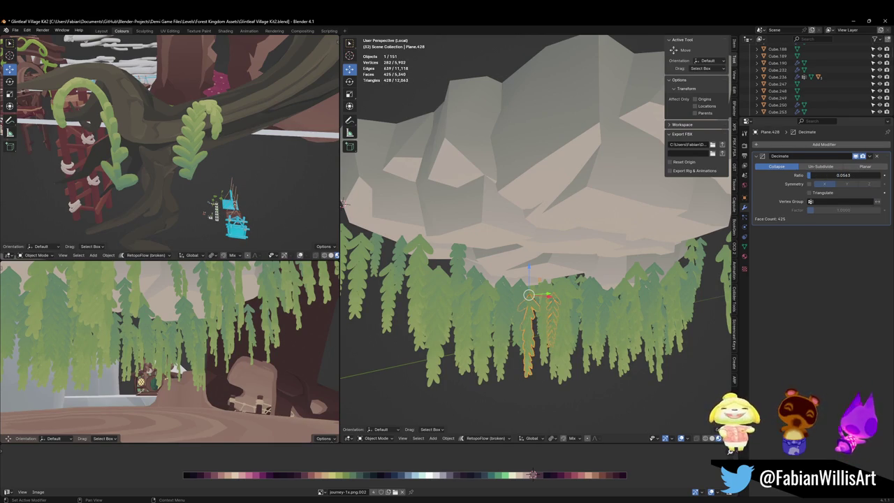
scroll(563, 319, "up", 5)
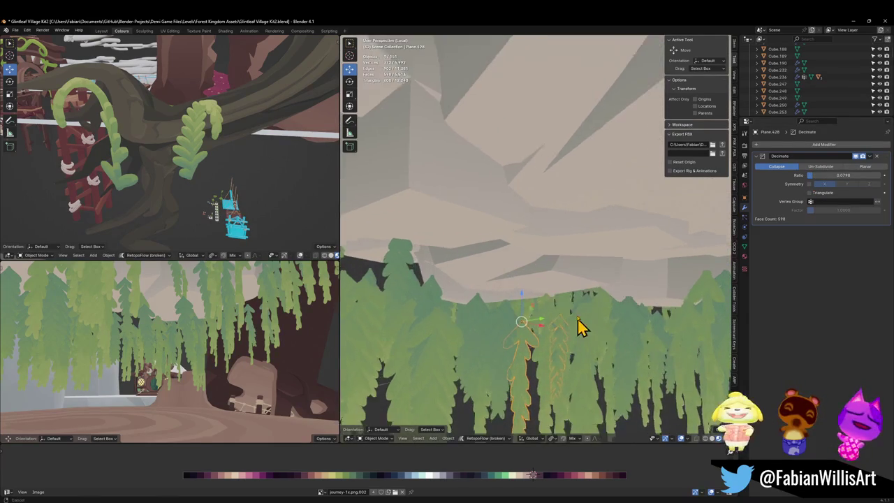
Step: Apply the Decimate with single-user data, then undo to keep it as a live modifier
key("ctrl+a")
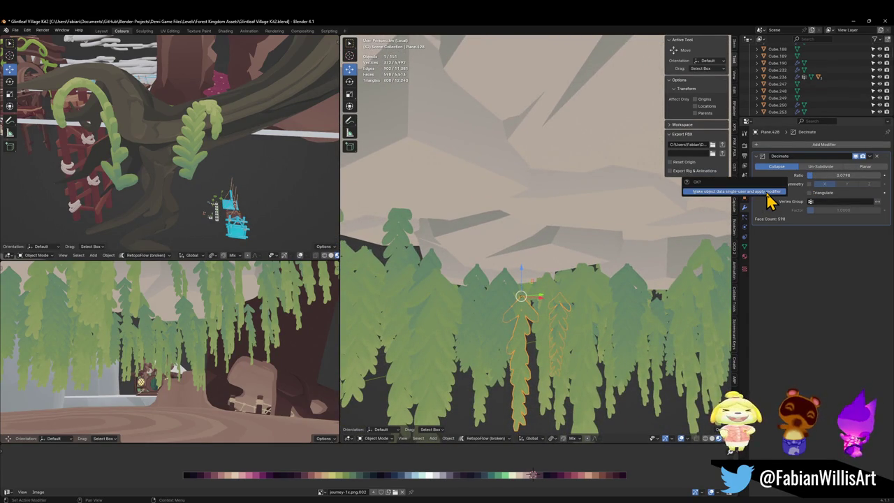
left_click(728, 195)
scroll(528, 348, "down", 1)
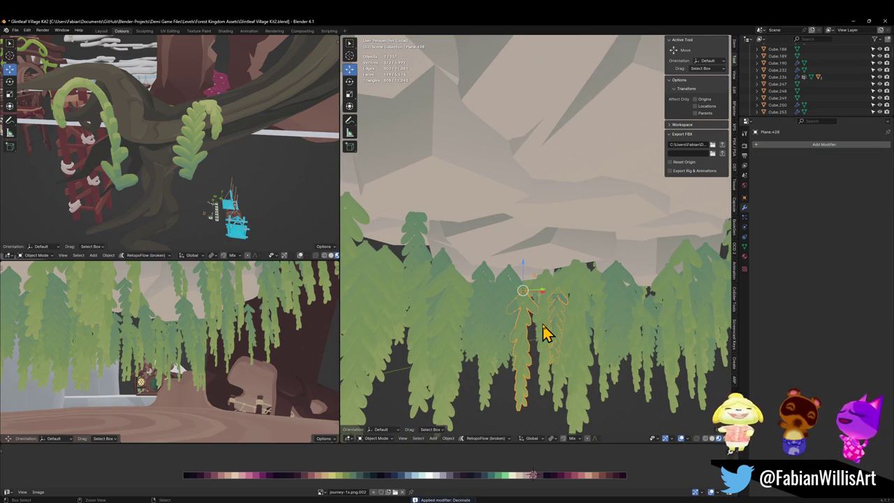
key("ctrl+z")
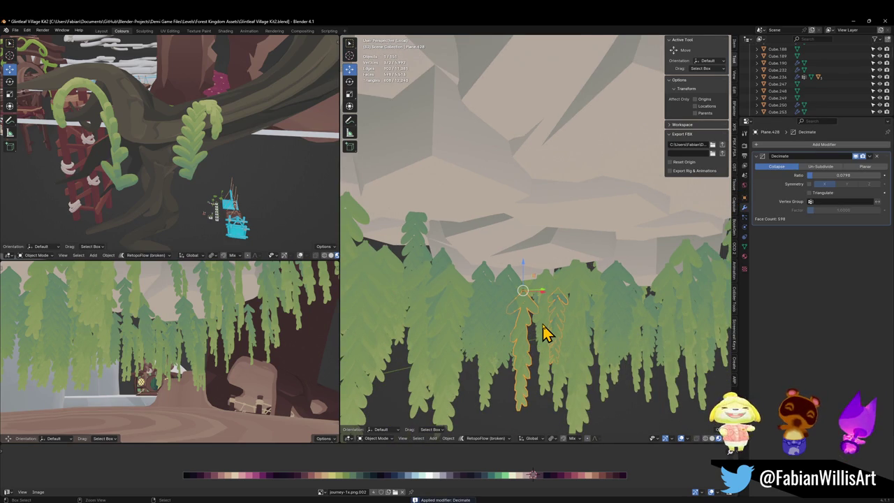
scroll(564, 311, "down", 3)
left_click(574, 237)
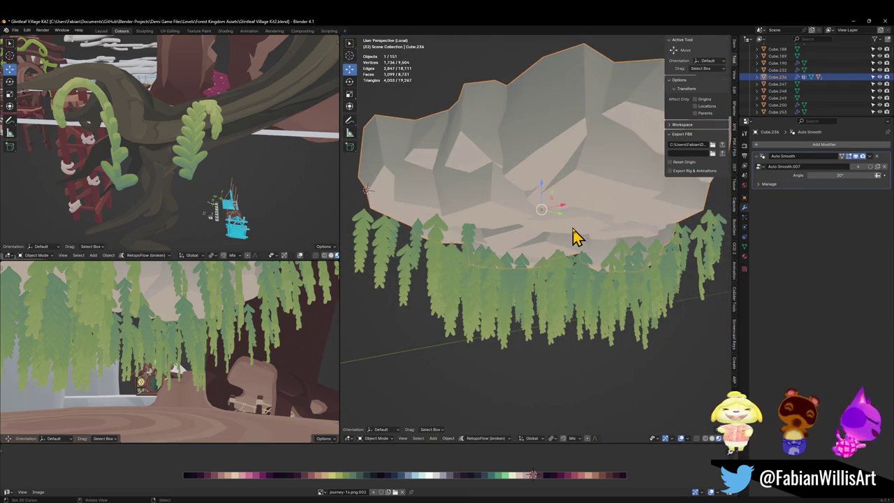
key("h")
key("alt+h")
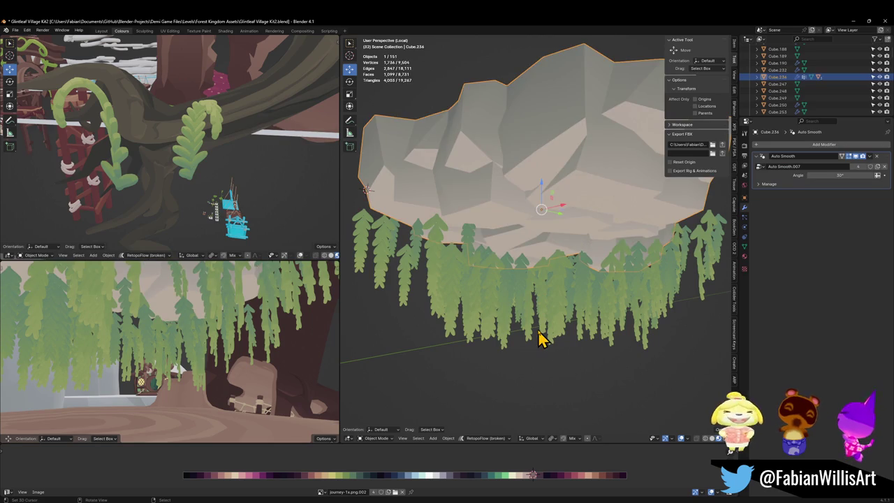
left_click(542, 337)
left_click(536, 333)
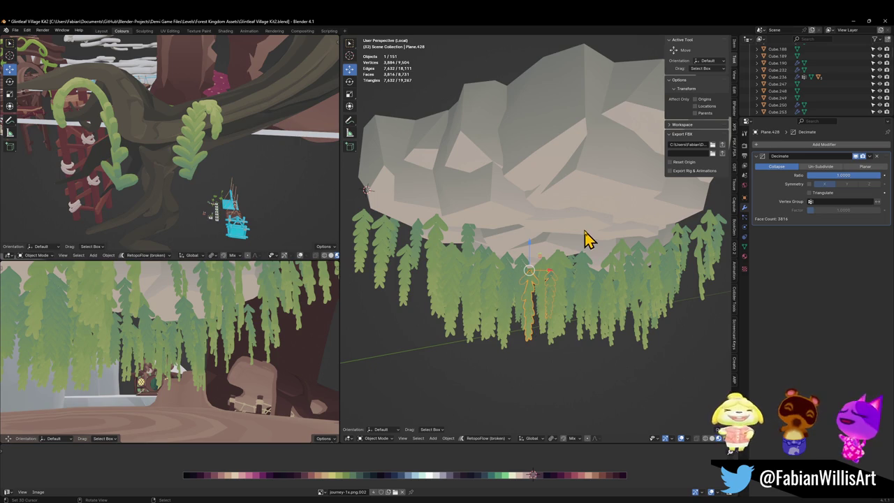
left_click(530, 320, "shift")
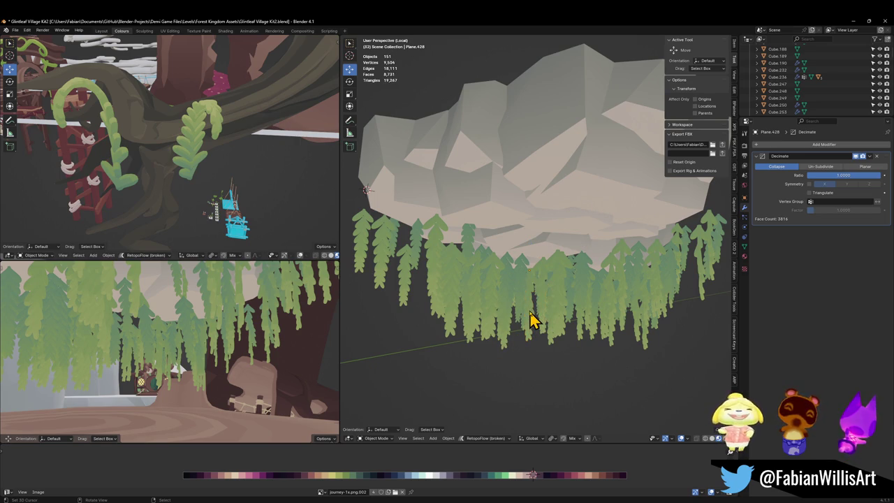
left_click(561, 241)
left_click_drag(528, 281, 508, 284)
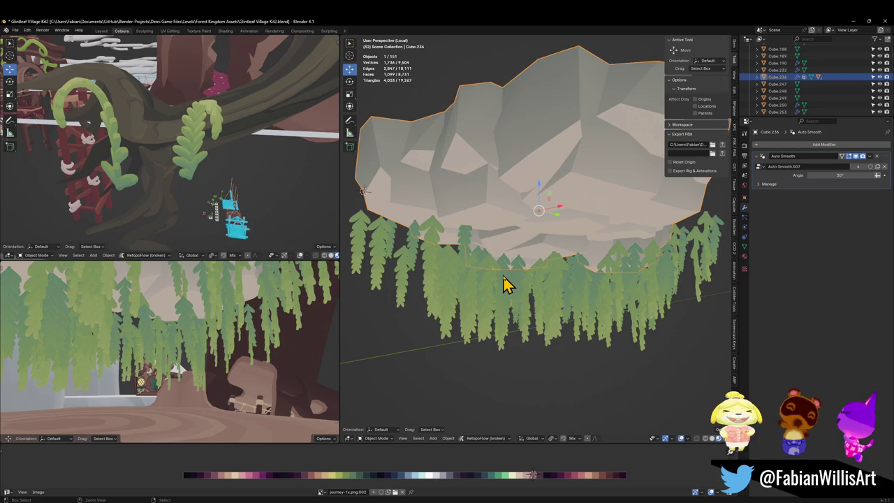
key("ctrl+i")
key("q")
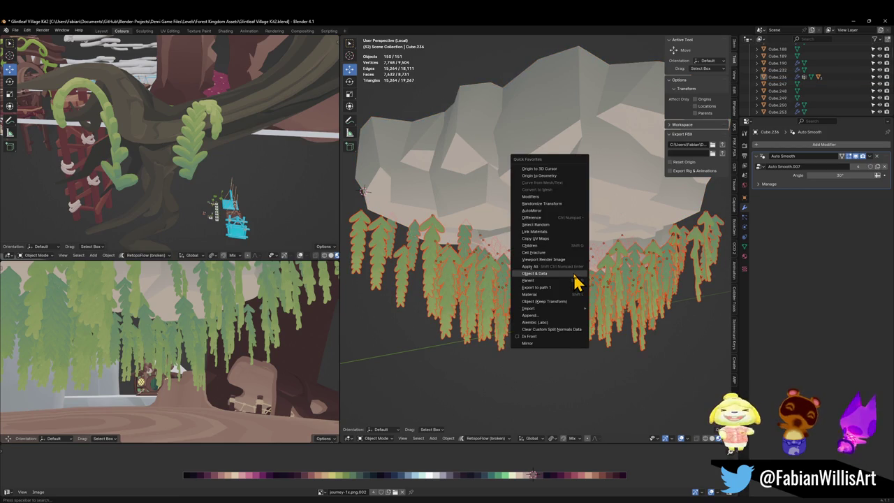
left_click(573, 274)
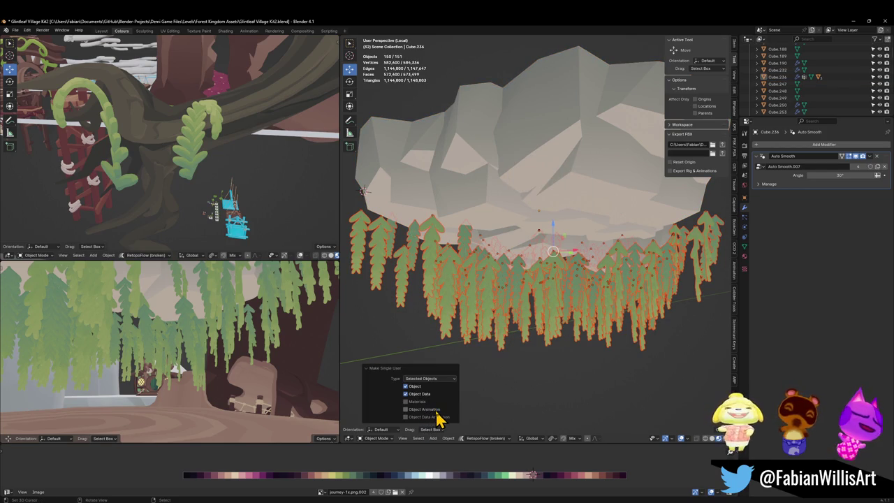
left_click(417, 402)
left_click(422, 410)
left_click(421, 417)
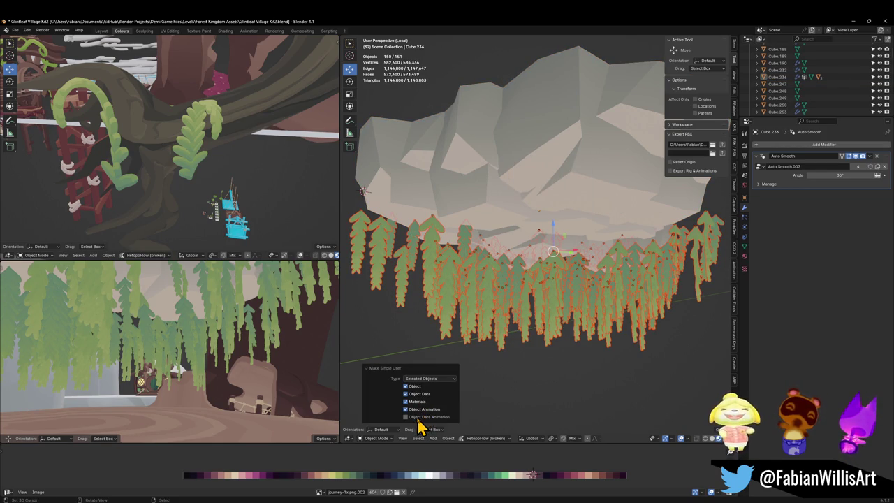
left_click(445, 379)
left_click(447, 384)
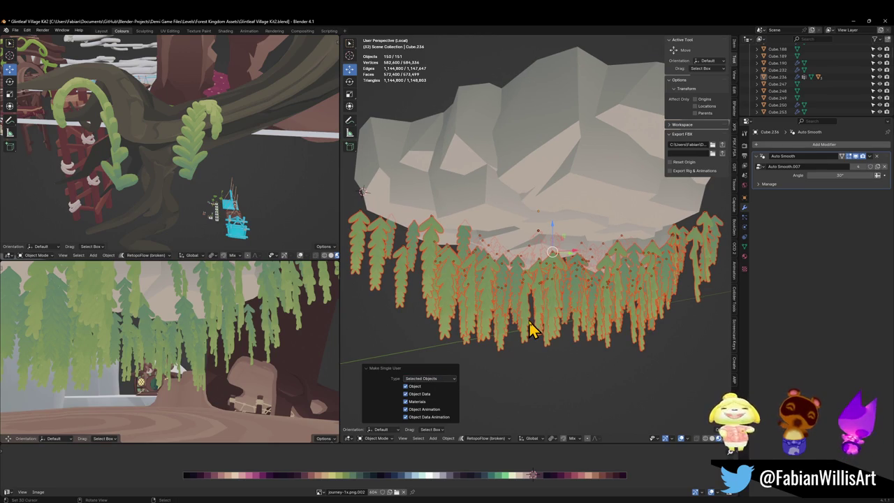
key("ctrl+z")
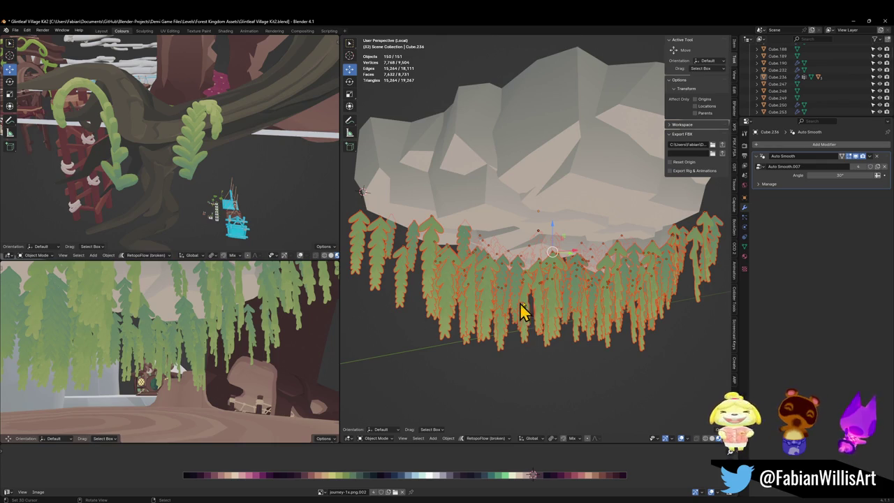
scroll(534, 335, "up", 3)
left_click(531, 318)
scroll(529, 318, "up", 1)
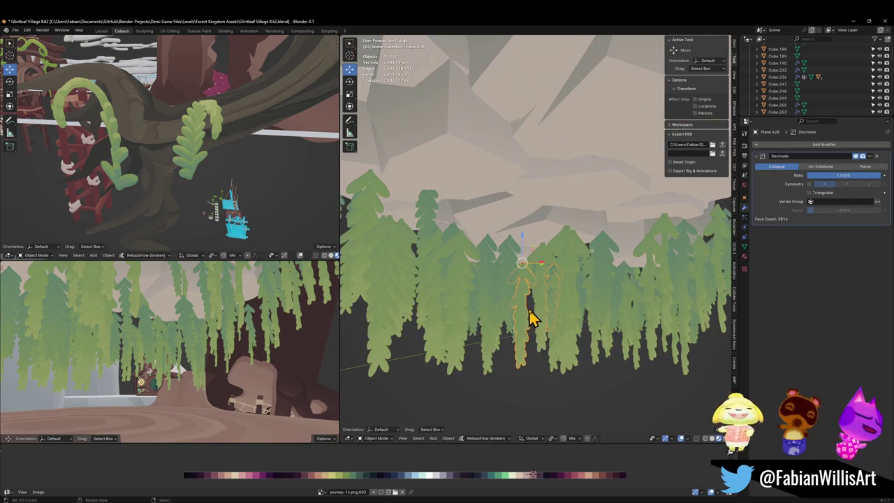
Step: Lower Plane.428's Decimate ratio to 0.1033 and copy the modifier to all selected vines
left_click_drag(866, 175, 810, 175)
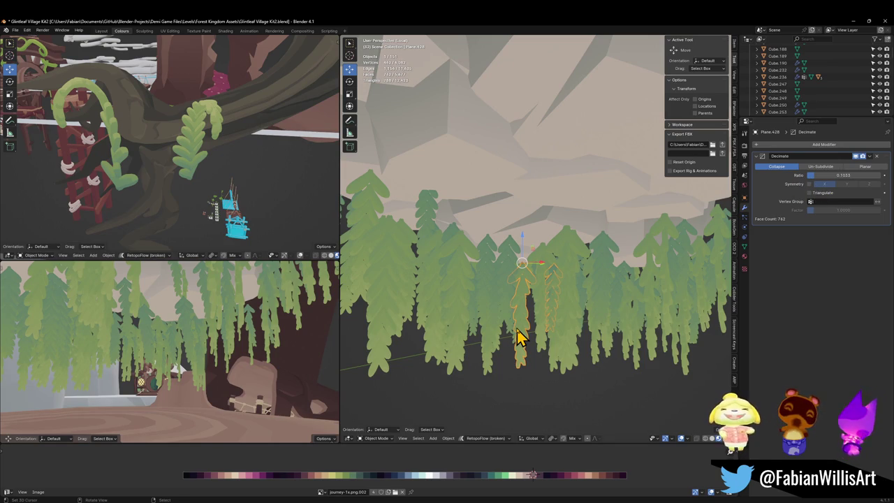
left_click(562, 207)
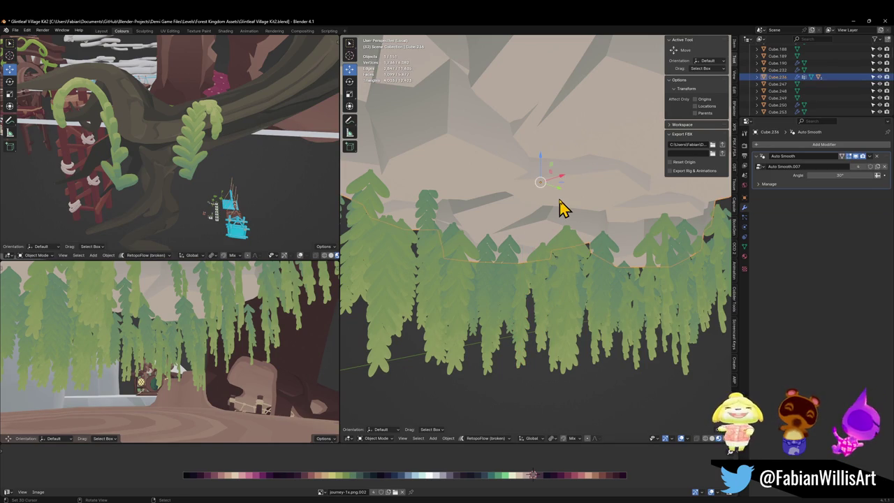
left_click(561, 207)
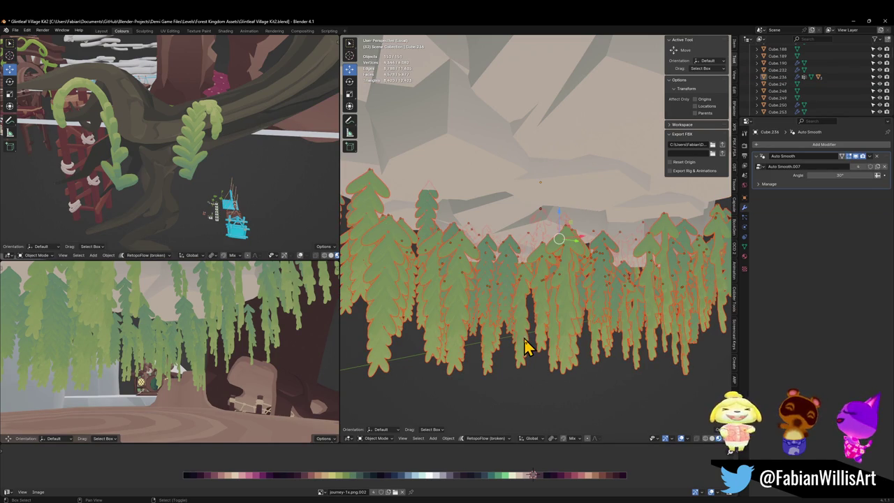
key("q")
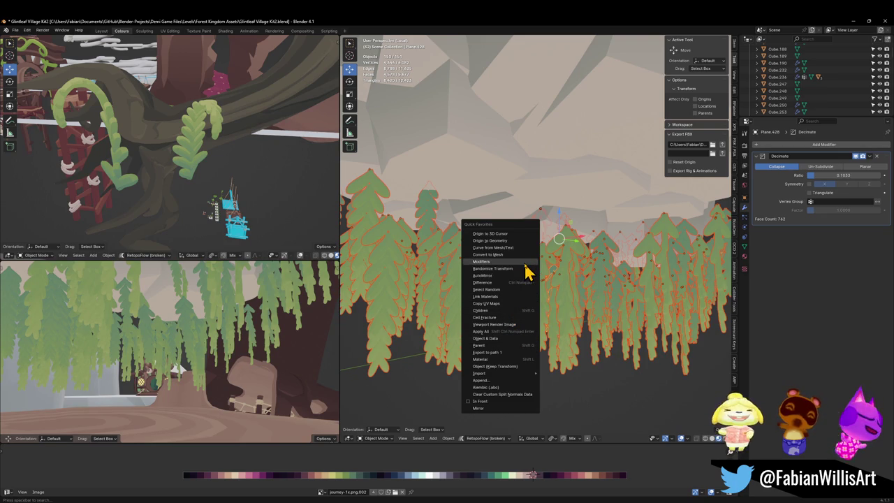
left_click(524, 263)
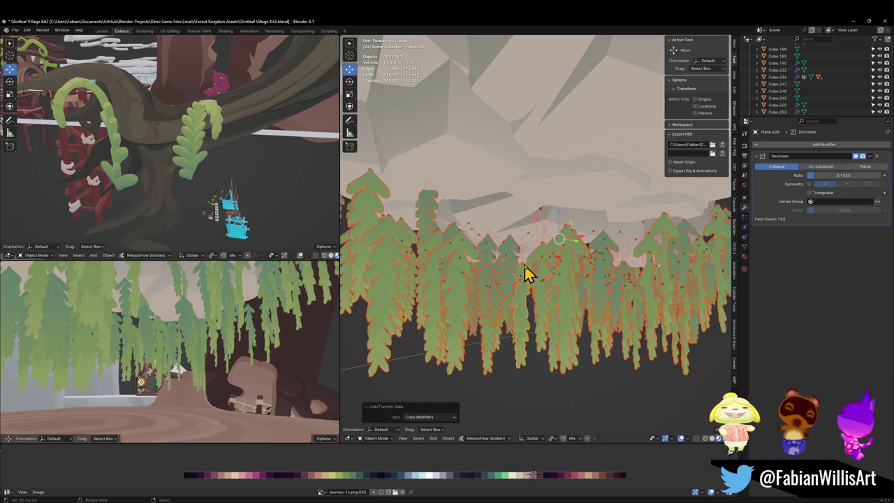
mouse_move(524, 299)
left_mouse_down()
mouse_move(513, 303)
mouse_move(512, 289)
mouse_move(516, 295)
mouse_move(496, 300)
mouse_move(529, 309)
mouse_move(535, 300)
mouse_move(509, 310)
mouse_move(482, 303)
mouse_move(556, 289)
mouse_move(574, 264)
mouse_move(548, 301)
left_mouse_up()
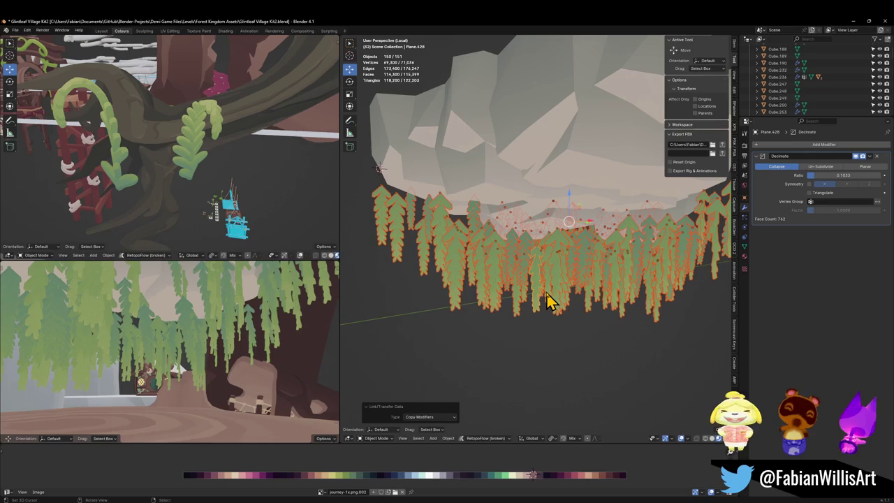
Step: Convert the 150 decimated vines into plain meshes via Quick Favorites, baking the decimation
key("q")
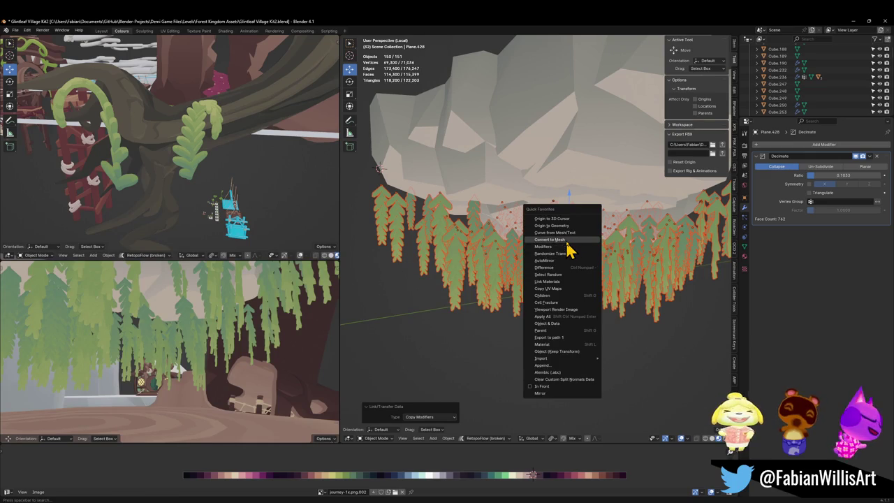
left_click(551, 239)
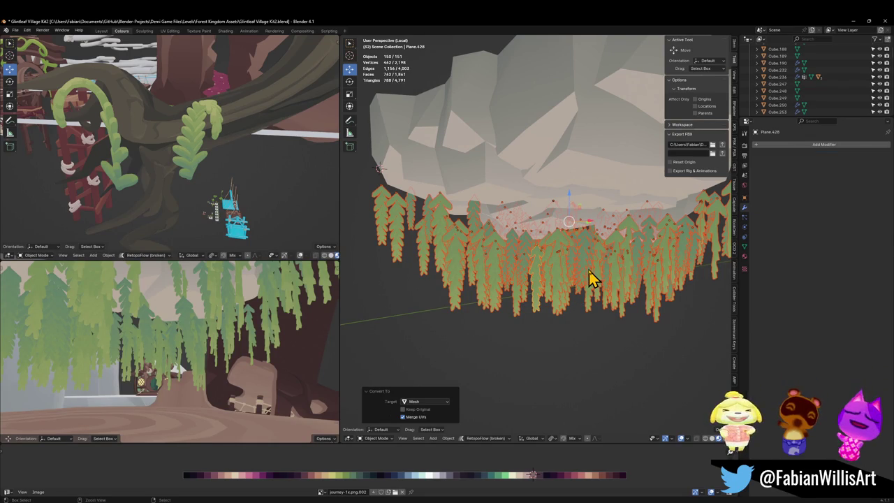
key("ctrl+z")
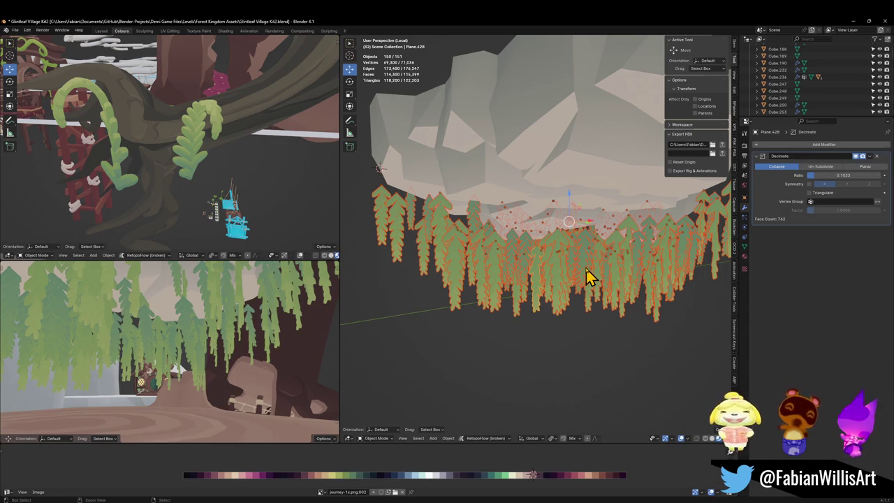
scroll(589, 265, "up", 3)
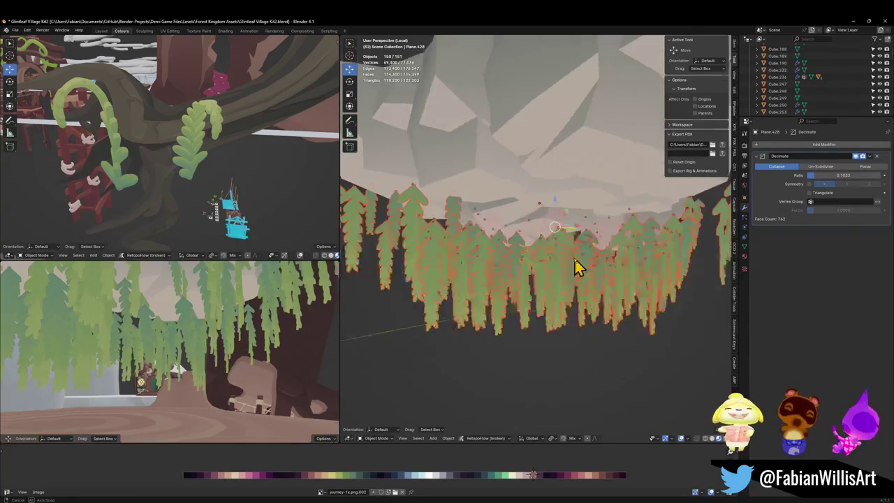
key("q")
left_click(574, 259)
Step: Try applying rotation and scale to the shared-data vines, undo it, and join them into one object
key("q")
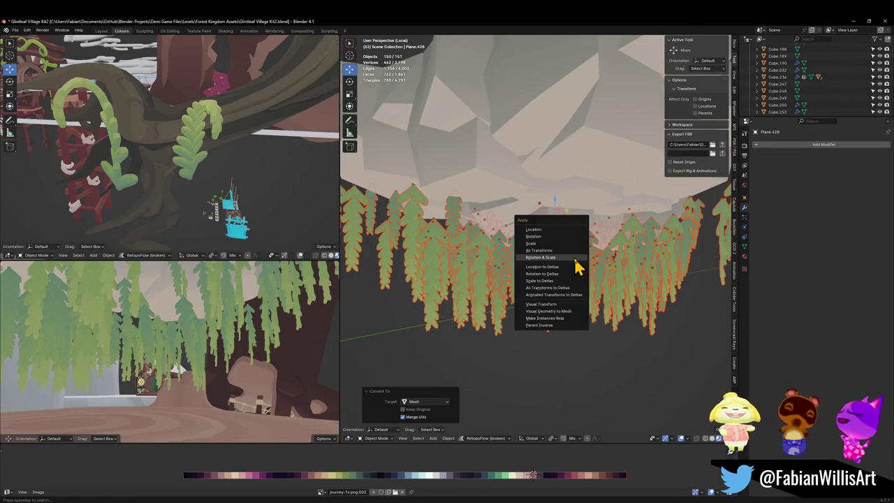
left_click(575, 259)
left_click(575, 257)
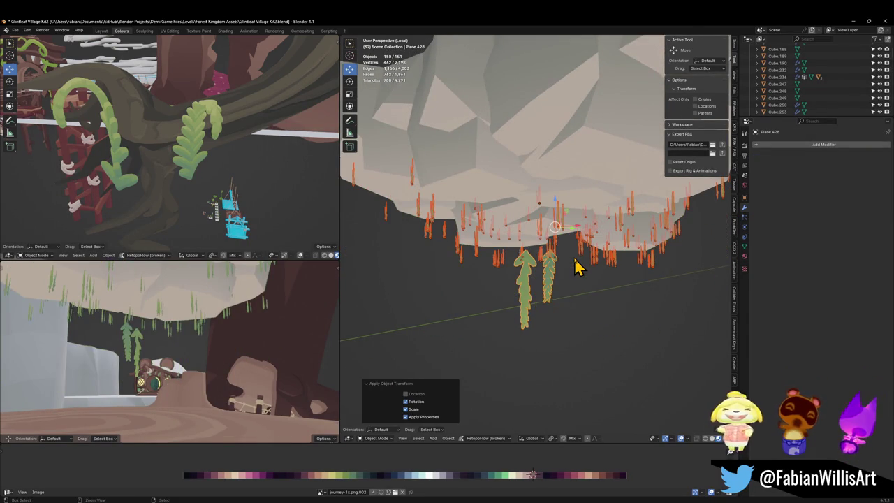
key("ctrl+z")
key("ctrl+j")
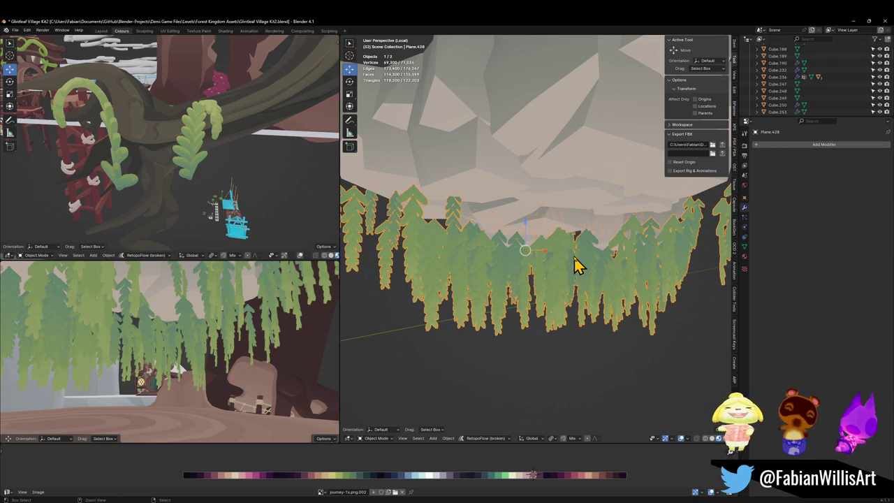
Step: Compare the vines joined and separate while orbiting the leaves, finally undoing the join
key("ctrl+z")
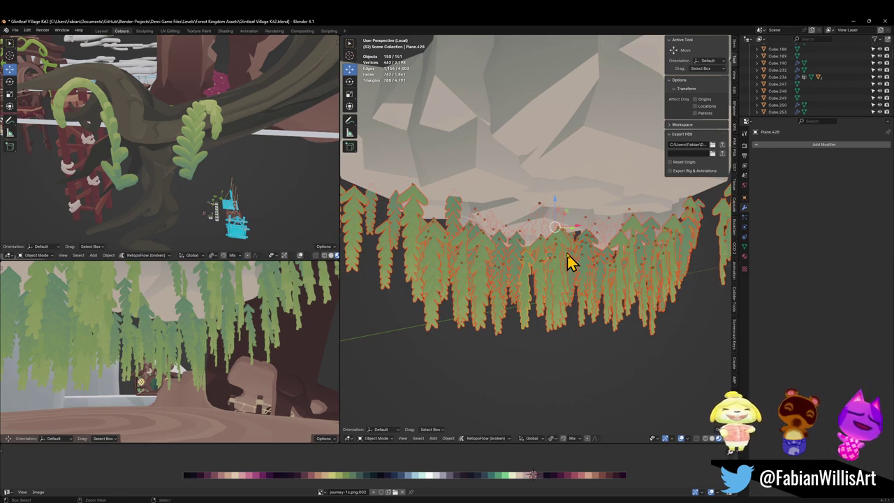
key("ctrl+j")
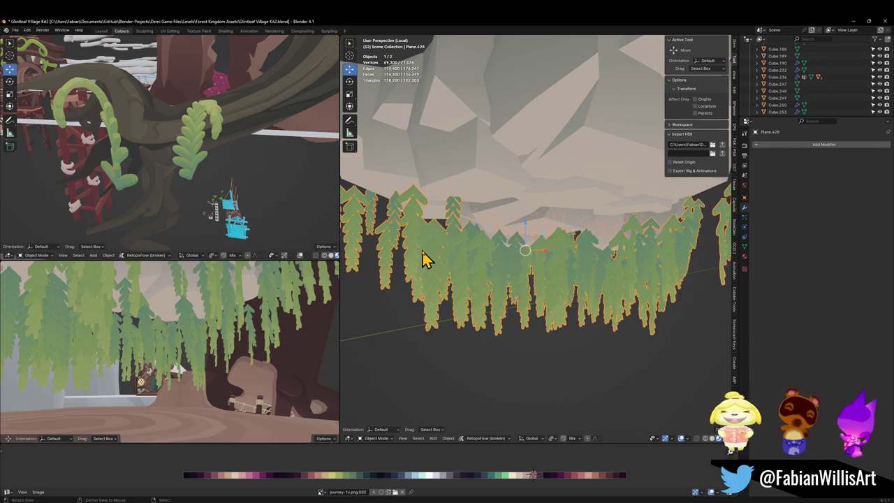
scroll(557, 281, "up", 10)
key("ctrl+z")
key("ctrl+shift+z")
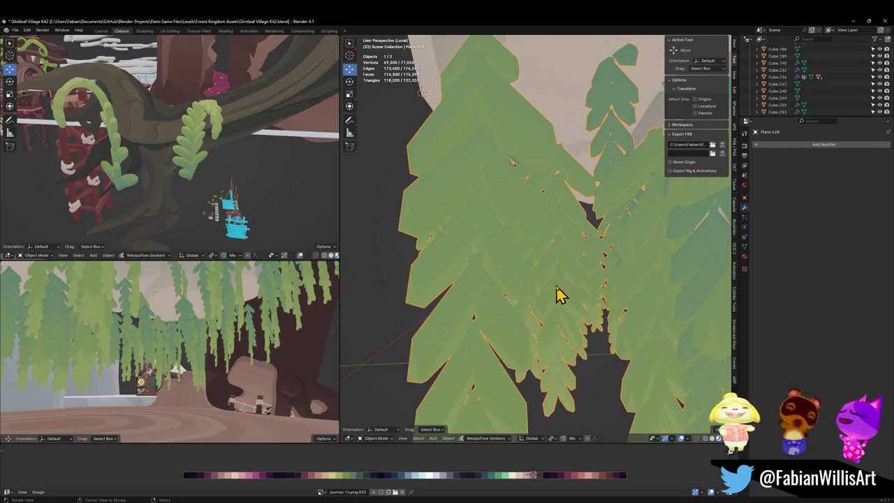
scroll(557, 293, "up", 6)
mouse_move(551, 317)
left_mouse_down()
mouse_move(578, 299)
mouse_move(562, 302)
left_mouse_up()
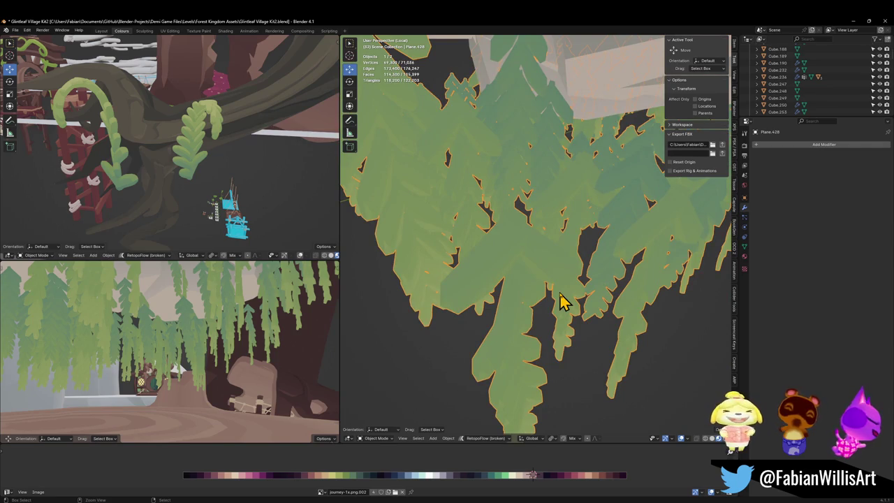
scroll(562, 300, "down", 3)
key("ctrl+z")
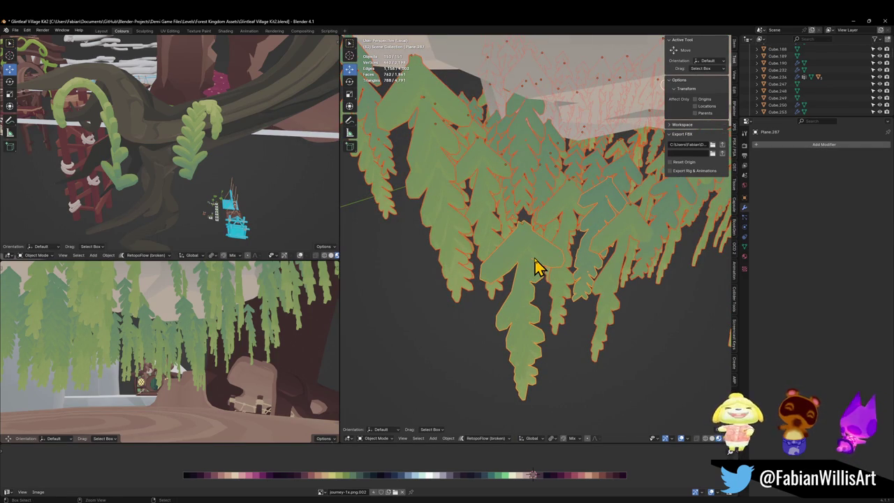
left_click_drag(534, 269, 539, 282)
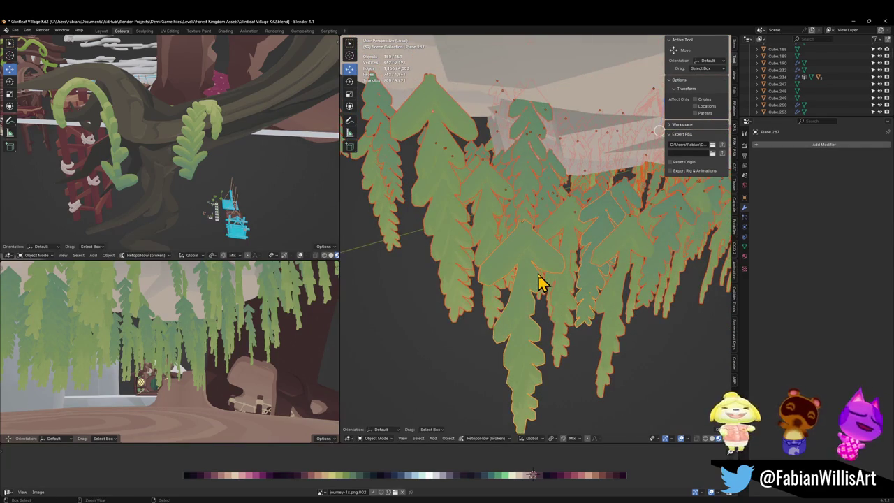
Step: Join the vines and, in edit mode, pick and hide individual leaf pieces
key("ctrl+j")
key("ctrl+z")
key("ctrl+j")
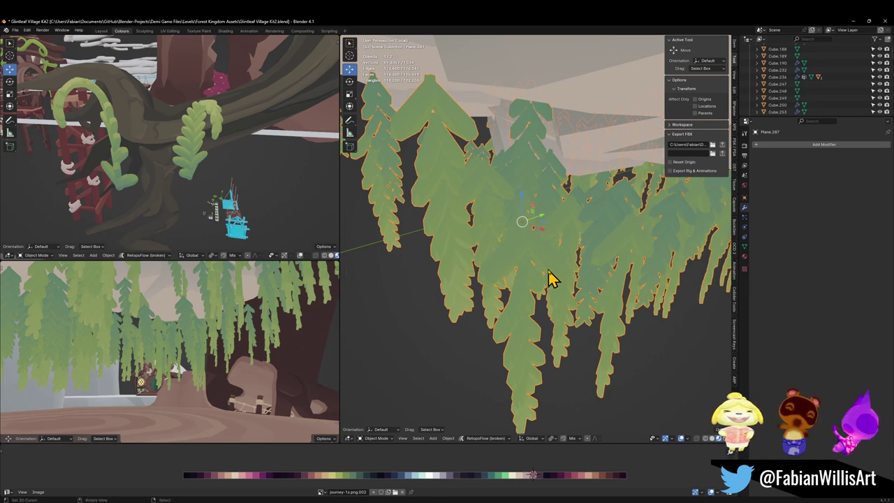
key("Tab")
key("alt+a")
key("l")
key("h")
scroll(541, 264, "up", 3)
key("l")
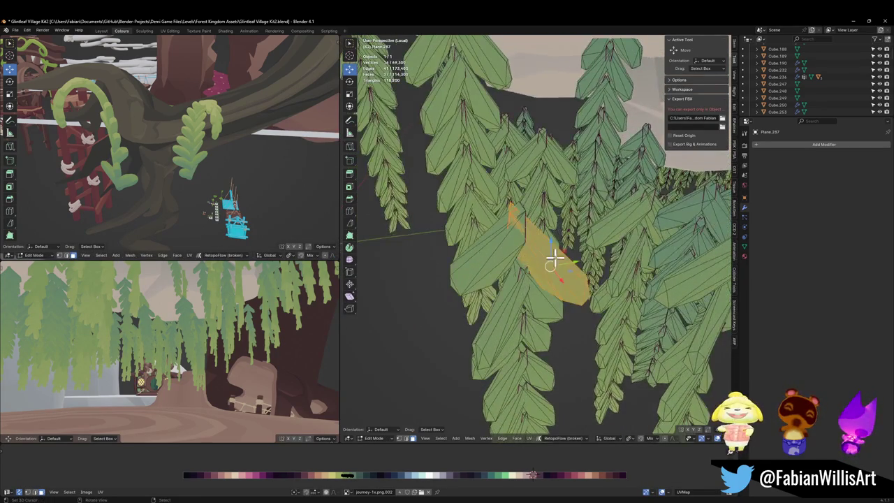
scroll(529, 268, "down", 6)
key("Tab")
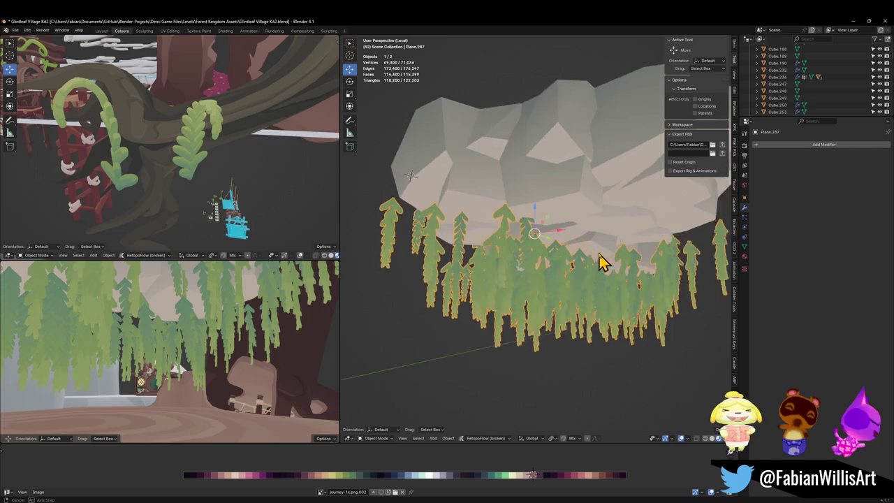
Step: Move the joined vines along Z, inspect their geometry, then revert to the separate decimated vines
key("g")
key("z")
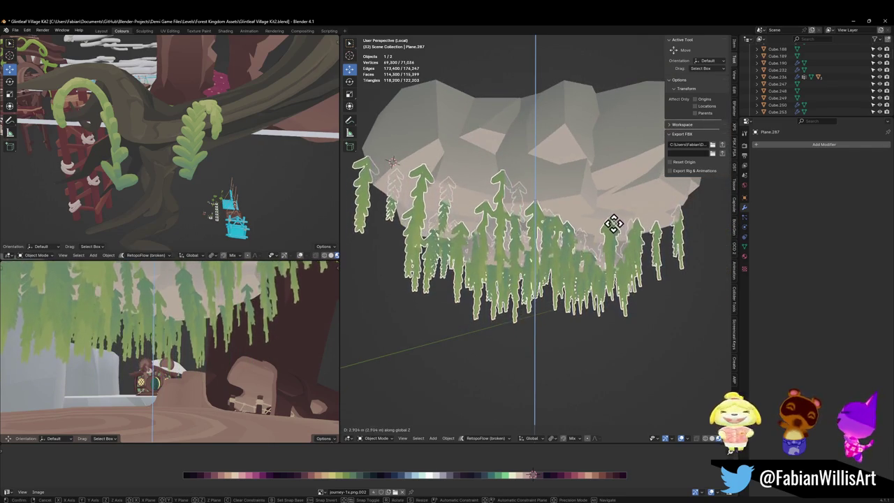
left_click(612, 228)
key("alt+a")
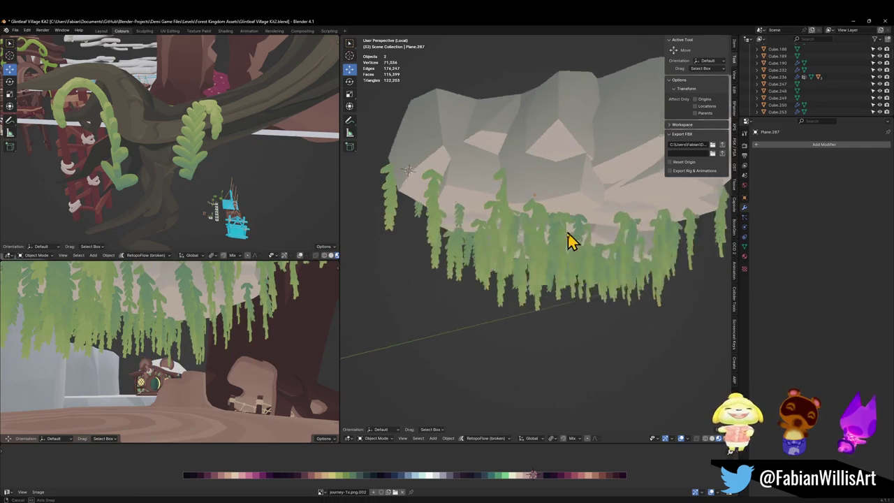
mouse_move(569, 264)
left_mouse_down()
mouse_move(563, 253)
mouse_move(602, 257)
left_mouse_up()
key("Tab")
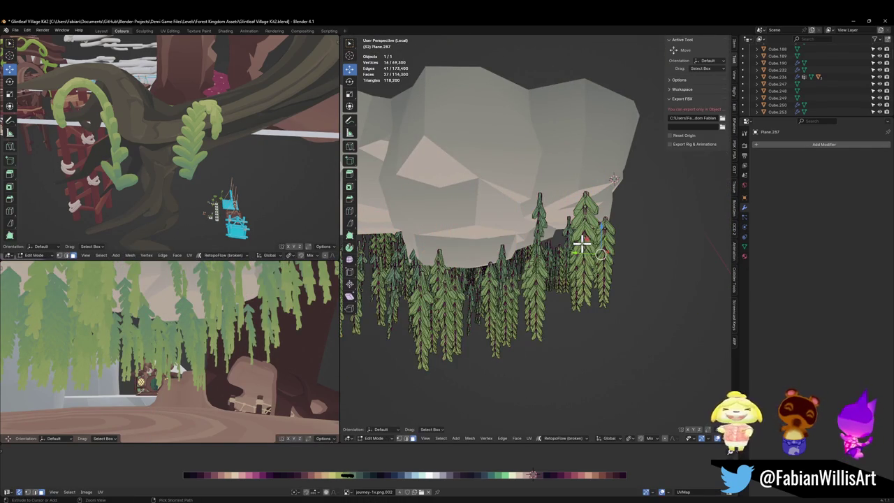
key("a")
key("Tab")
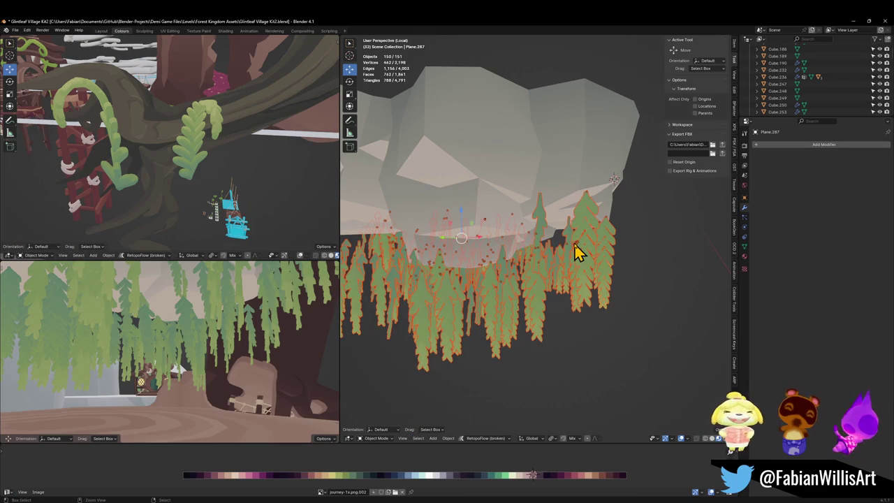
key("ctrl+shift+d")
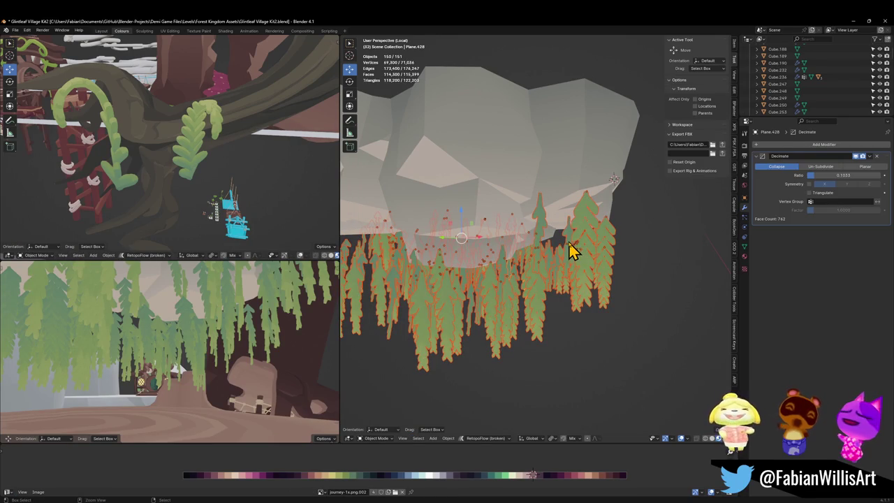
Step: Select rock Cube.236, invert the selection to the vines, and move them vertically
key("alt+a")
left_click_drag(589, 252, 559, 262)
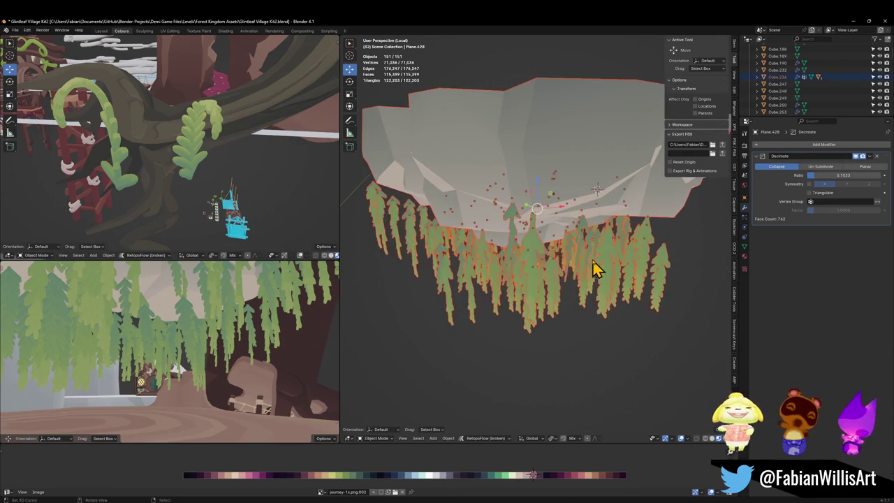
left_click(597, 165)
mouse_move(584, 181)
left_mouse_down()
mouse_move(573, 214)
mouse_move(502, 199)
left_mouse_up()
key("ctrl+i")
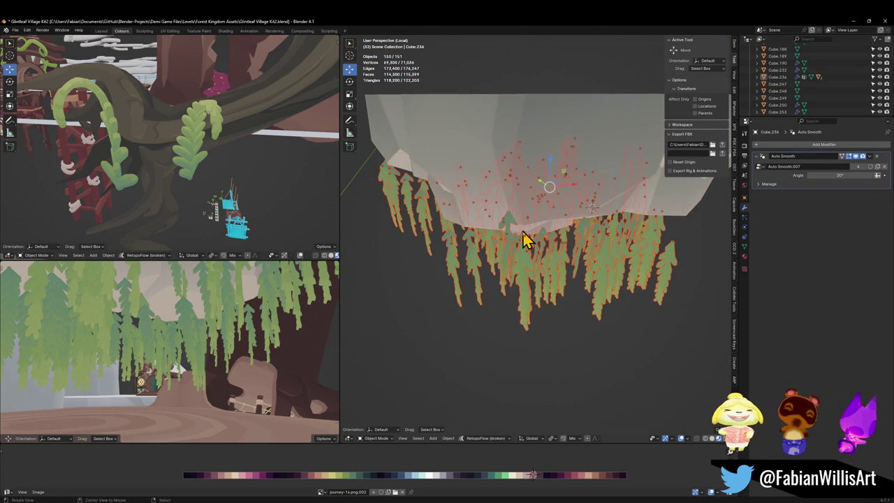
left_click_drag(527, 239, 580, 259)
key("g")
key("z")
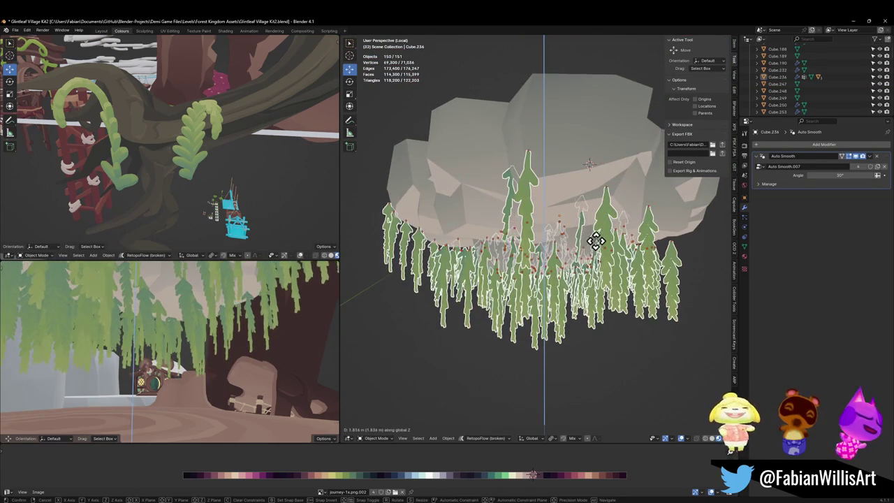
left_click(628, 260)
Step: Nudge the vines further along Z, then delete one stray vine
mouse_move(628, 259)
left_mouse_down()
mouse_move(649, 287)
mouse_move(564, 261)
mouse_move(551, 273)
mouse_move(576, 302)
left_mouse_up()
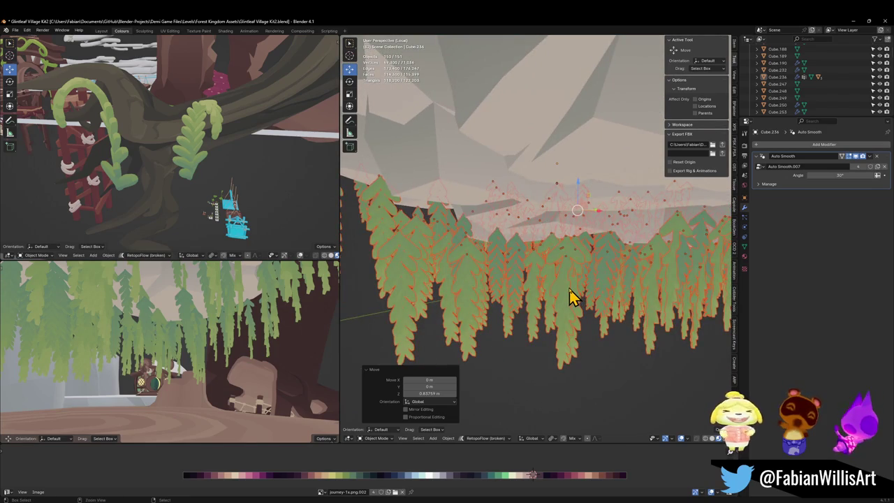
key("g")
key("z")
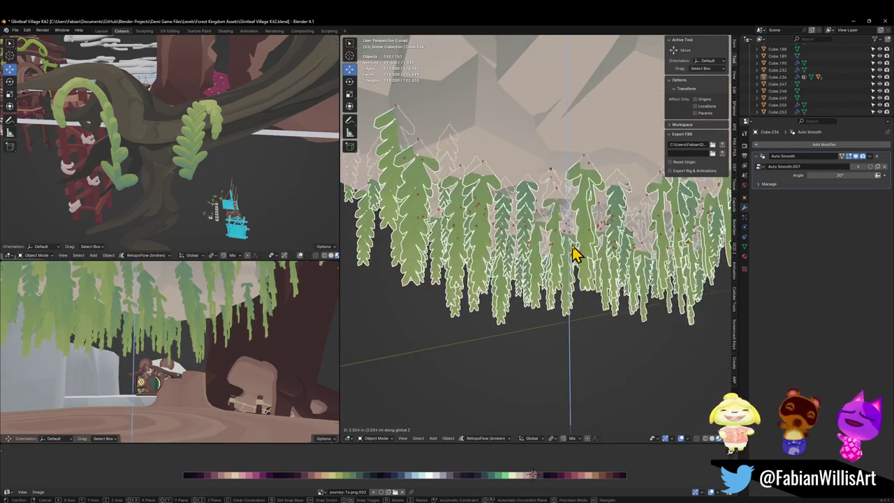
left_click(573, 255)
key("alt+a")
scroll(552, 244, "down", 4)
mouse_move(553, 243)
left_mouse_down()
mouse_move(568, 252)
mouse_move(535, 239)
mouse_move(564, 230)
mouse_move(545, 223)
left_mouse_up()
key("Delete")
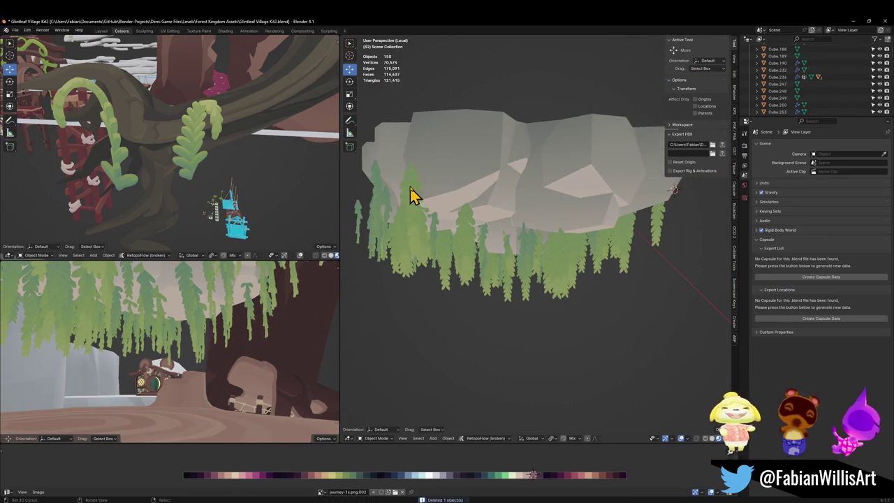
Step: Delete the first eight stray vines under the rock, including Plane.302 and Plane.308
left_click(410, 195)
key("Delete")
mouse_move(409, 193)
left_mouse_down()
mouse_move(642, 245)
mouse_move(507, 259)
mouse_move(535, 257)
left_mouse_up()
left_click(535, 255)
key("Delete")
scroll(585, 259, "up", 2)
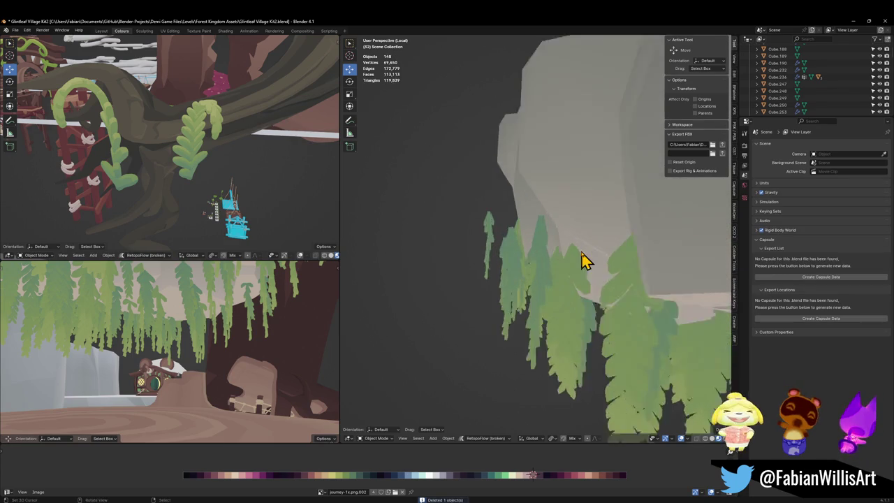
left_click(556, 261)
key("Delete")
scroll(604, 282, "down", 3)
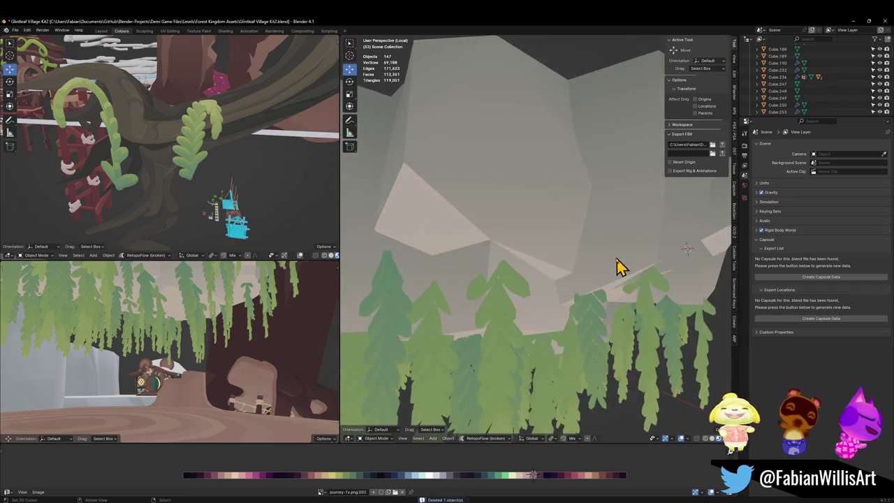
scroll(619, 267, "down", 2)
left_click(535, 281)
key("Delete")
left_click(542, 293)
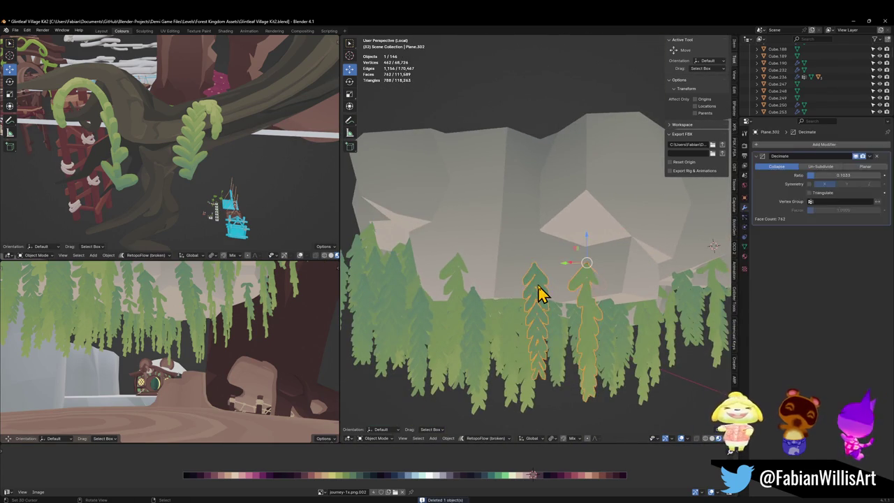
key("Delete")
left_click(505, 279)
scroll(535, 293, "up", 2)
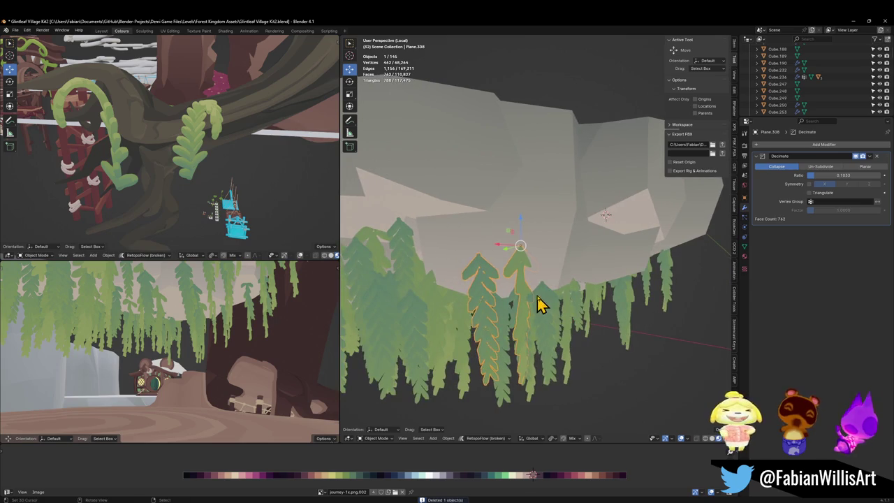
key("Delete")
left_click(503, 305)
key("Delete")
scroll(535, 293, "down", 1)
left_click(539, 309)
key("Delete")
Step: Delete about eight more vines hanging in the middle beneath the rock
scroll(579, 300, "up", 1)
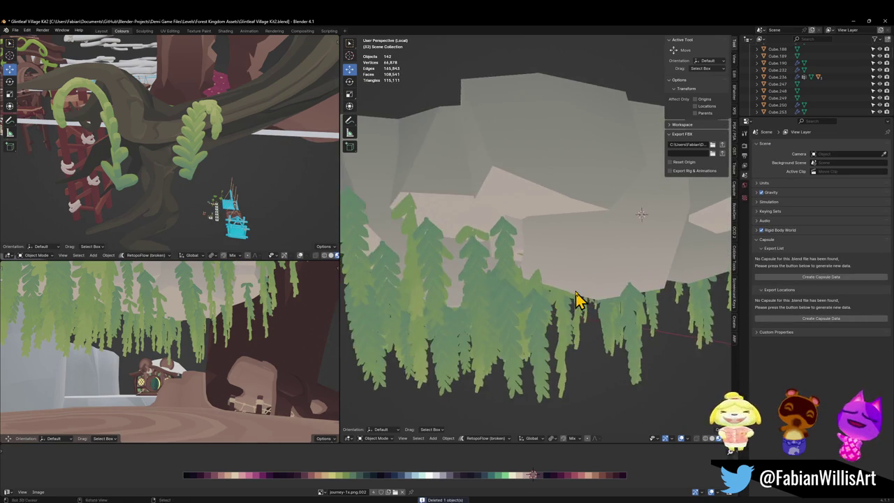
scroll(552, 301, "down", 2)
left_click(644, 345)
key("Delete")
scroll(632, 314, "up", 2)
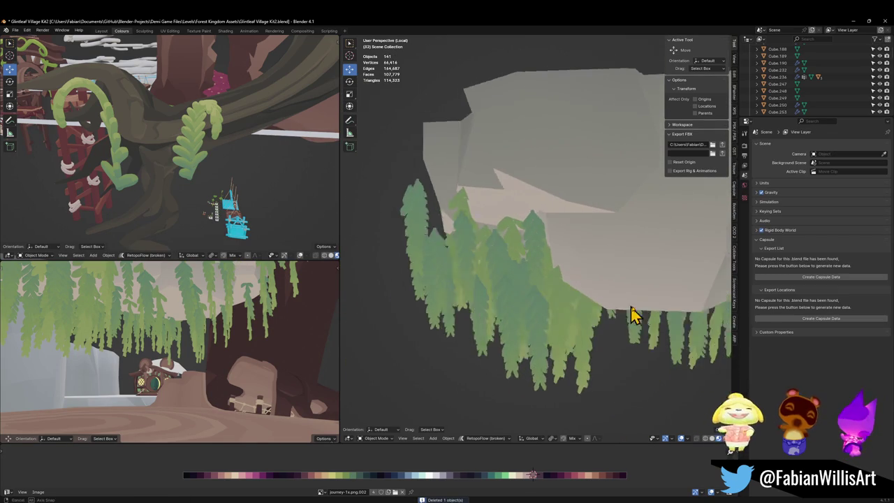
scroll(632, 314, "down", 1)
left_click(543, 319)
key("Delete")
left_click(507, 303)
scroll(489, 301, "up", 2)
key("Delete")
left_click(471, 289)
scroll(535, 294, "down", 1)
scroll(523, 300, "up", 1)
key("Delete")
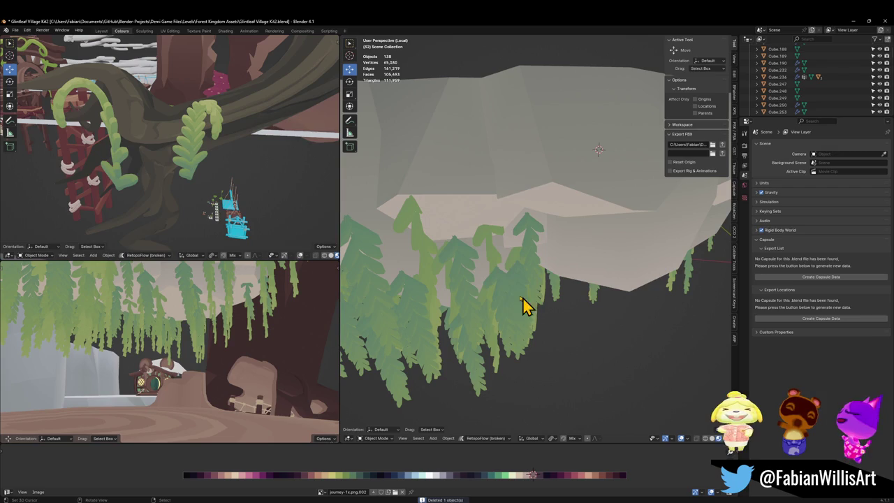
left_click(467, 291)
key("Delete")
left_click(525, 260)
key("Delete")
left_click(447, 266)
key("Delete")
scroll(457, 278, "up", 2)
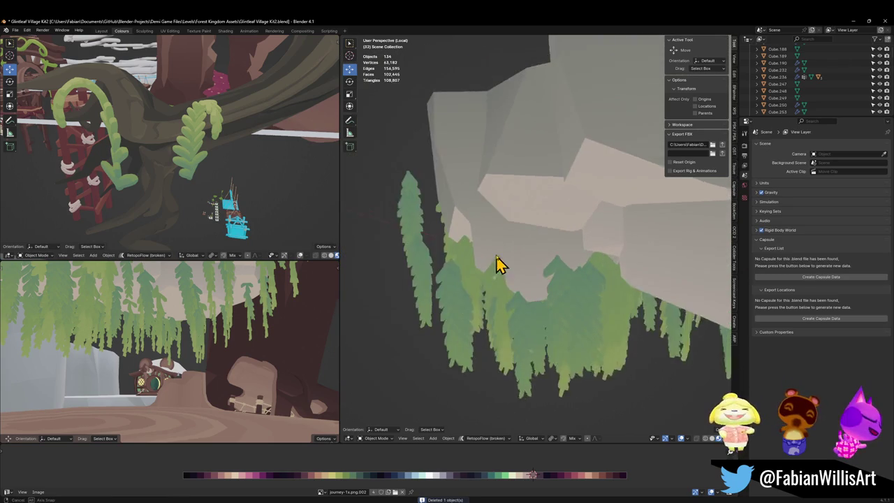
scroll(541, 301, "down", 2)
left_click(545, 285)
key("Delete")
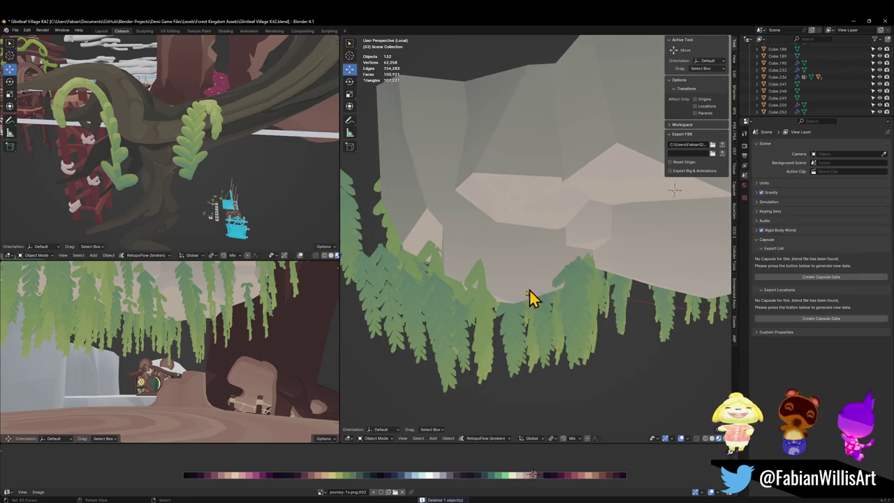
Step: Delete the last seven vines, including left-side ones, leaving 123 objects, then deselect all
scroll(530, 299, "up", 2)
left_click(492, 303)
scroll(523, 307, "up", 1)
key("Delete")
scroll(522, 300, "up", 1)
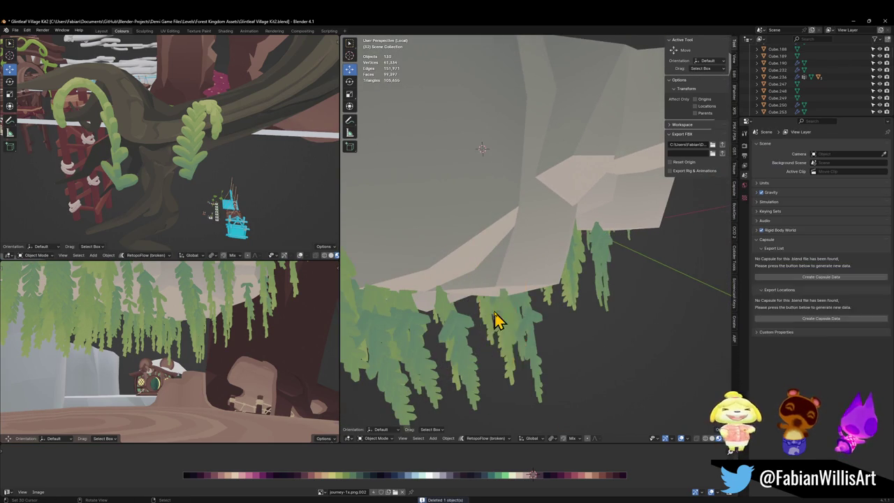
scroll(497, 318, "up", 1)
left_click(469, 313)
key("Delete")
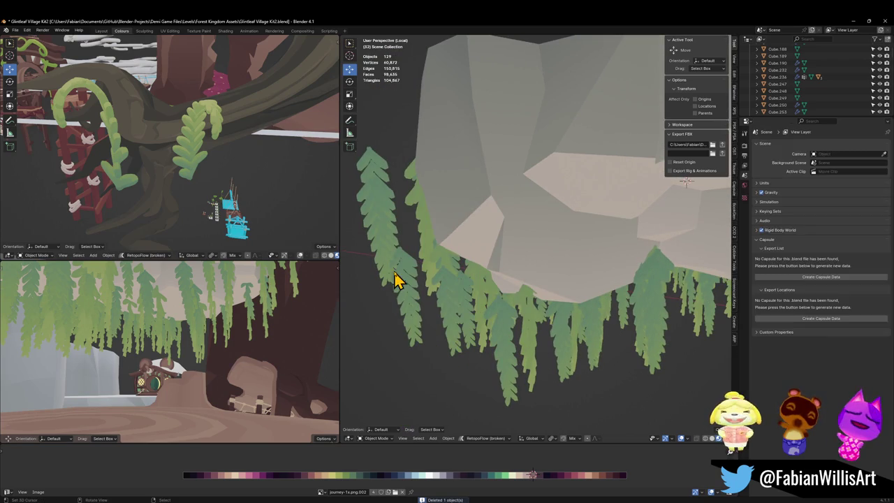
left_click(395, 278)
key("Delete")
left_click(391, 249)
key("Delete")
left_click(392, 249)
key("Delete")
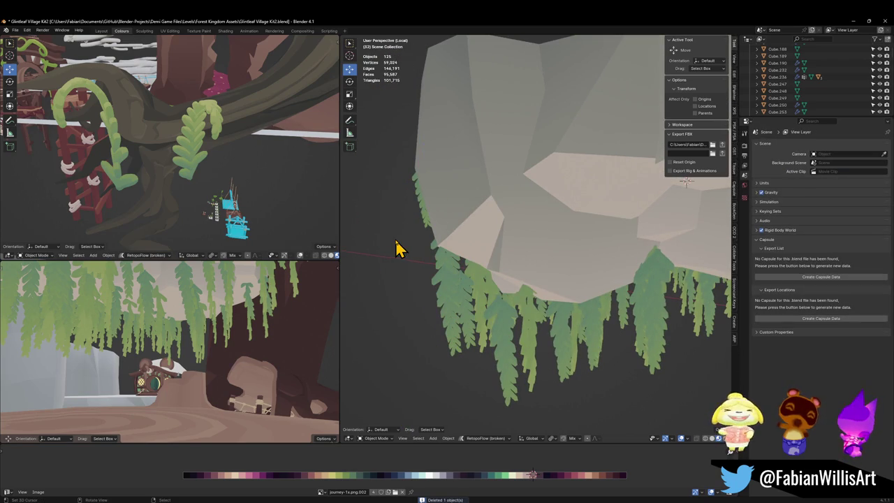
left_click(498, 354)
scroll(493, 342, "up", 1)
key("Delete")
left_click(483, 315)
key("Delete")
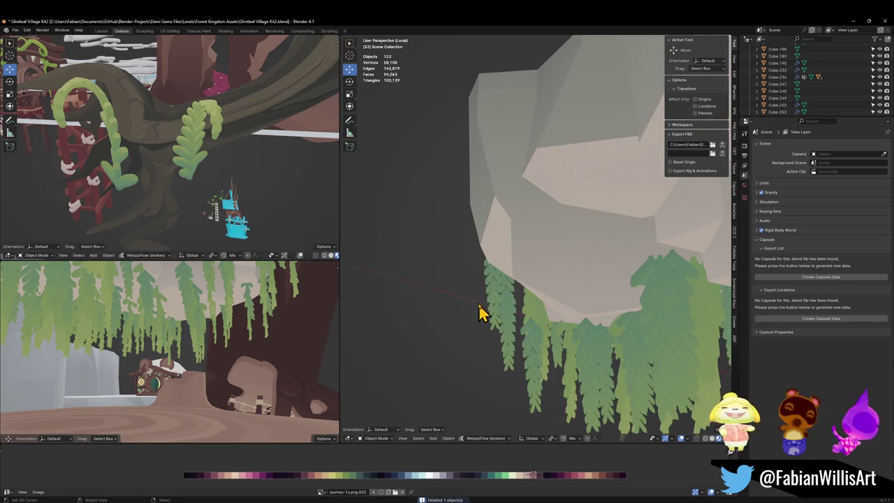
left_click(488, 303)
scroll(489, 304, "down", 3)
key("alt+a")
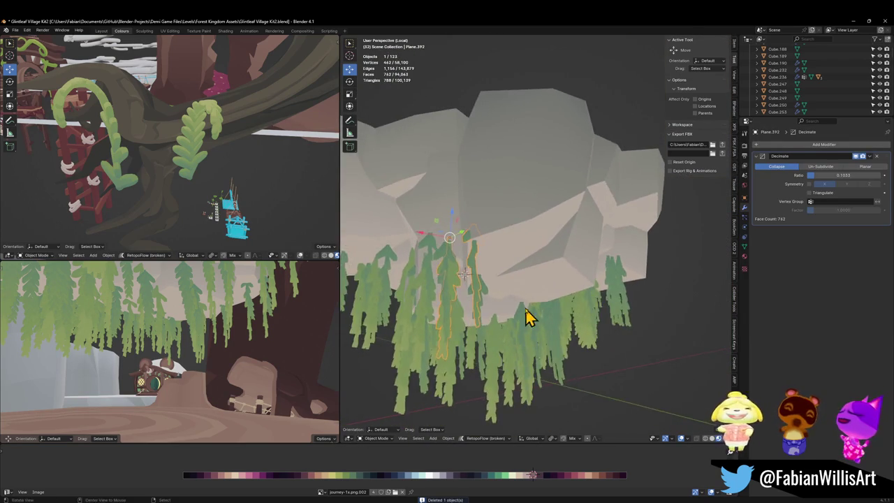
Step: Delete two more vines below the rock, then undo the second deletion
left_click(524, 297)
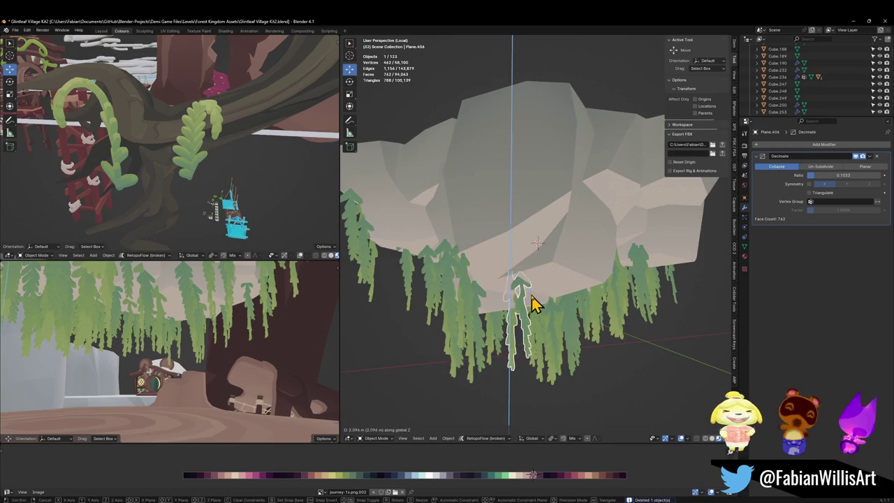
scroll(586, 315, "up", 2)
left_click_drag(586, 314, 498, 315)
scroll(576, 314, "down", 3)
left_click_drag(577, 314, 573, 283)
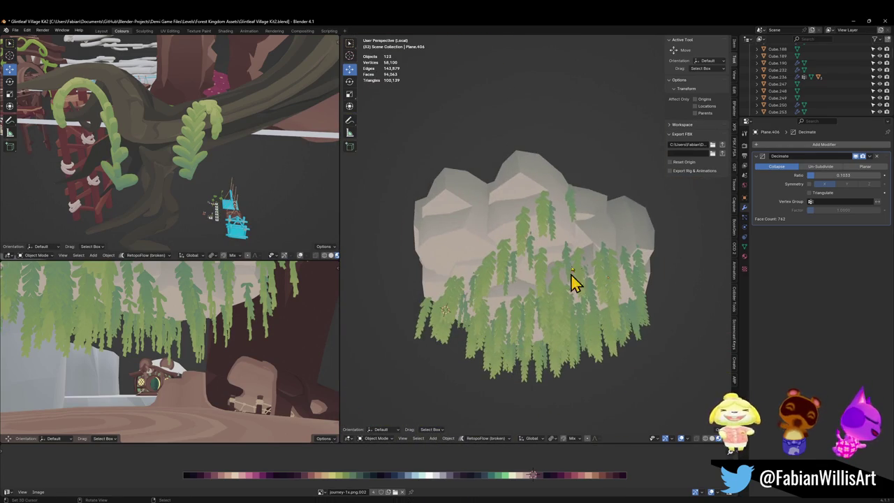
key("Delete")
scroll(569, 216, "up", 2)
left_click(560, 219)
key("Delete")
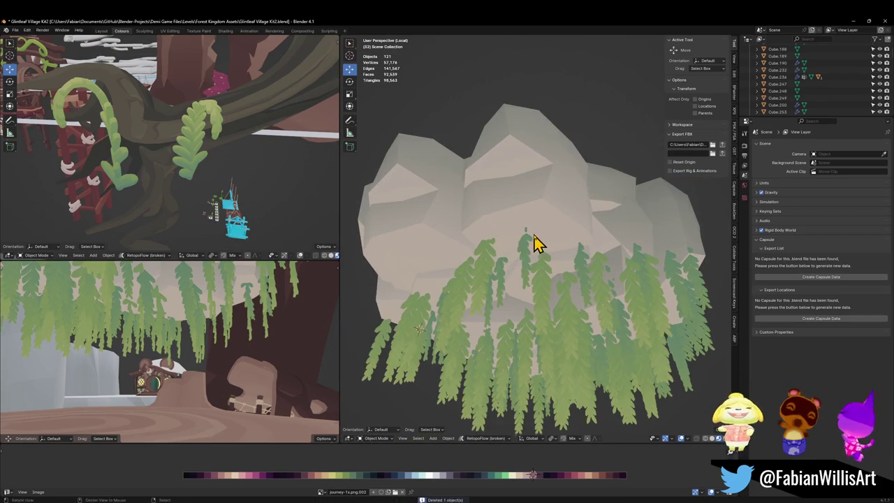
scroll(552, 245, "up", 2)
left_click_drag(559, 250, 586, 260)
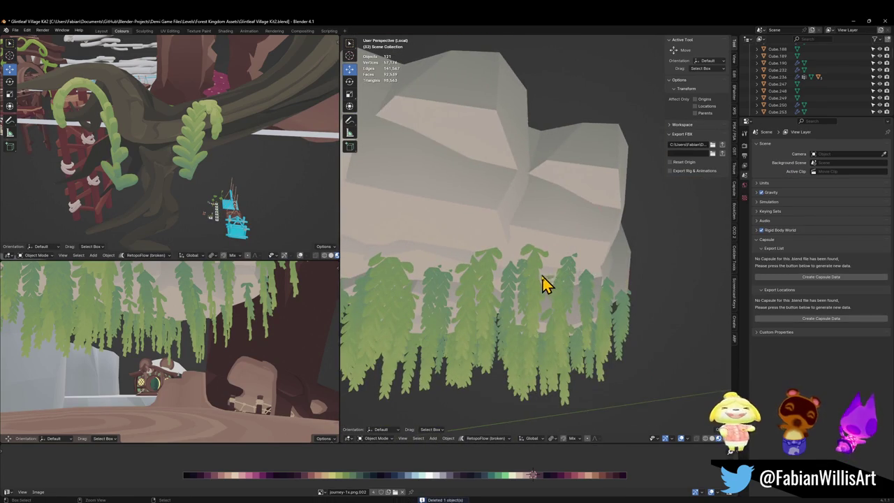
key("ctrl+z")
scroll(538, 285, "down", 2)
Step: Slide two selected vines sideways in XY, keeping their height with Shift+Z
mouse_move(535, 285)
left_mouse_down()
mouse_move(576, 273)
mouse_move(563, 279)
mouse_move(586, 279)
mouse_move(542, 255)
mouse_move(479, 262)
mouse_move(599, 280)
mouse_move(630, 295)
mouse_move(485, 253)
mouse_move(564, 273)
mouse_move(559, 254)
left_mouse_up()
key("s")
left_click(535, 266)
key("g")
key("shift+z")
left_click(360, 285)
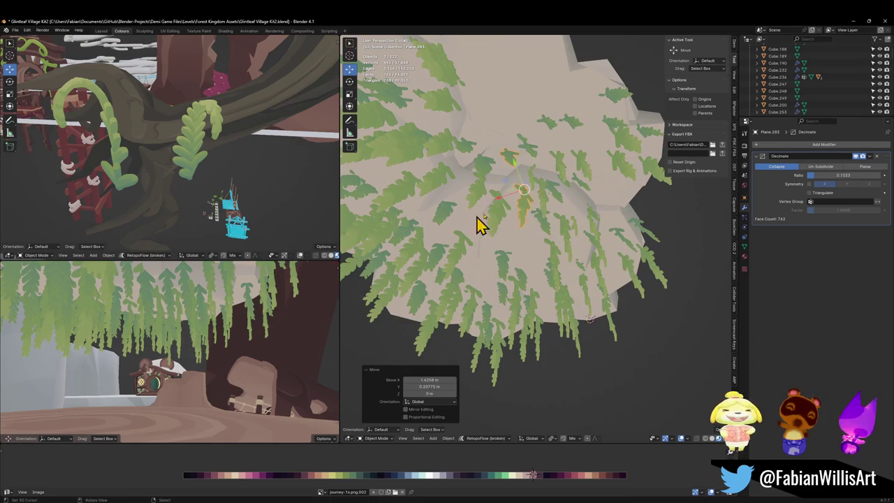
scroll(503, 245, "down", 3)
scroll(511, 255, "up", 3)
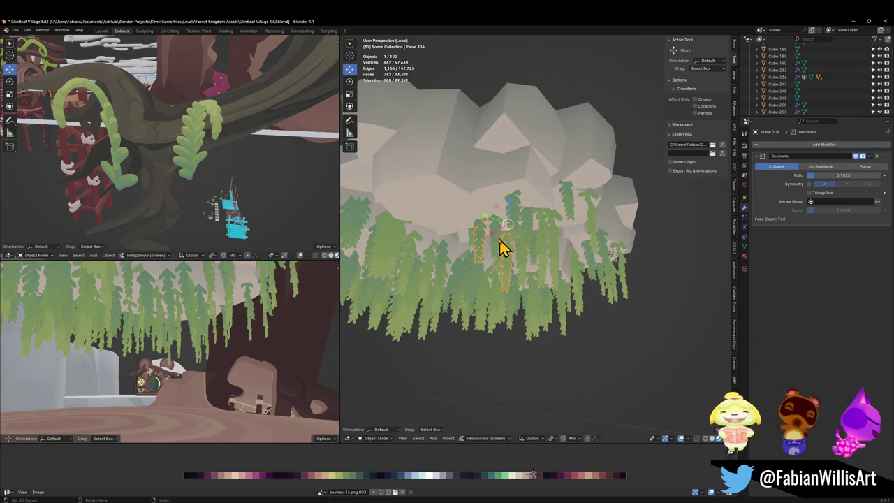
left_click_drag(501, 246, 485, 238)
Step: Move two more individual vines along XY at the same height, abandoning one rotation
left_click(404, 207)
key("r")
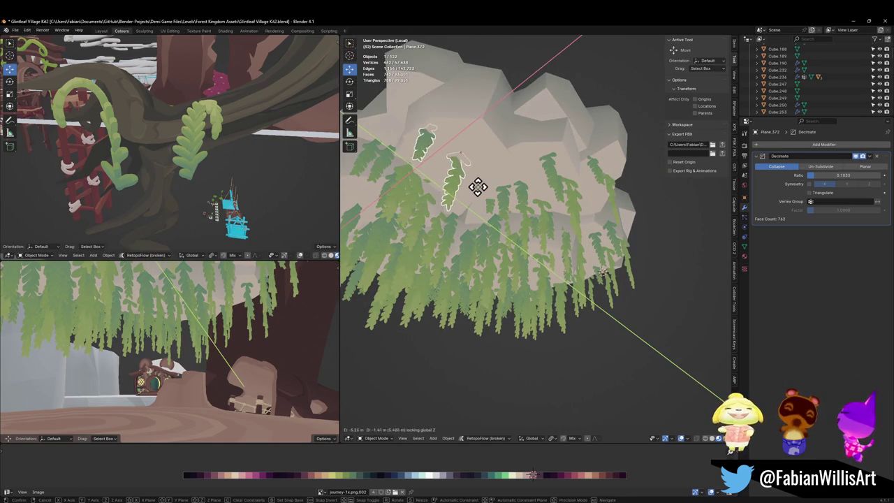
right_click(479, 202)
left_click(459, 171)
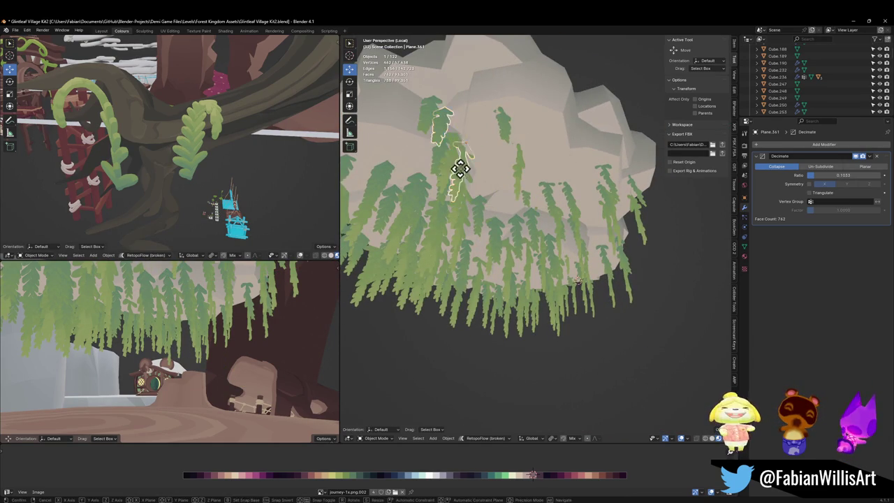
key("g")
key("shift+z")
left_click(563, 180)
left_click(445, 170)
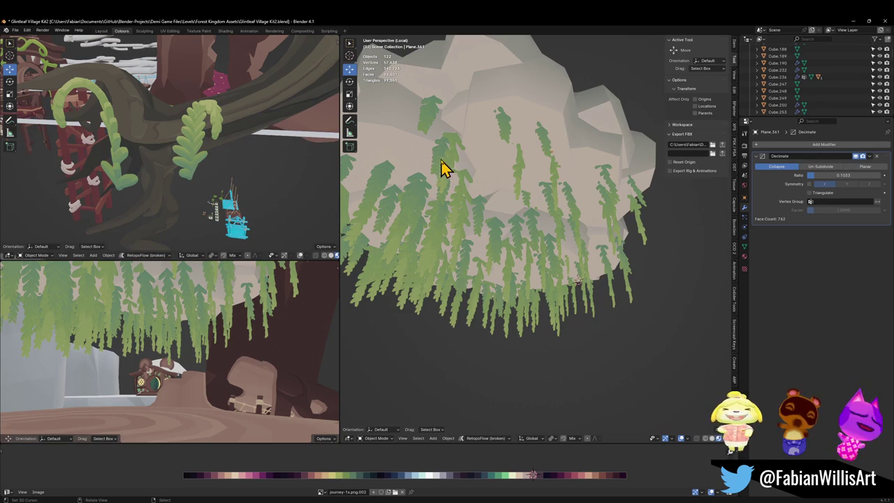
left_click(509, 189)
key("g")
key("shift+z")
left_click(513, 188)
left_click(514, 189)
Step: Spread another two vines outward in XY without changing their height
left_click(468, 240)
key("g")
key("shift+z")
left_click(540, 152)
left_click(456, 269)
left_click(464, 234)
key("g")
key("shift+z")
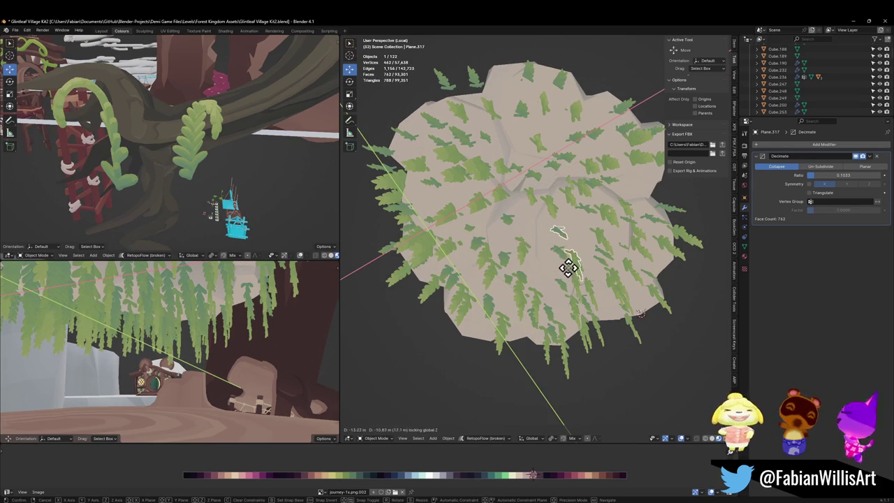
left_click(569, 272)
mouse_move(570, 272)
left_mouse_down()
mouse_move(535, 292)
mouse_move(523, 333)
mouse_move(472, 321)
mouse_move(540, 282)
mouse_move(481, 295)
mouse_move(557, 235)
mouse_move(535, 224)
left_mouse_up()
Step: Reposition two vines on the side of the rock horizontally, then deselect all
left_click(539, 244)
key("g")
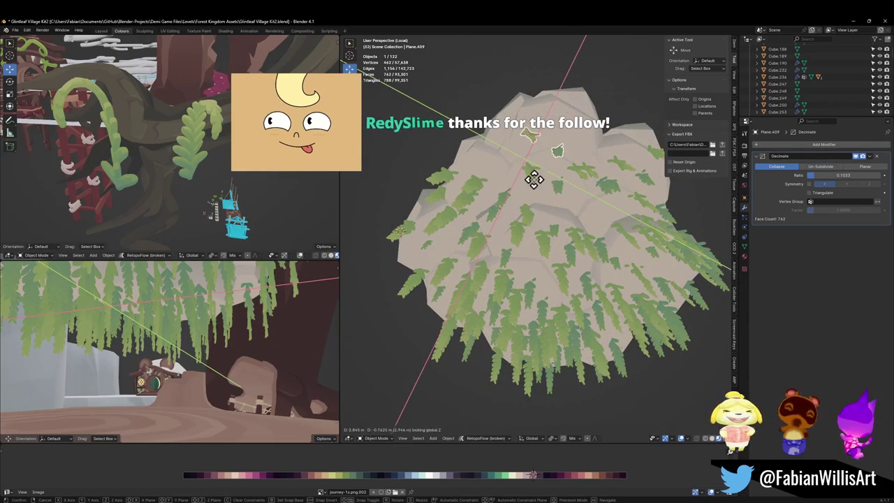
key("shift+z")
left_click(536, 176)
left_click(592, 245)
left_click(578, 199)
key("alt+a")
Step: Shift the remaining lower vines slightly sideways at constant height to even the spacing
left_click(564, 334)
key("g")
key("shift+z")
left_click(574, 317)
key("alt+a")
key("g")
key("shift+z")
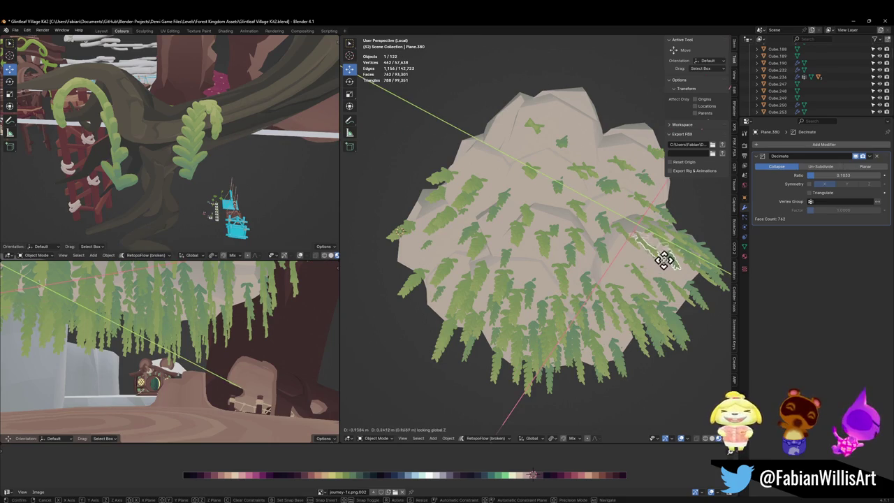
left_click(674, 286)
key("alt+a")
mouse_move(558, 183)
left_mouse_down()
mouse_move(539, 223)
mouse_move(590, 219)
mouse_move(536, 261)
mouse_move(511, 261)
left_mouse_up()
key("alt+a")
mouse_move(592, 265)
left_mouse_down()
mouse_move(529, 261)
mouse_move(537, 255)
mouse_move(506, 247)
mouse_move(557, 242)
mouse_move(599, 251)
mouse_move(664, 241)
mouse_move(571, 242)
mouse_move(585, 231)
left_mouse_up()
Step: Select the rock and invert the selection with Ctrl+I to select all vines
left_click(567, 169)
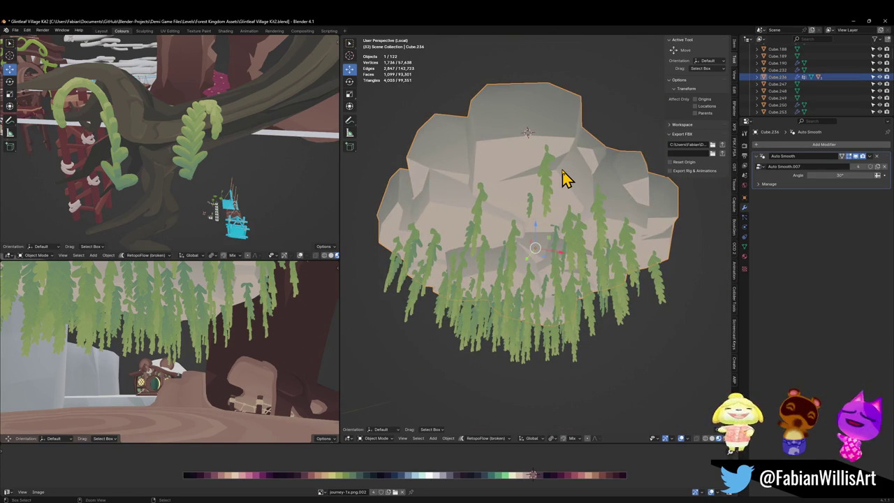
key("ctrl+i")
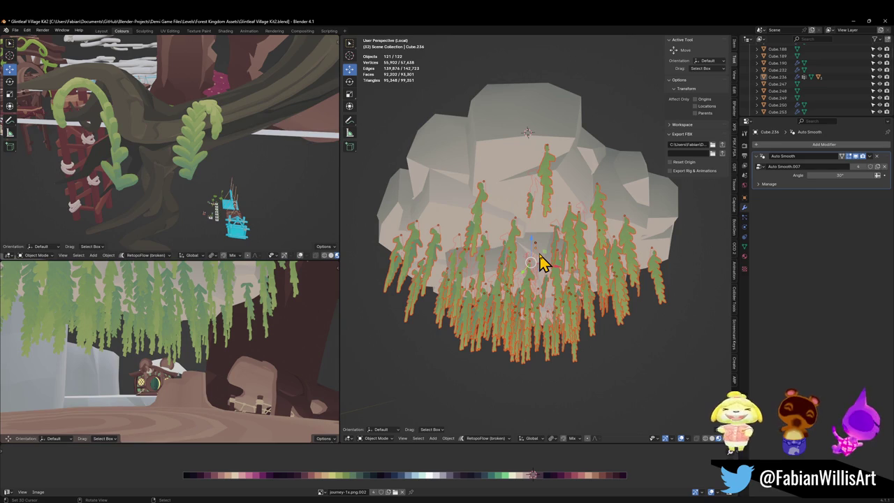
left_click(659, 297, "shift")
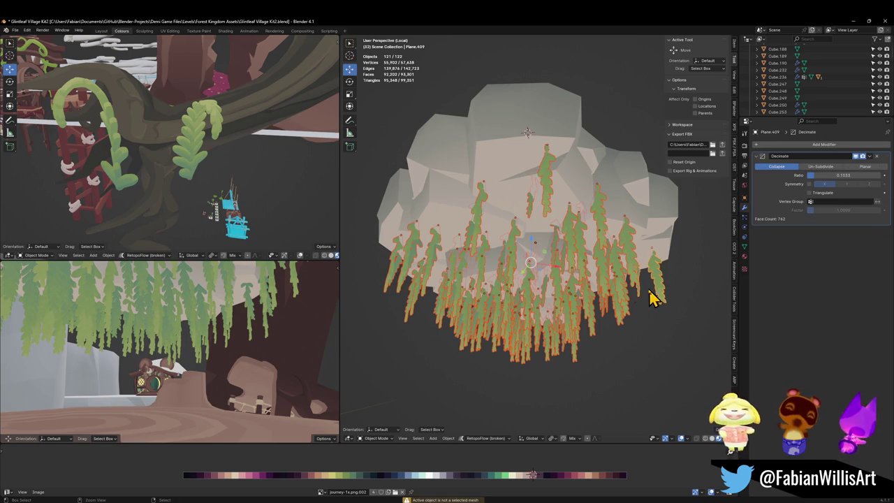
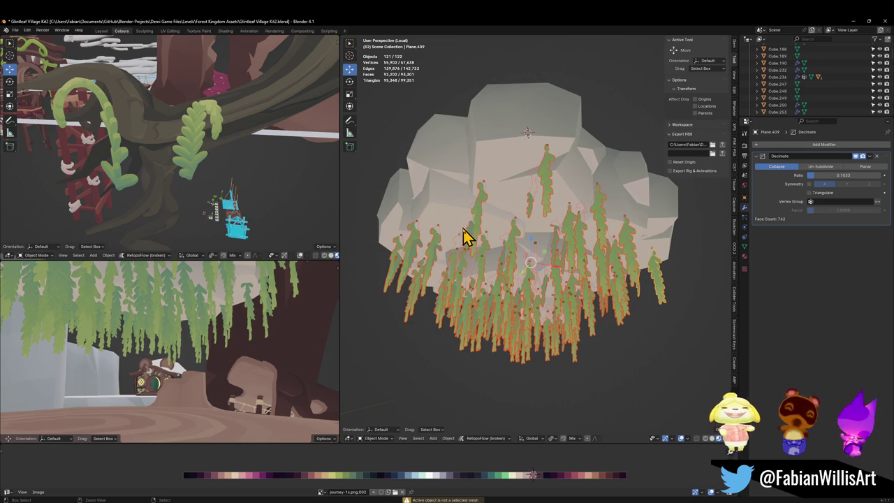
Step: Convert the fern pieces to mesh to bake the 0.1033 decimation, then join them into one object
key("ctrl+j")
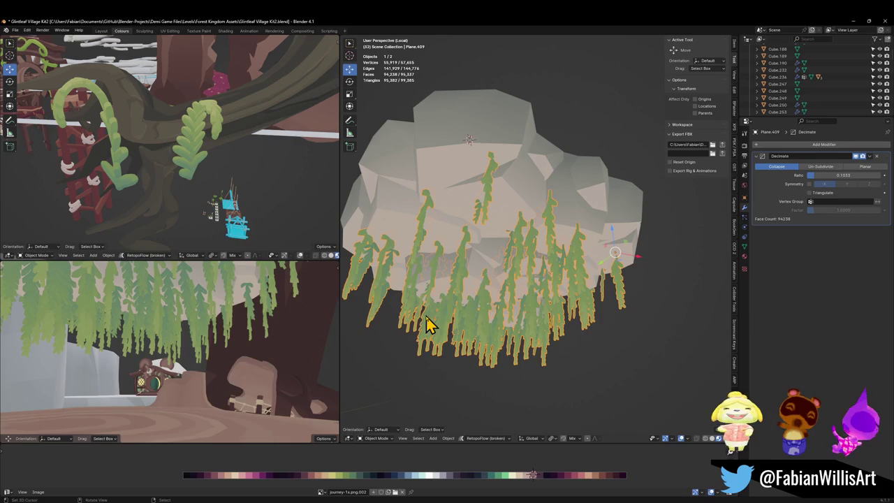
key("ctrl+z")
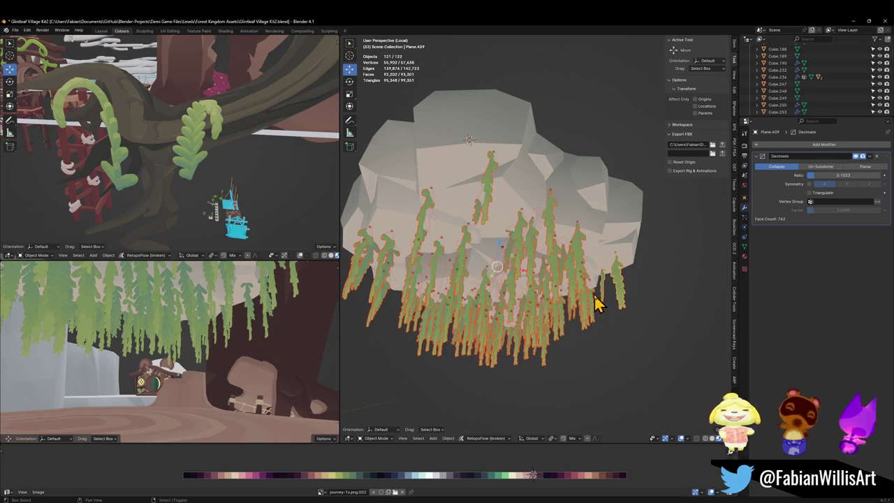
key("KP_Decimal")
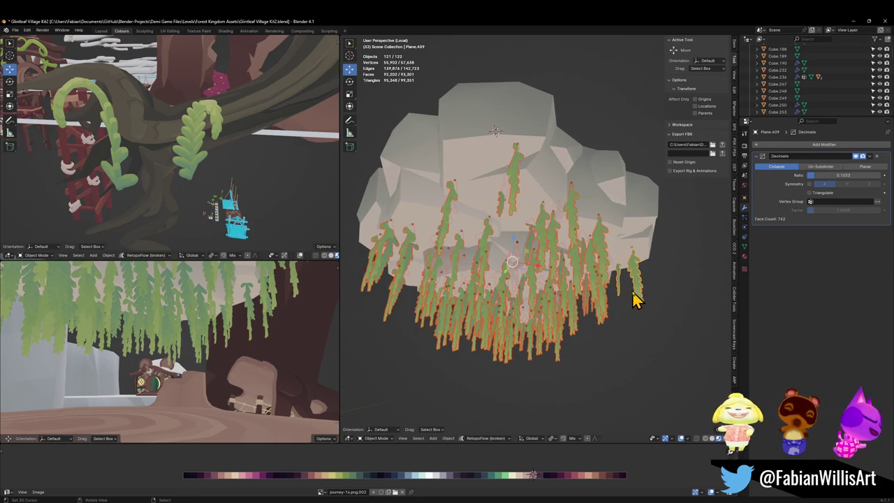
key("q")
left_click(635, 299)
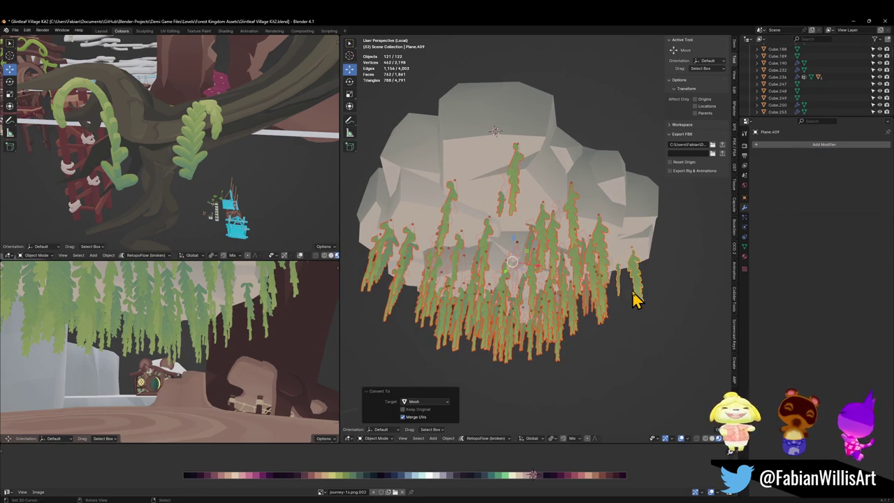
key("ctrl+j")
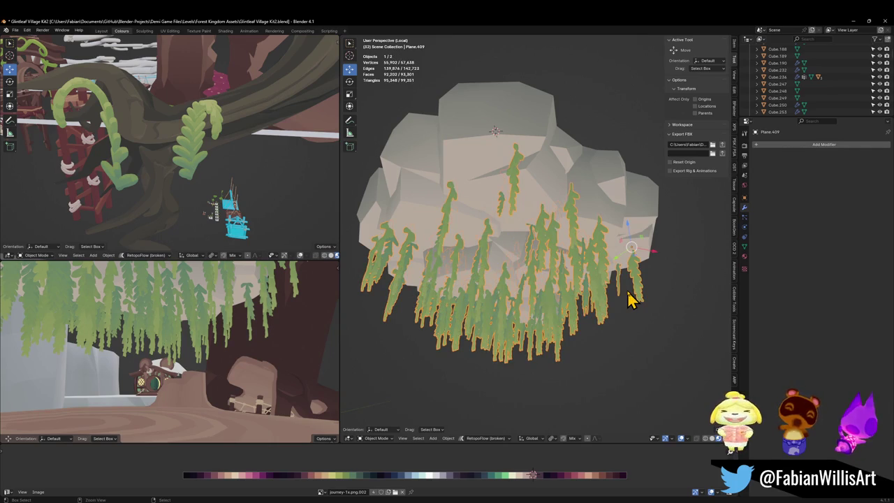
Step: Deselect, save the file, and leave local view to show the whole scene
key("alt+a")
key("ctrl+s")
mouse_move(538, 265)
left_mouse_down()
mouse_move(539, 245)
mouse_move(529, 273)
left_mouse_up()
key("KP_Divide")
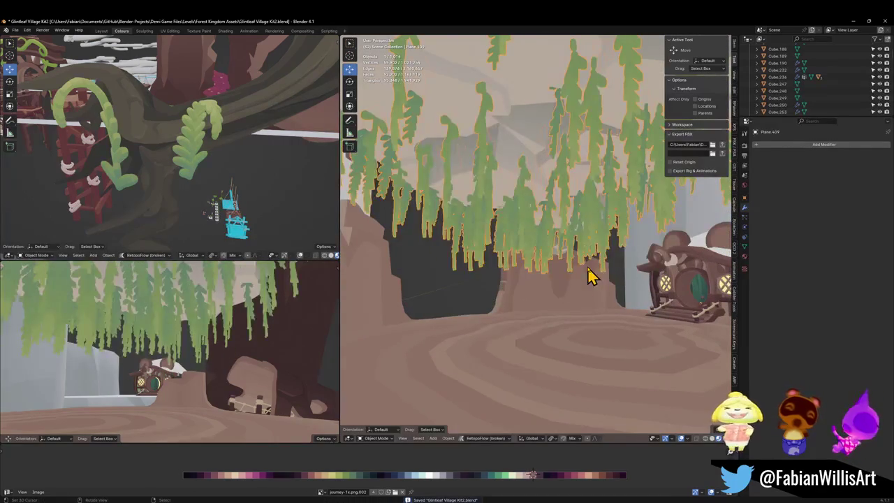
Step: Reveal the hidden trees and try deleting the lower tree mesh, undoing back to the isolated planes
key("alt+h")
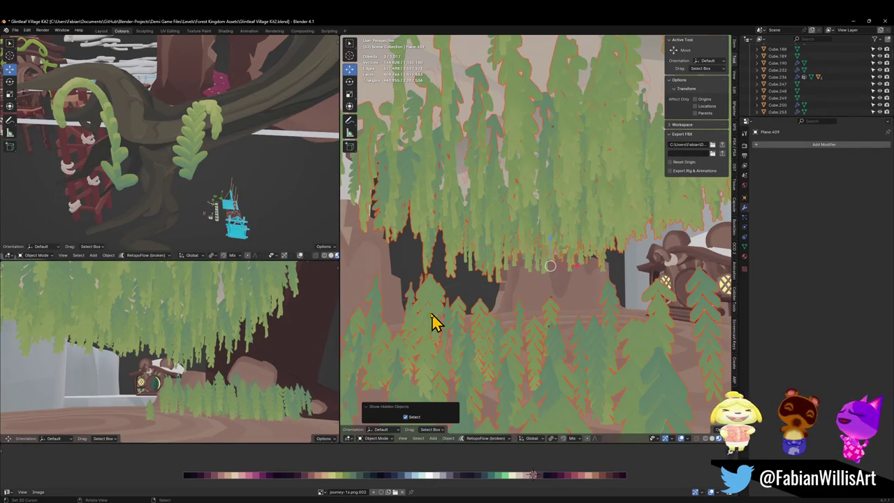
left_click(438, 311)
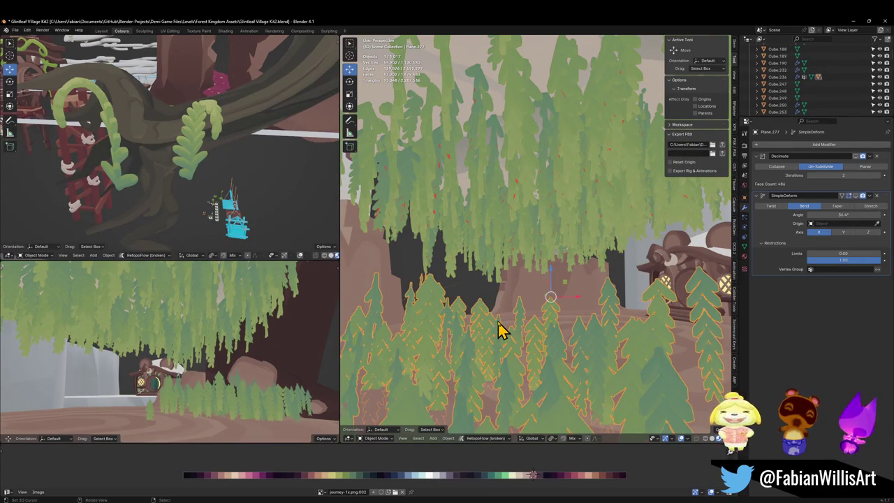
key("h")
key("alt+h")
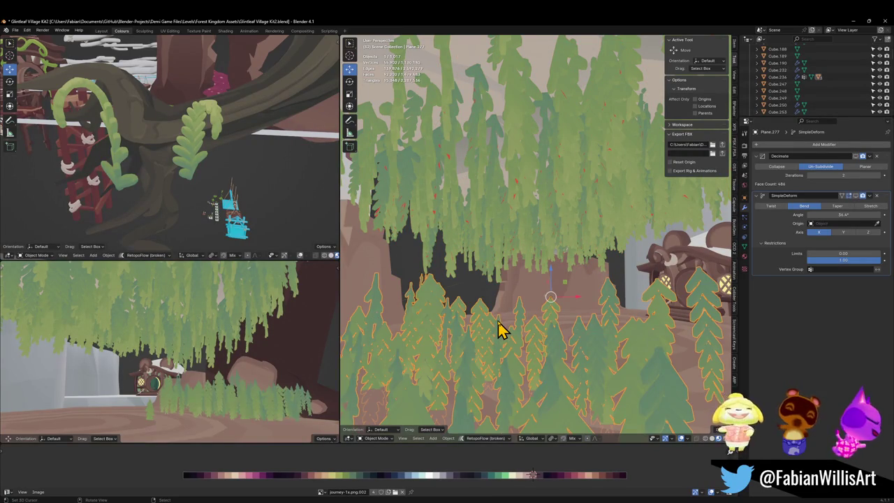
key("Delete")
key("ctrl+z")
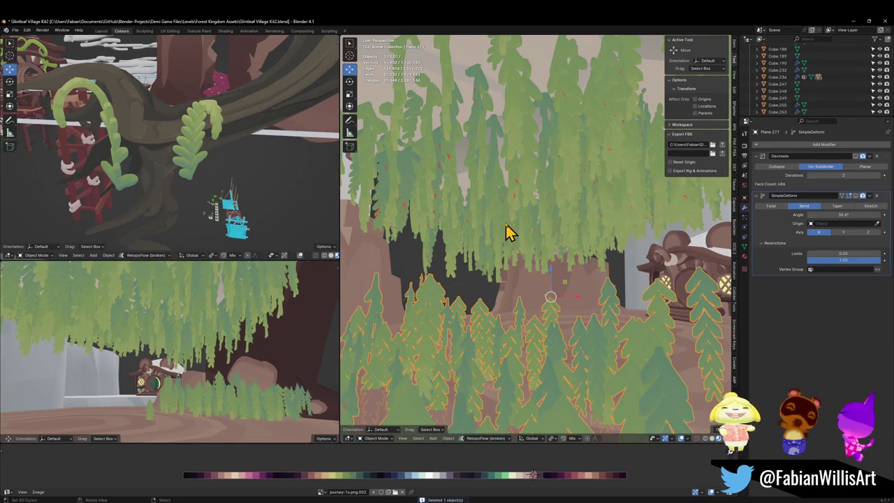
key("ctrl+z")
key("ctrl+z")
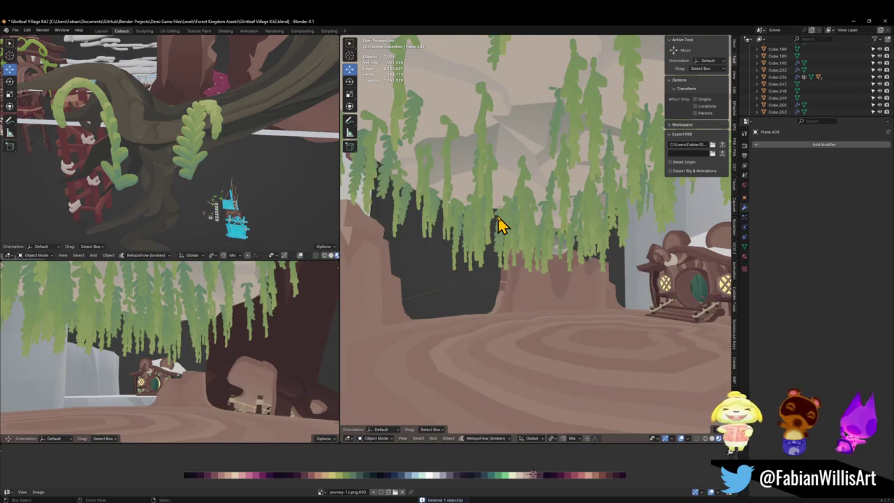
key("ctrl+z")
key("ctrl+z")
key("ctrl+z")
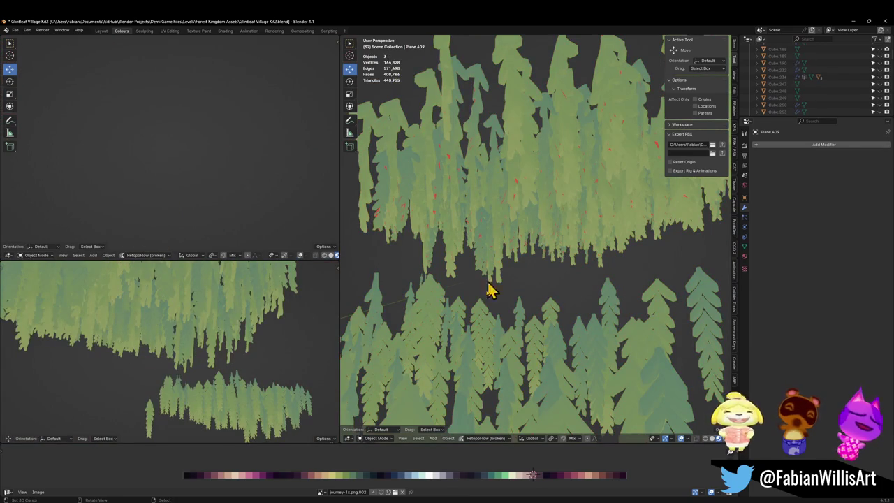
scroll(522, 314, "down", 8)
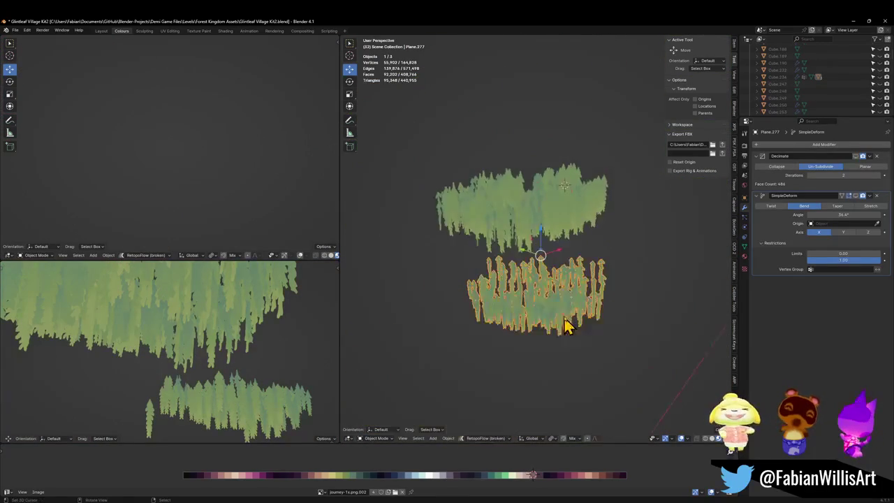
scroll(572, 321, "up", 5)
Step: Delete the lower tree and the large willow canopy, keeping the small tree, then reveal everything
left_click(566, 291)
key("g")
key("Escape")
key("KP_8")
key("KP_8")
key("KP_8")
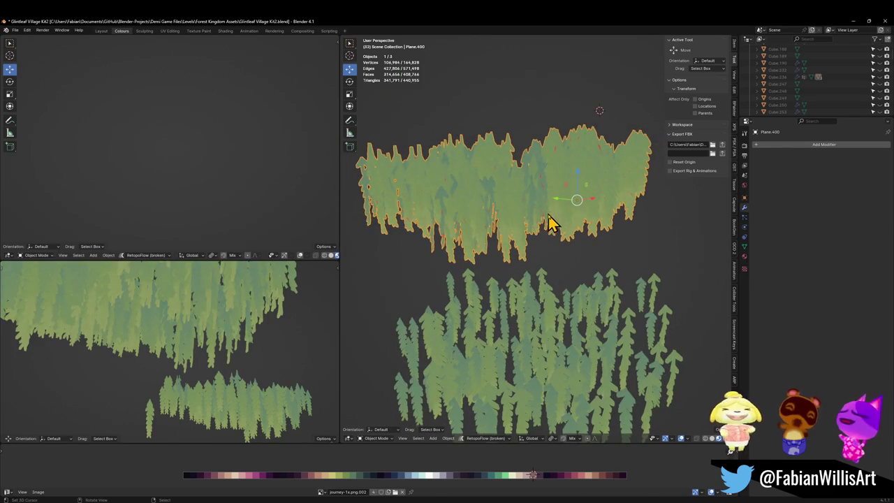
key("Tab")
key("Tab")
left_click(549, 339)
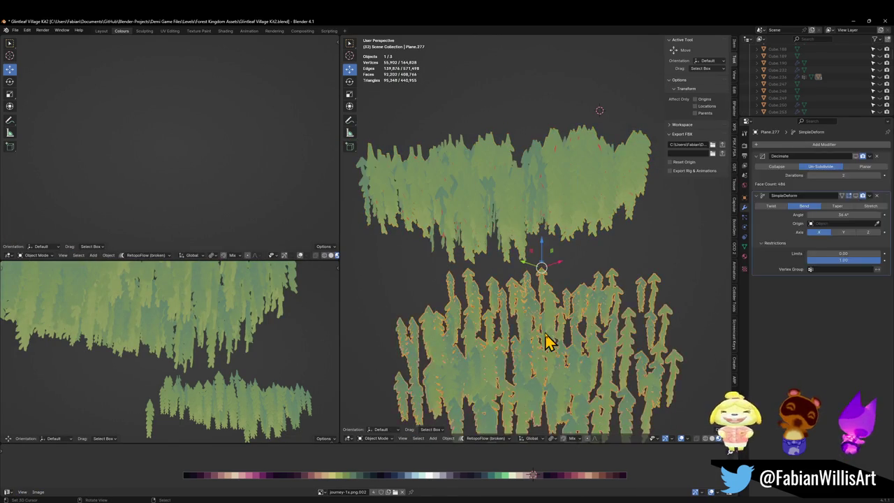
key("Delete")
left_click(540, 241)
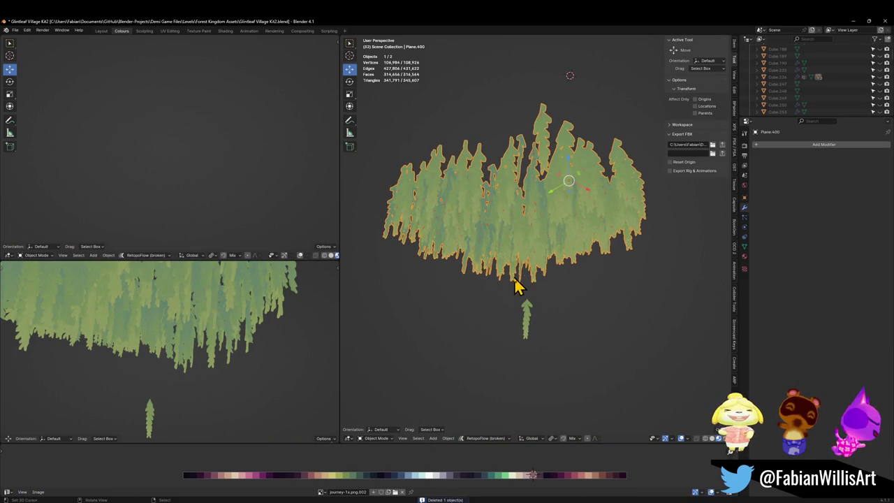
key("Delete")
left_click(530, 321)
key("alt+h")
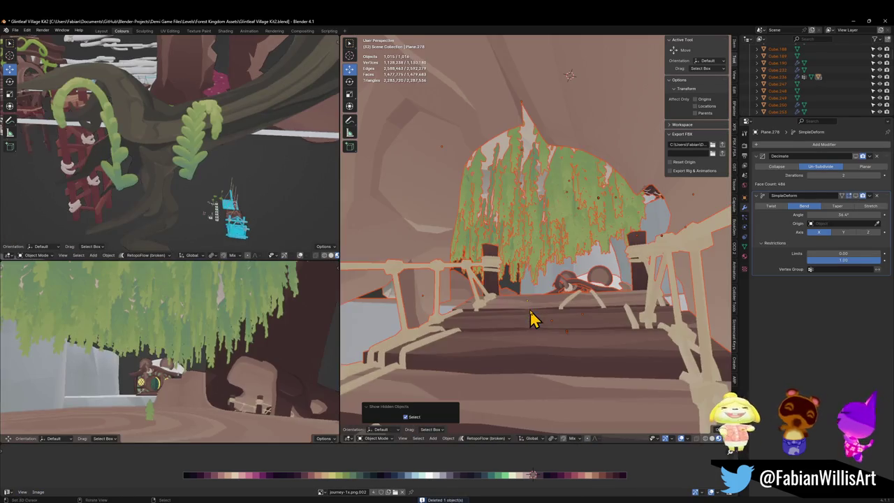
Step: Hide the large willow canopy and walk the view around the house
scroll(548, 250, "up", 3)
left_click(549, 250)
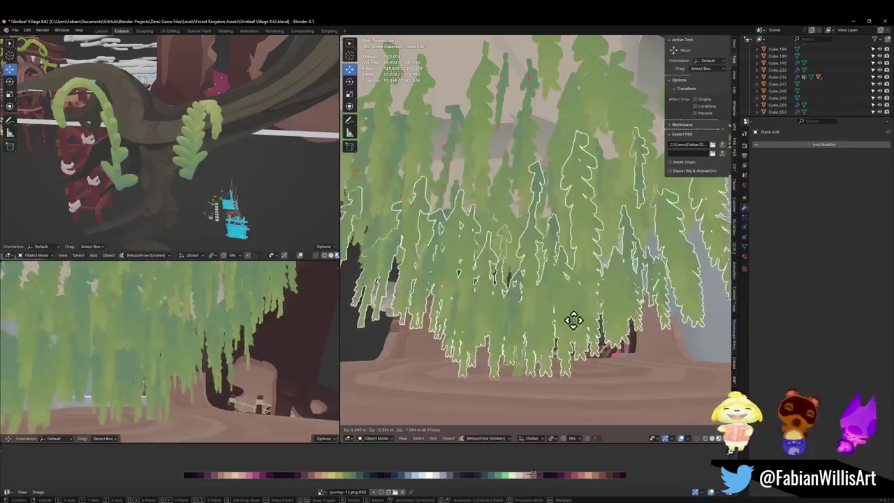
key("Tab")
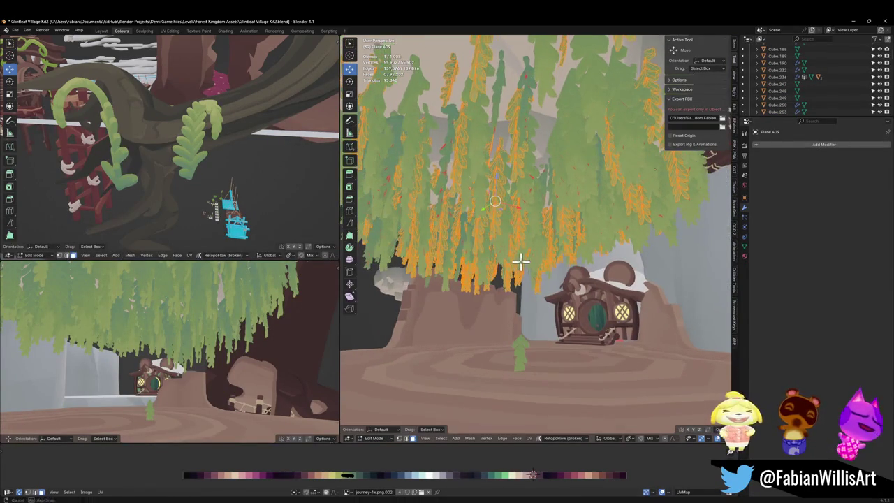
key("Tab")
left_click(525, 240)
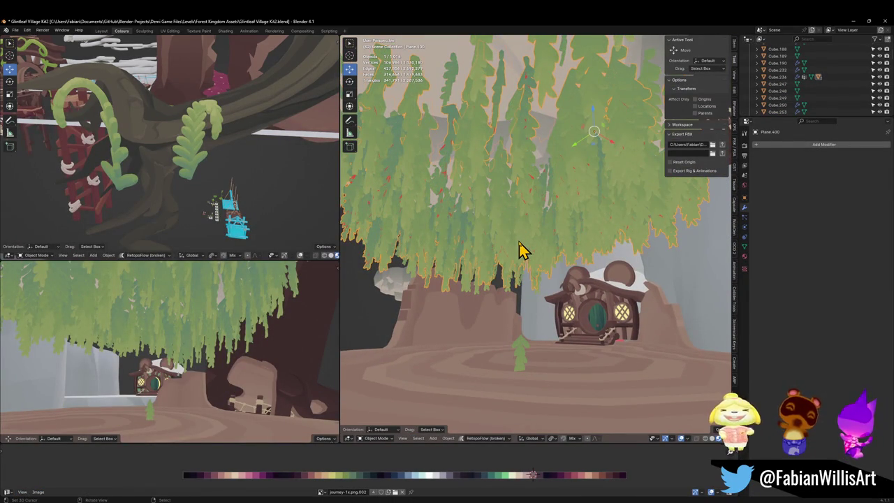
key("h")
key("shift+grave")
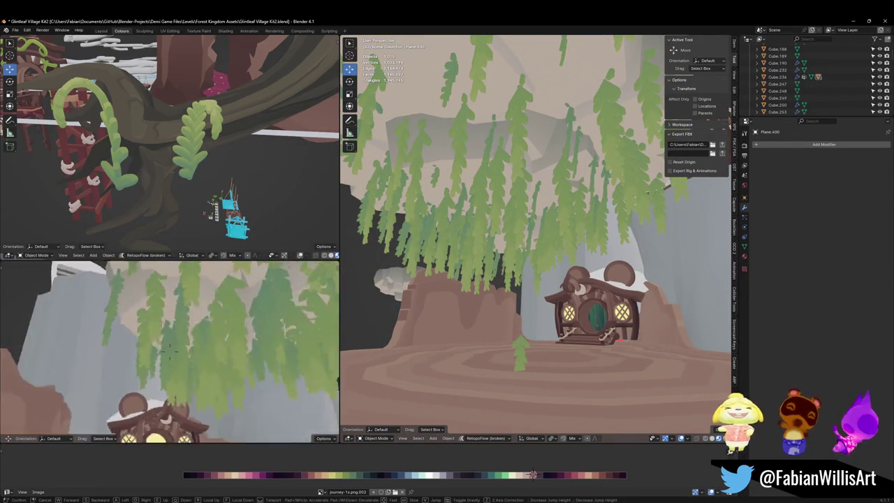
key("s")
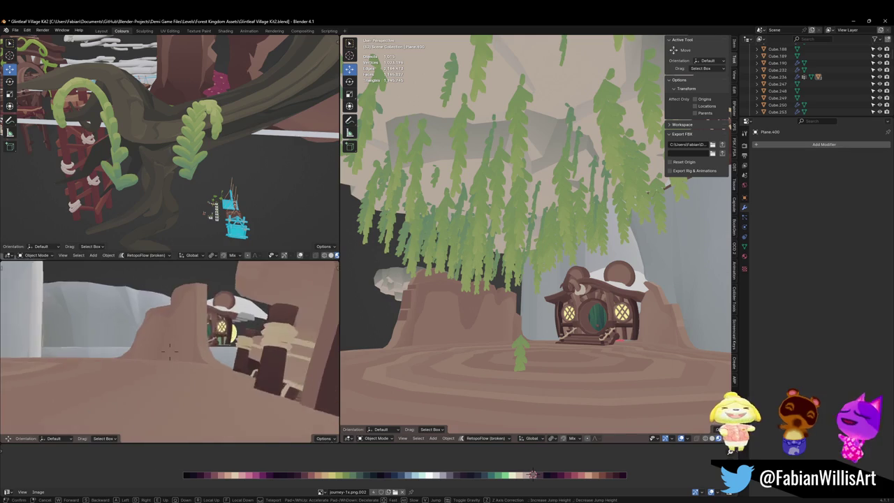
left_click(189, 349)
Step: Delete two willow leaf objects, save, then undo the last leaf deletion
left_click(489, 227)
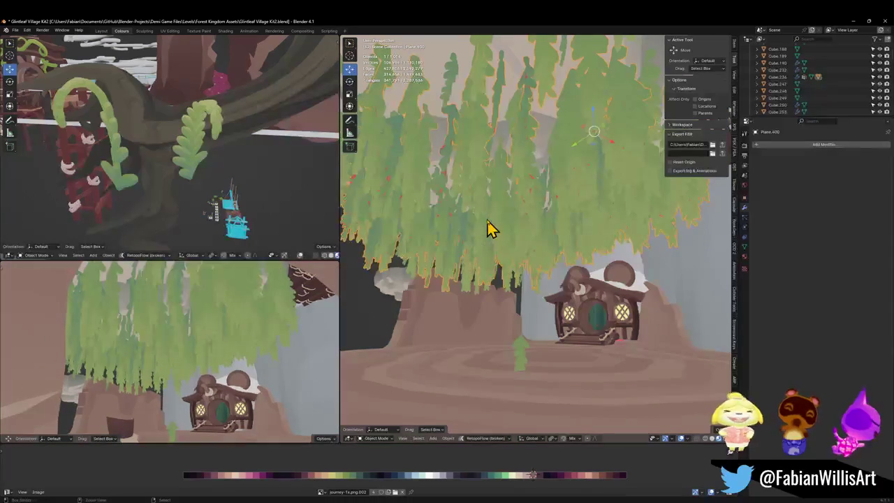
key("Delete")
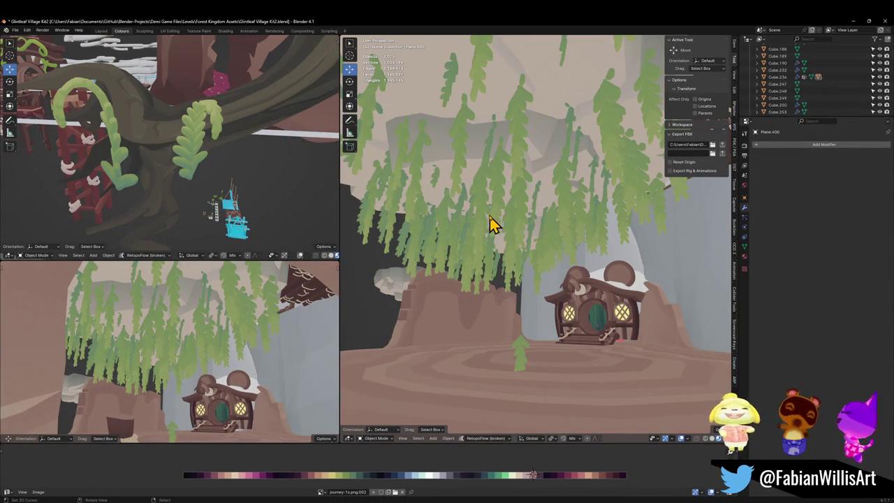
left_click(477, 245)
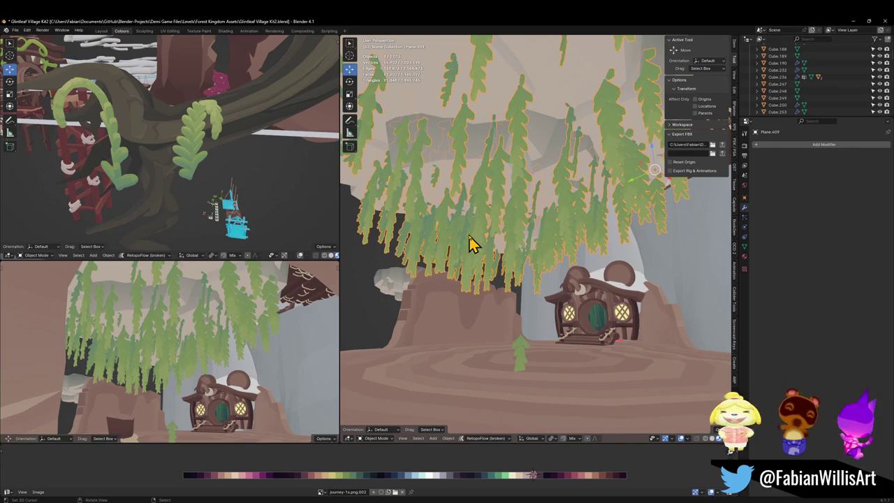
key("Delete")
key("ctrl+s")
left_click(521, 358)
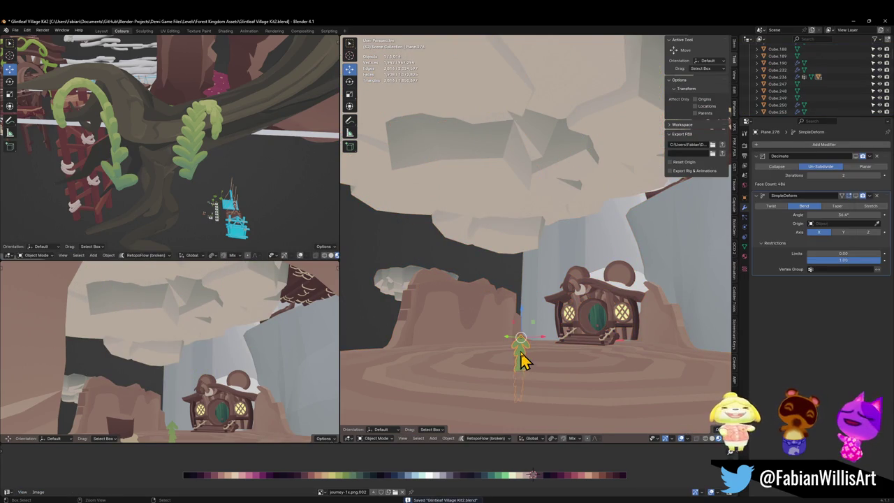
key("ctrl+z")
key("ctrl+z")
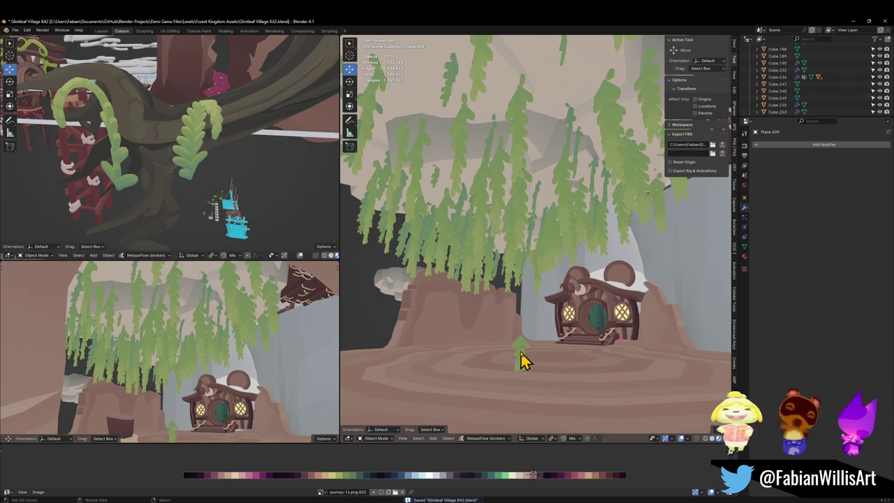
Step: Select the small plant piece near the house and walk the view to the bridge
left_click(522, 355)
key("shift+grave")
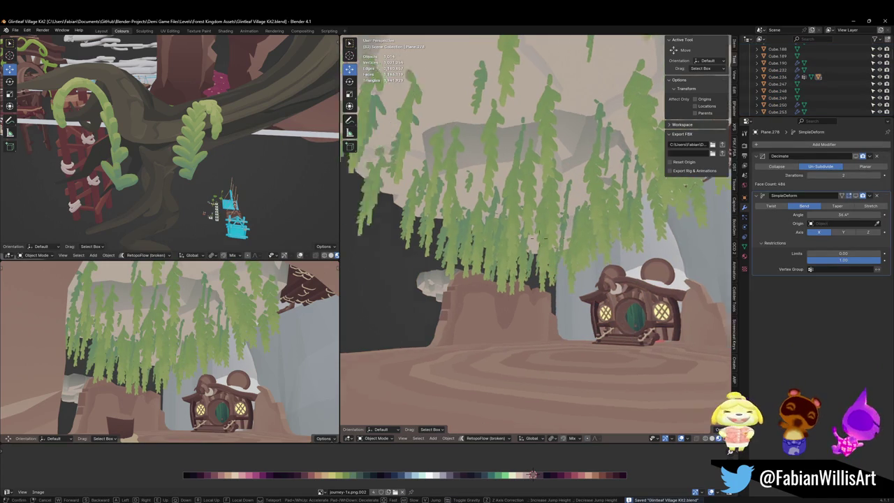
key("w")
left_click(587, 333)
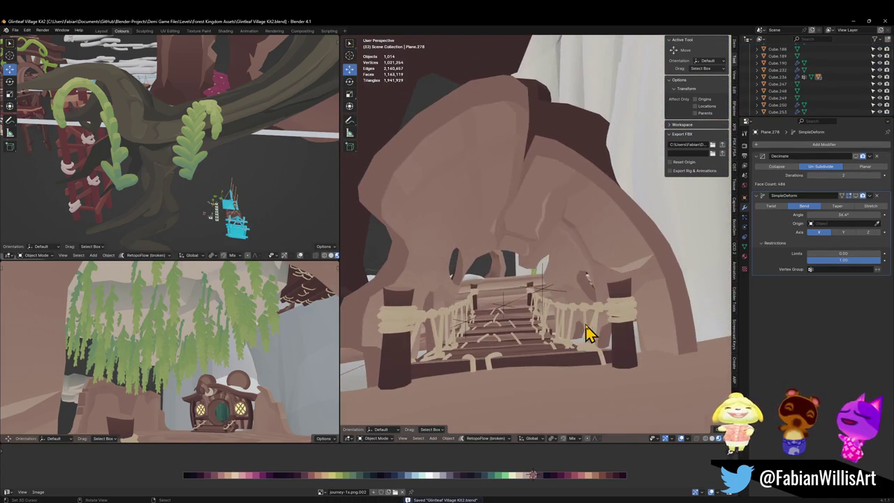
Step: Select FOREST_GLINTLEAFVILLAGE_00 with all its parts, check the house in Unity, and return to Blender
left_click(543, 300)
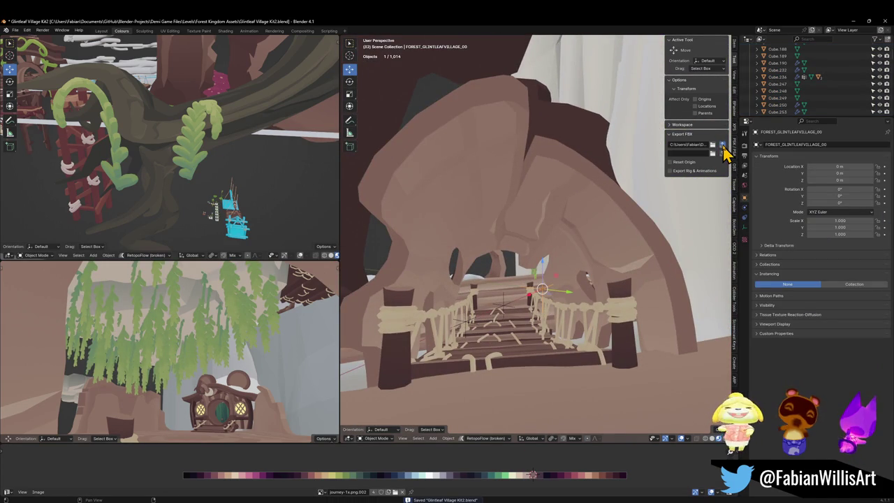
key("shift+bracketright")
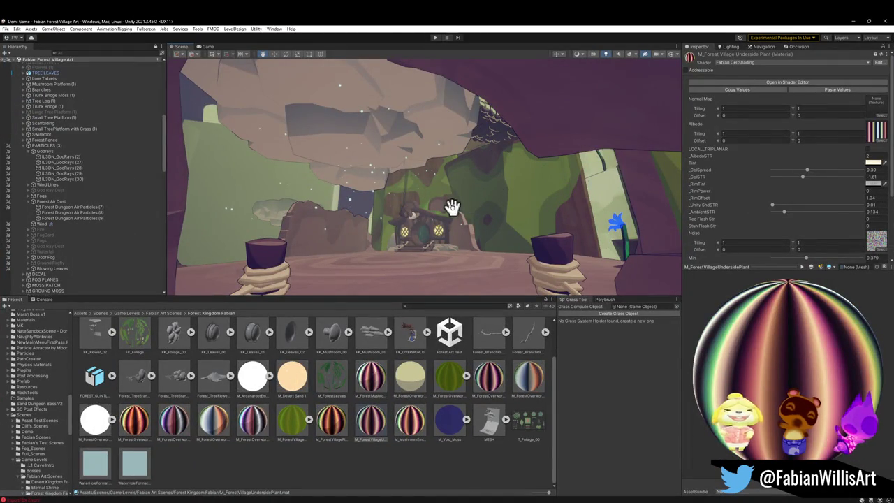
mouse_move(454, 164)
left_mouse_down()
mouse_move(447, 201)
mouse_move(455, 189)
left_mouse_up()
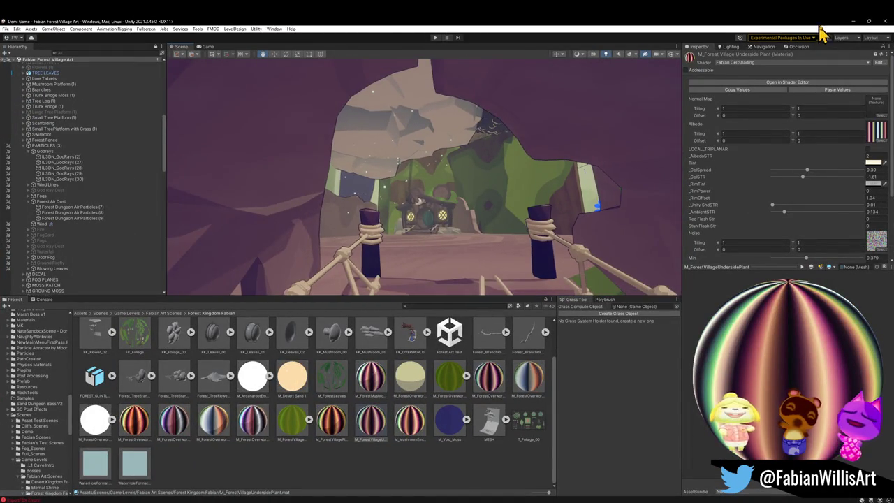
left_click(852, 20)
key("alt+a")
key("shift+grave")
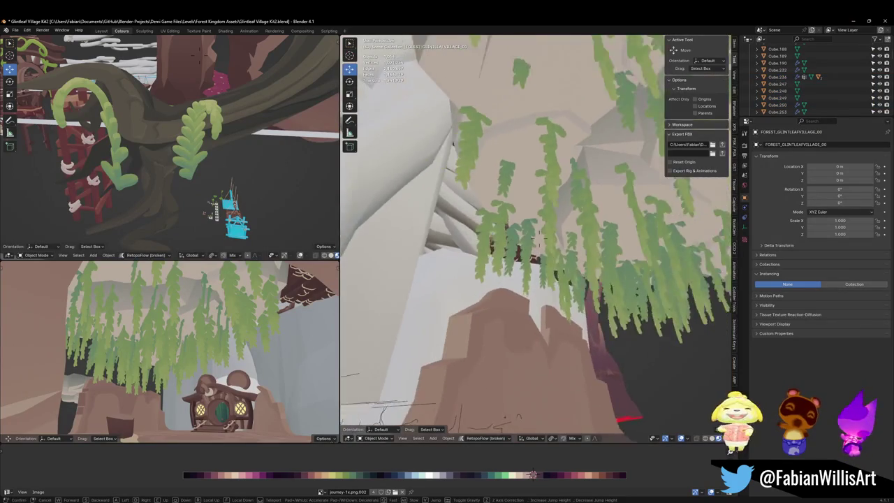
Step: Parent the leaf plane Plane.409 to MESH as an Object parent
left_click(570, 190)
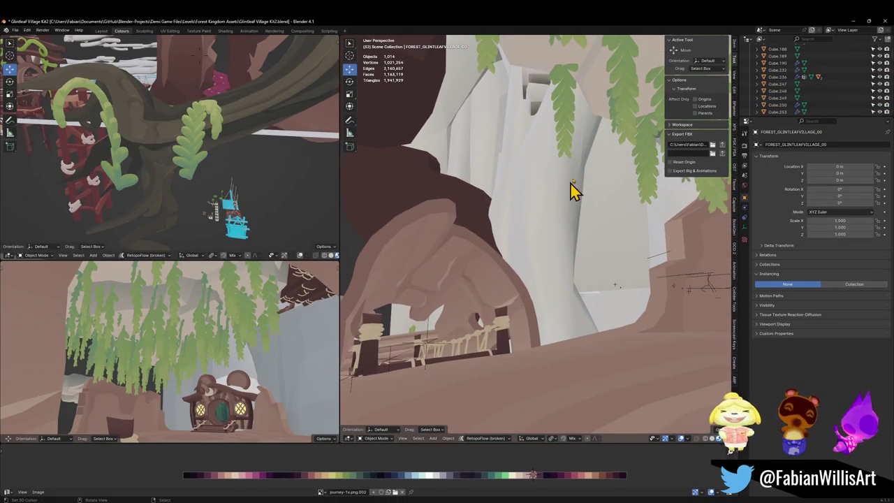
left_click(627, 111)
left_click(391, 369, "shift")
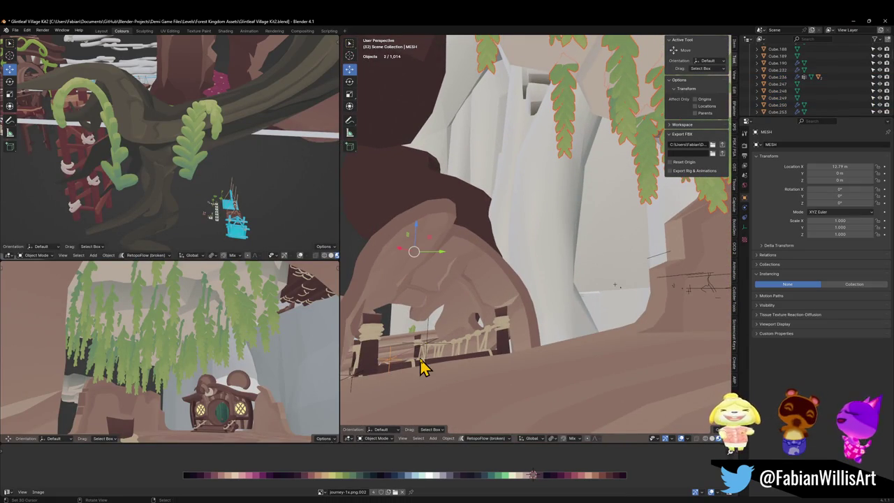
key("ctrl+p")
left_click(420, 358)
Step: Select FOREST_GLINTLEAFVILLAGE_00 and its children, and save the blend file
left_click(426, 357)
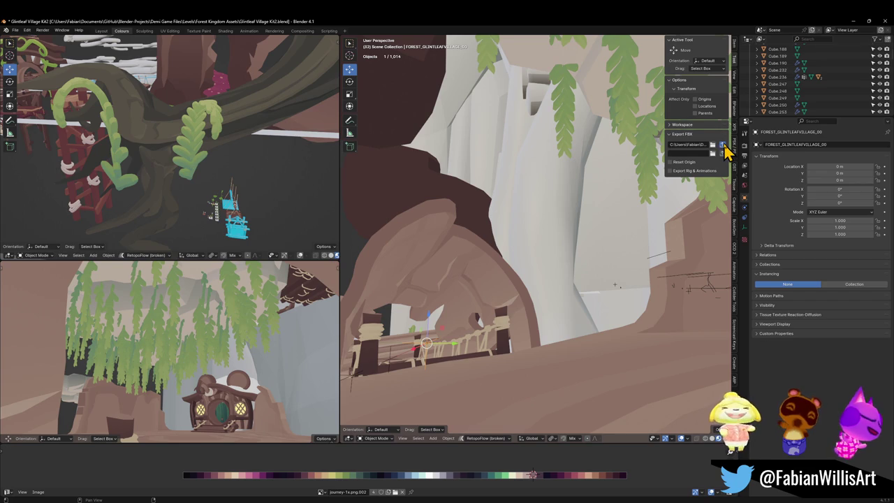
key("shift+g")
left_click(492, 391)
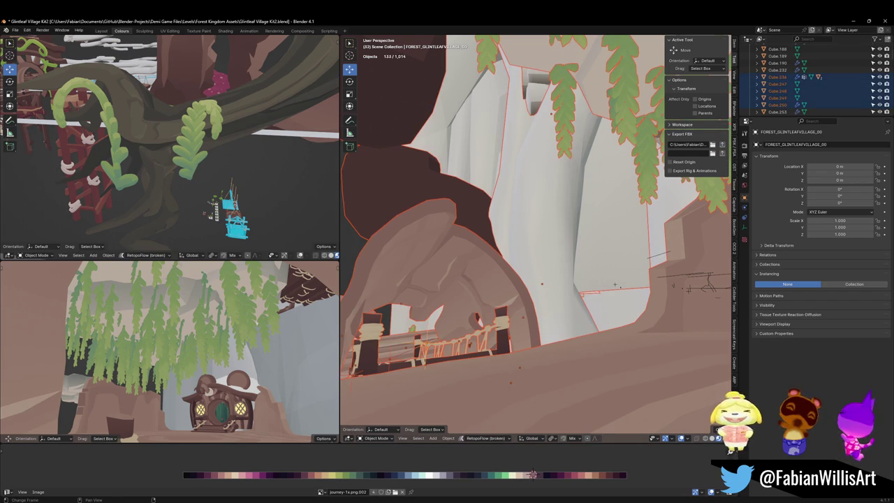
key("ctrl+s")
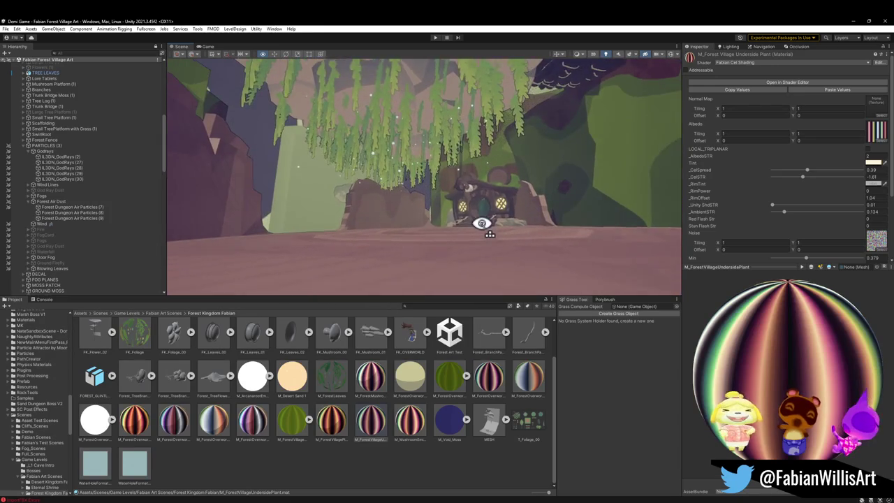
left_click(851, 22)
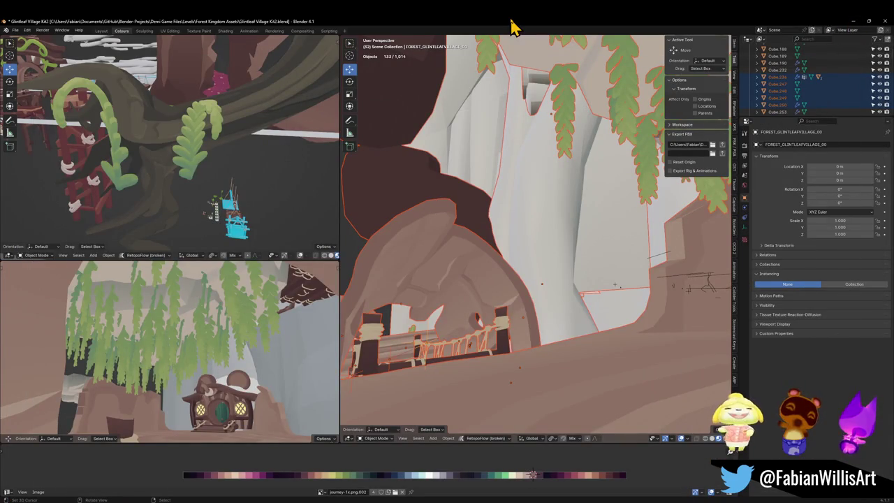
Step: Reveal the hidden leaves, edit the Plane.400 leaf mesh up close, and save the file
key("alt+a")
key("alt+h")
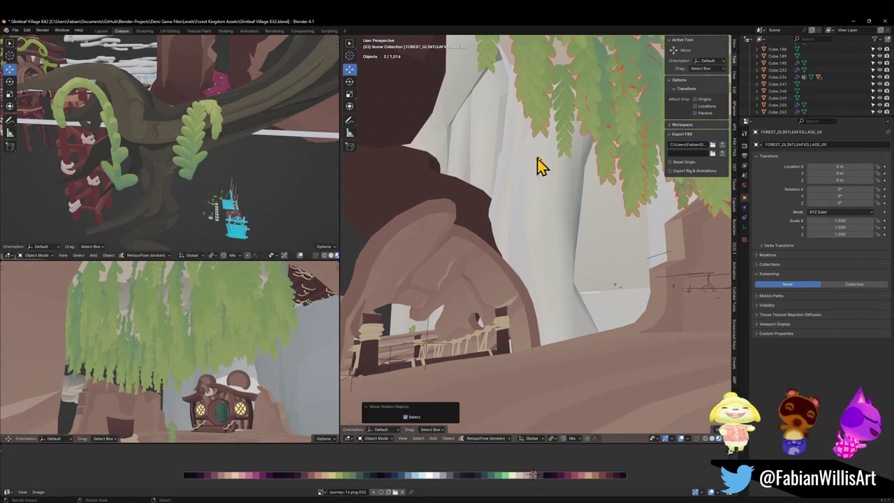
key("ctrl+z")
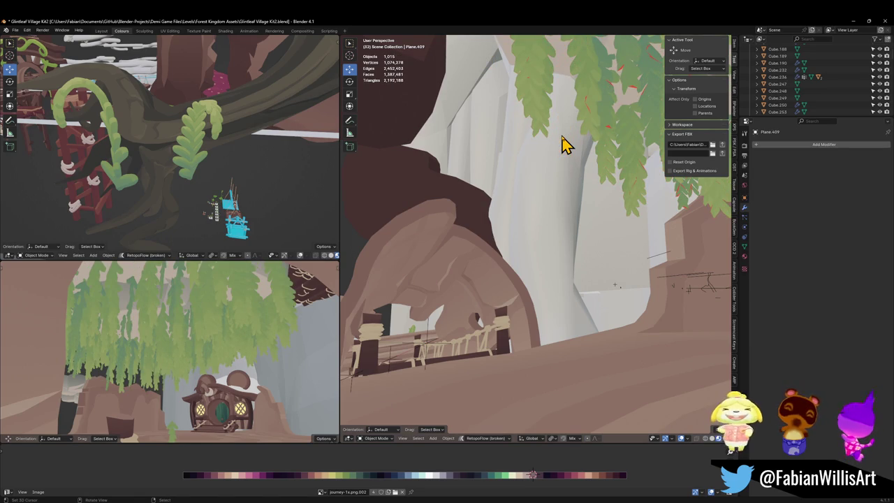
left_click(594, 123)
key("Tab")
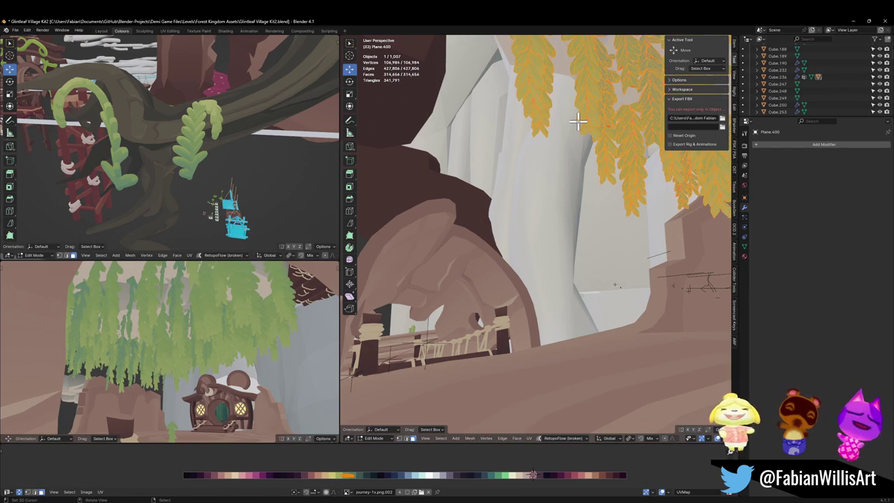
key("shift+grave")
key("w")
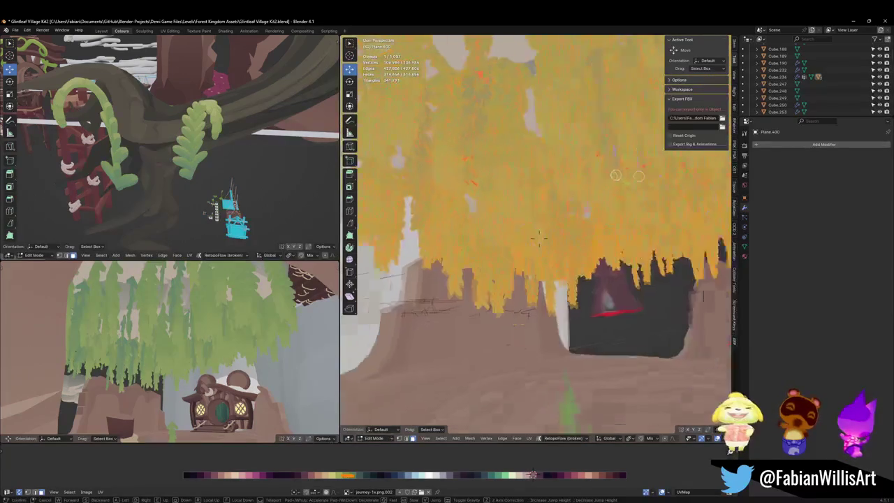
left_click(540, 217)
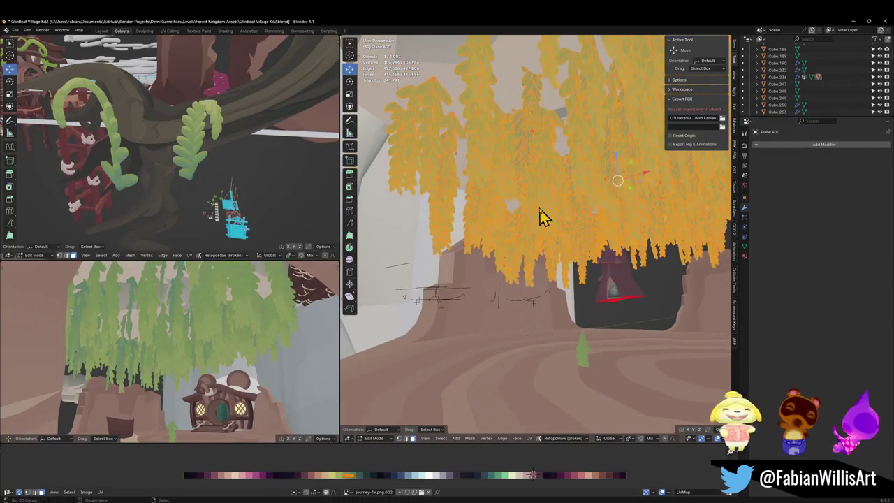
key("Tab")
key("ctrl+s")
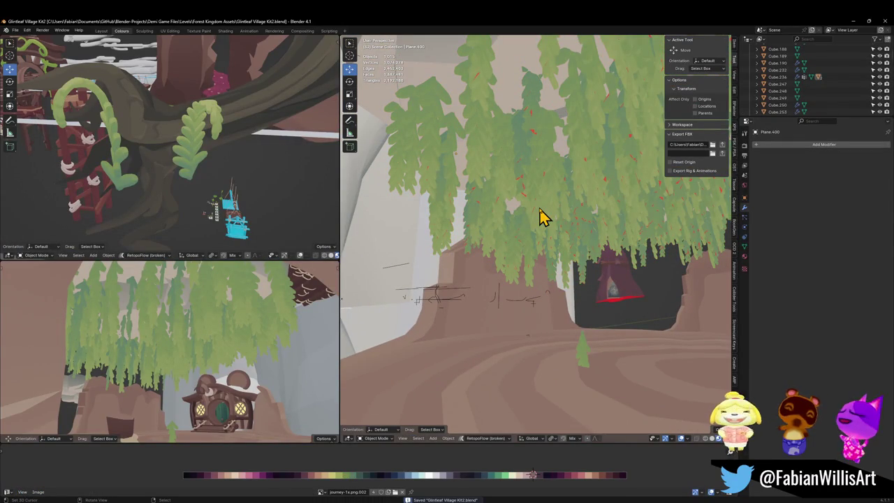
Step: Select Plane.278, walk toward the trunk, then select FOREST_GLINTLEAFVILLAGE_00 for export
left_click(587, 353)
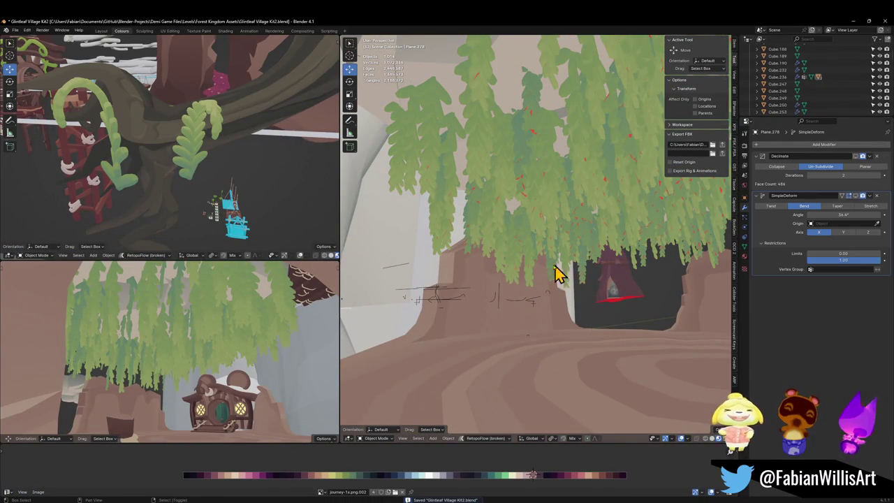
key("shift+grave")
key("w")
left_click(540, 237)
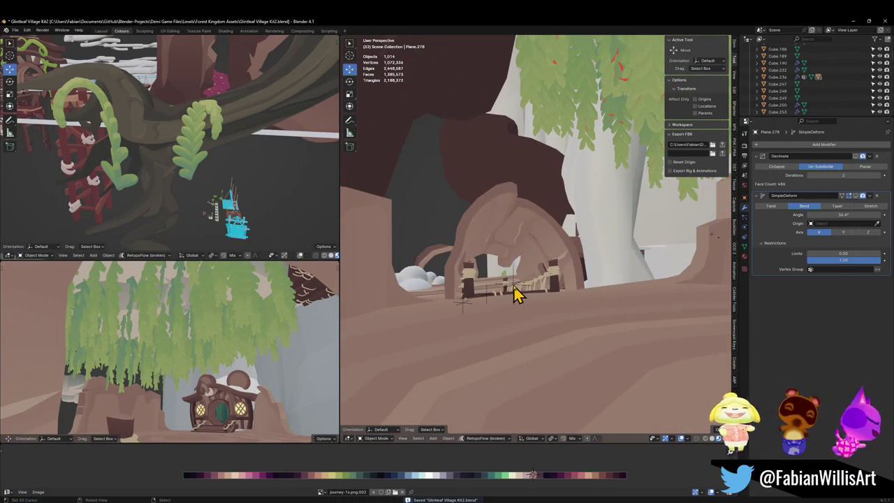
left_click(515, 293)
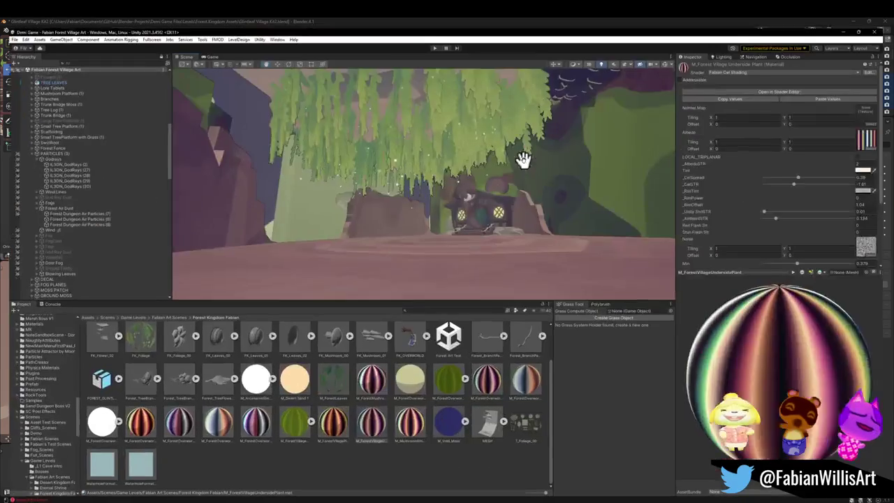
Step: Orbit and fly Unity's Scene view toward the tree house, then enter Play mode
mouse_move(523, 156)
left_mouse_down()
mouse_move(433, 189)
mouse_move(479, 189)
left_mouse_up()
key("w")
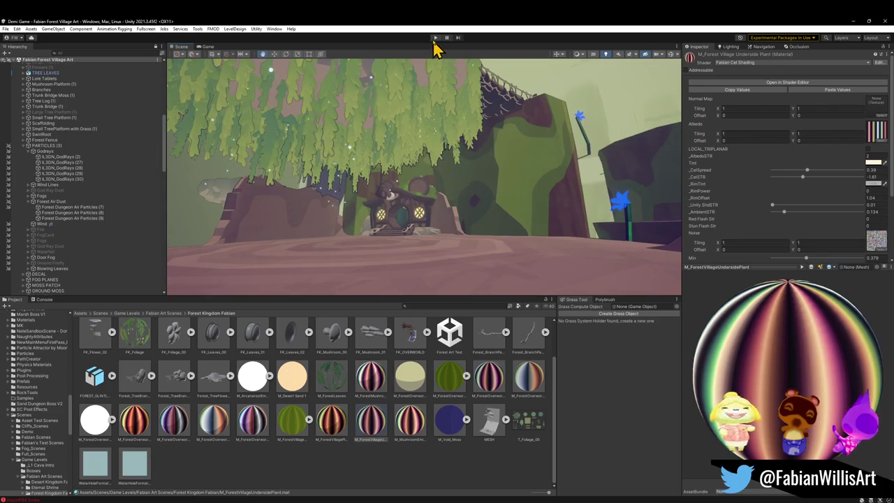
left_click(435, 38)
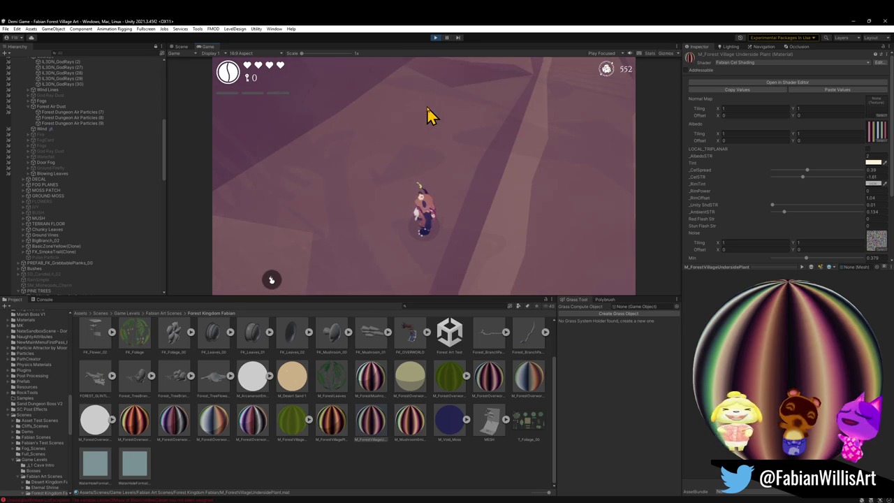
Step: Go fullscreen and run the character out of the cave, leaping onto the tree stump
key("F10")
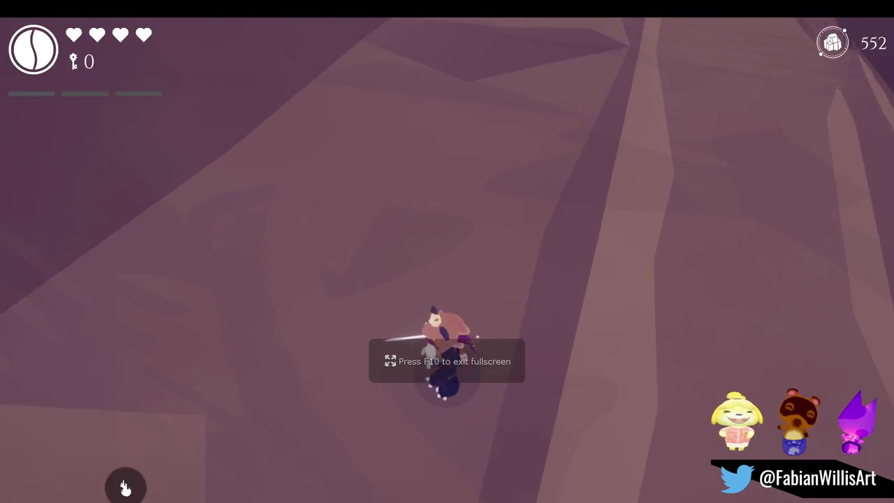
key("w")
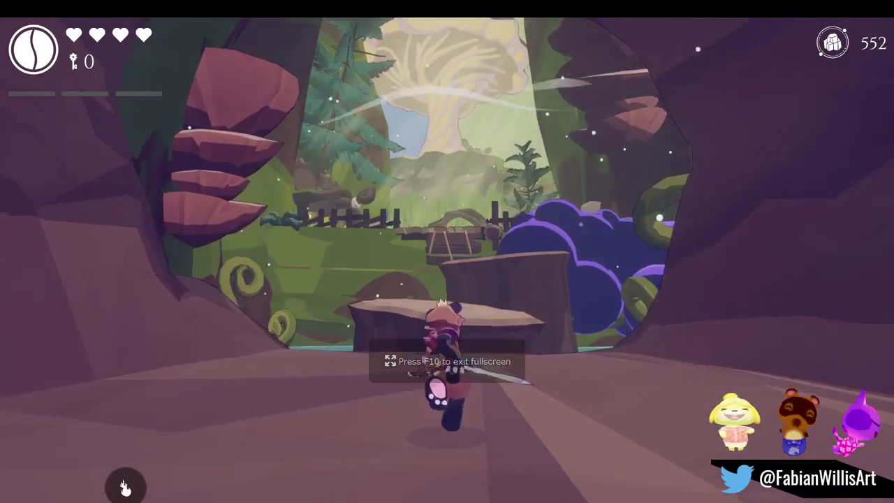
key("w")
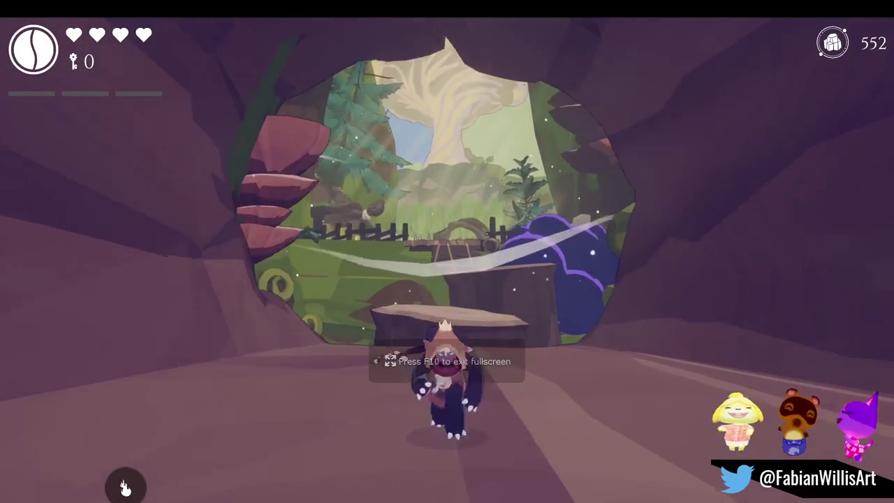
key("w")
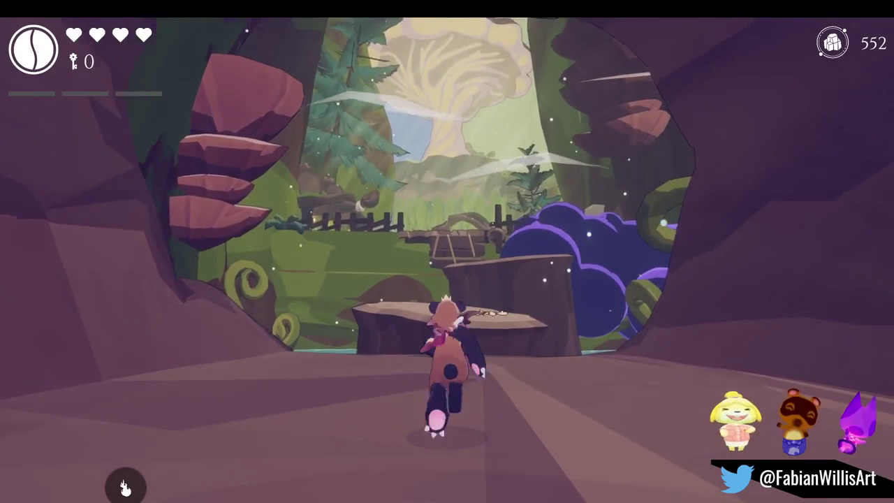
key("space")
key("w")
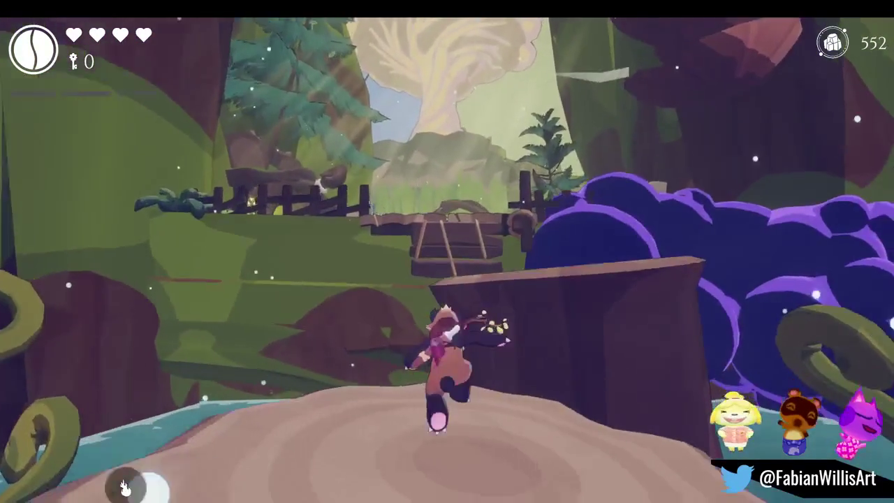
Step: Cross the wooden and rope bridges into the tree-house clearing and pause the game
key("w")
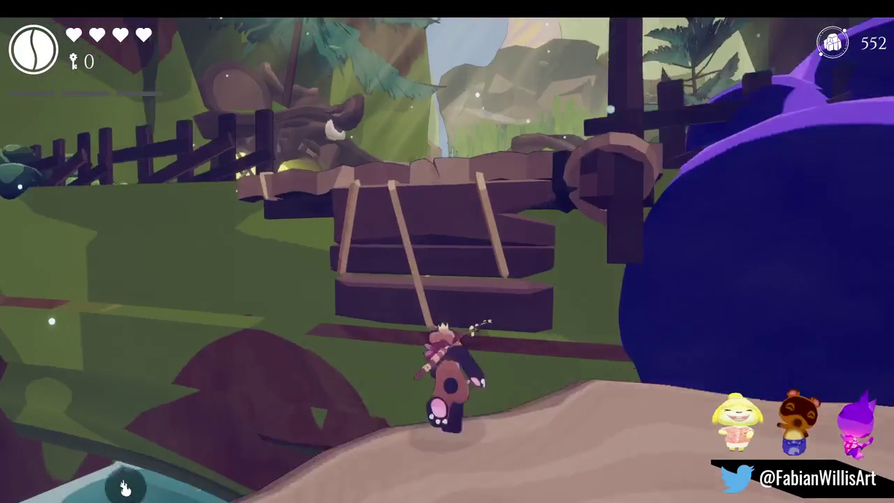
key("w")
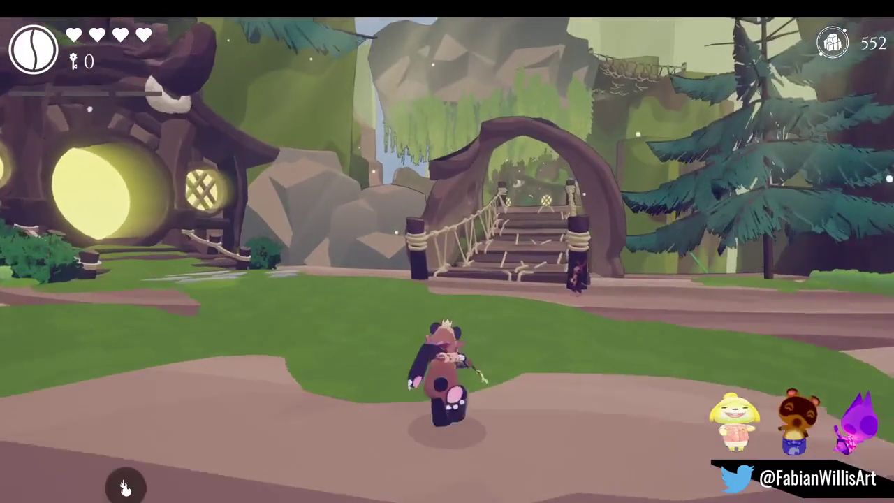
key("w")
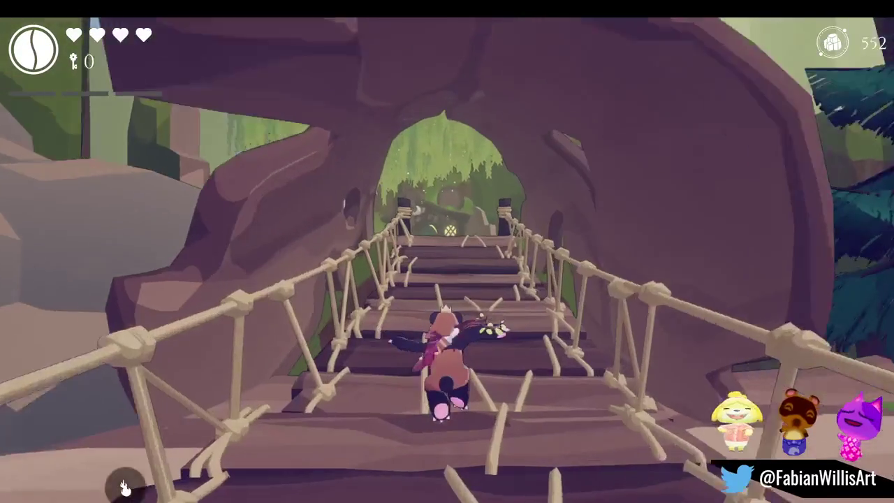
key("w")
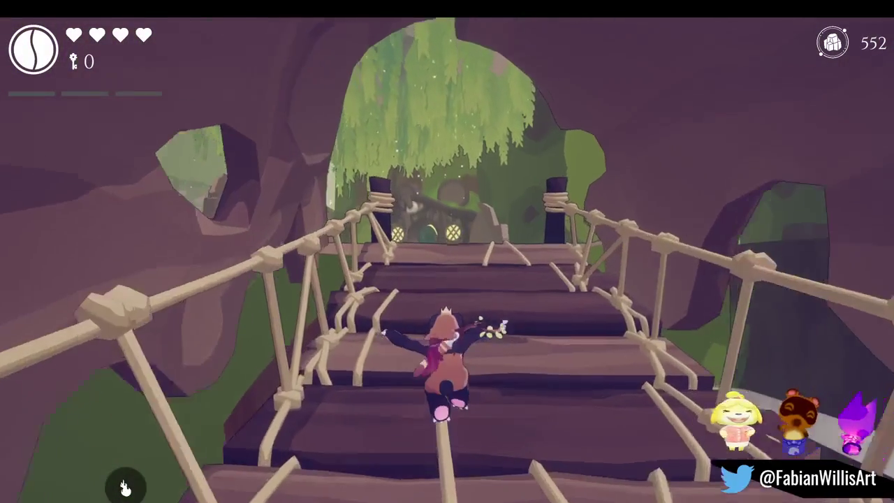
key("w")
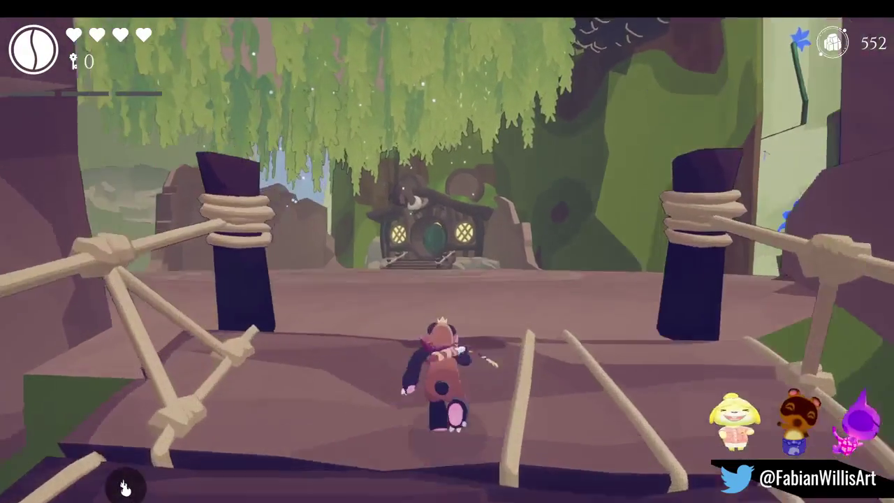
key("Escape")
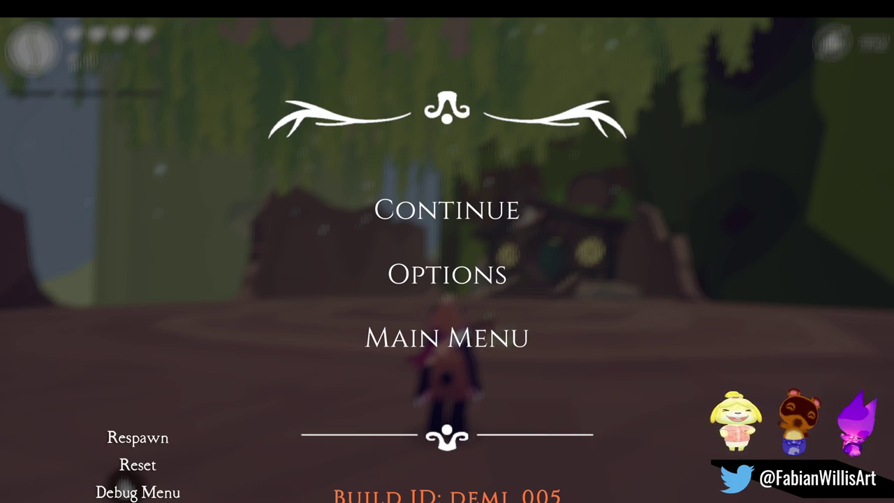
Step: Resume, spawn a large enemy from the F1 spawn list, fight it, then open the Charms screen
left_click(477, 219)
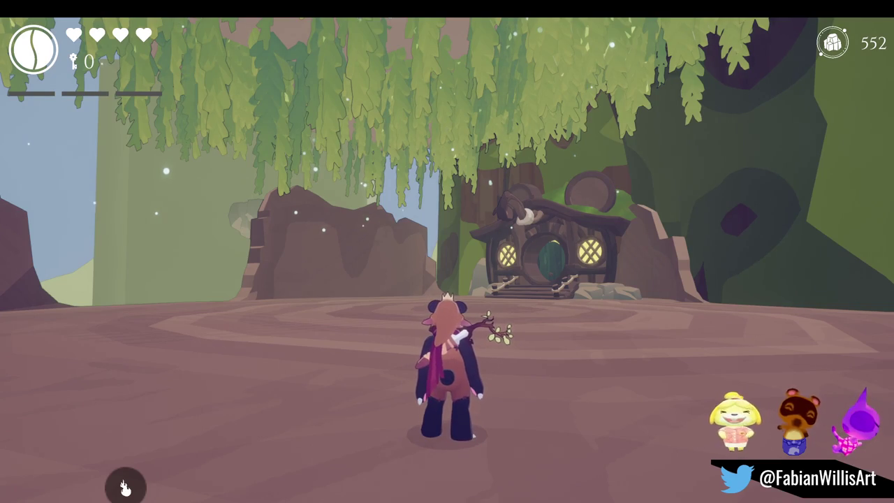
key("F1")
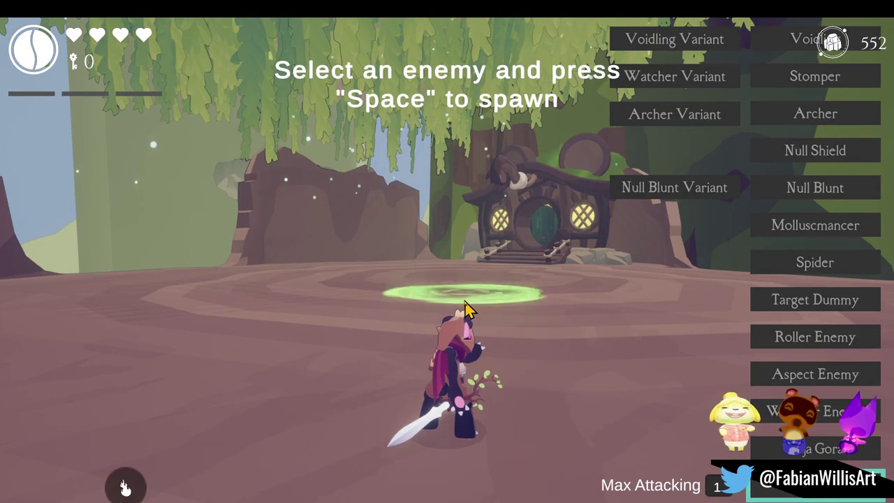
key("space")
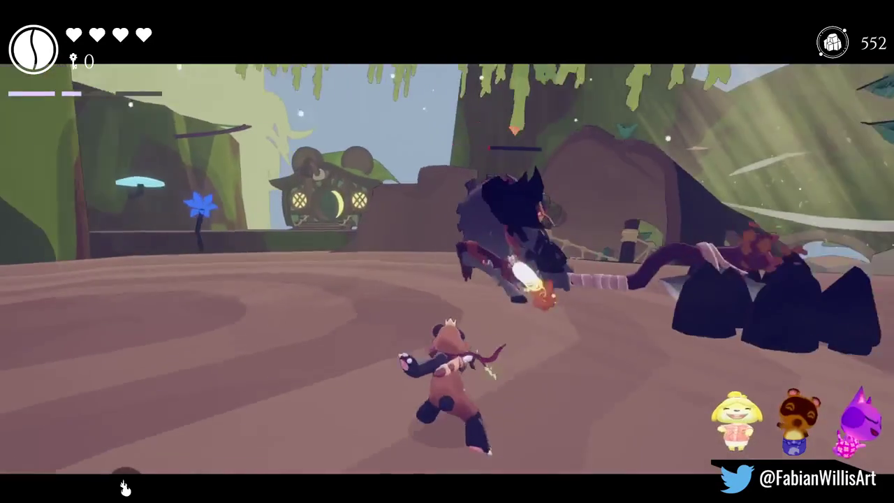
key("Tab")
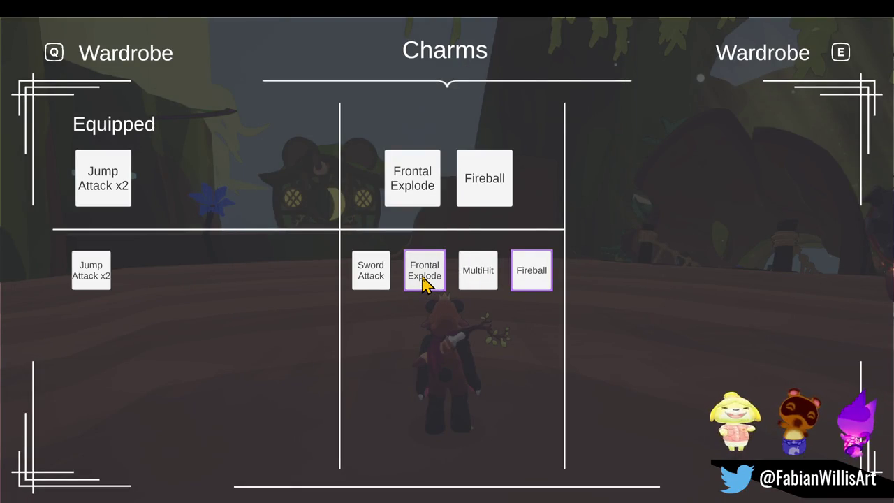
Step: Replace Frontal Explode and Fireball with Wind and Lightning Crash, then return to play with the spawn list up
key("Tab")
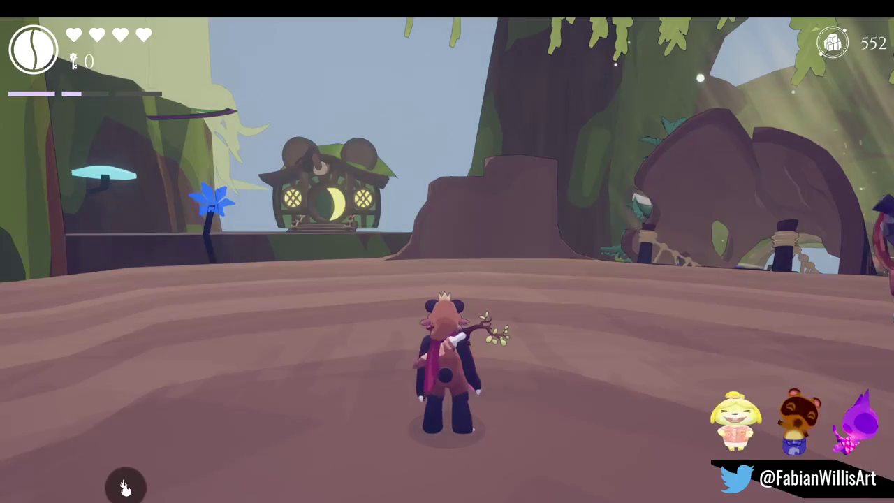
key("Tab")
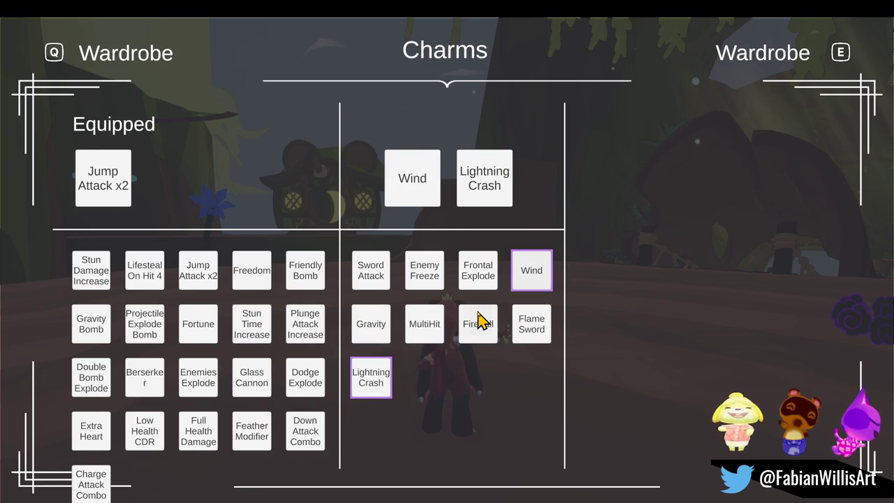
key("Escape")
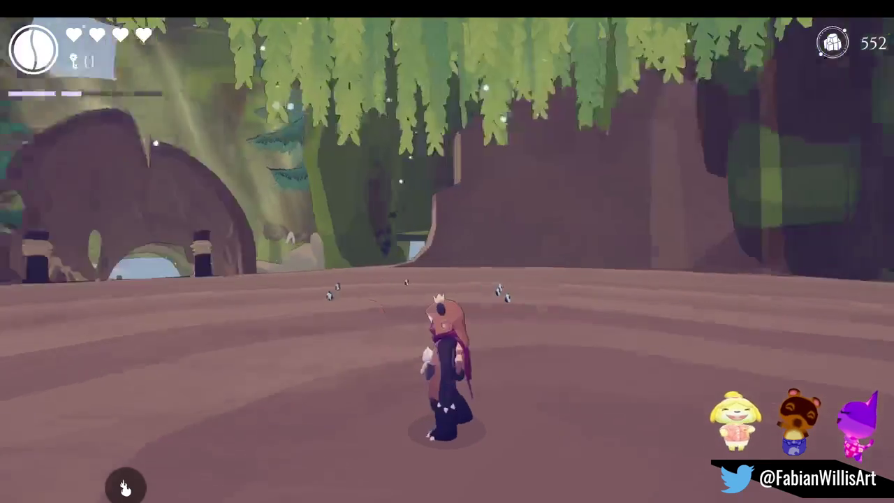
key("Tab")
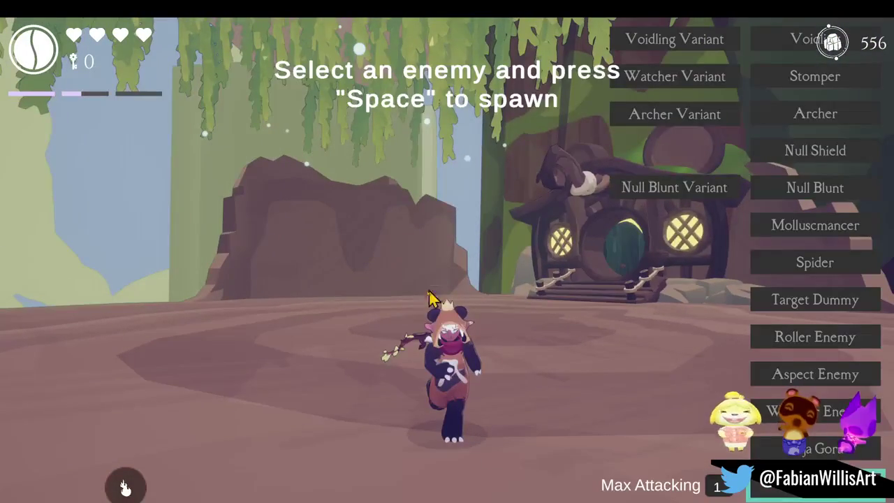
Step: Spawn a large enemy and defeat it with Wind and Lightning Crash, raising currency to 591
key("space")
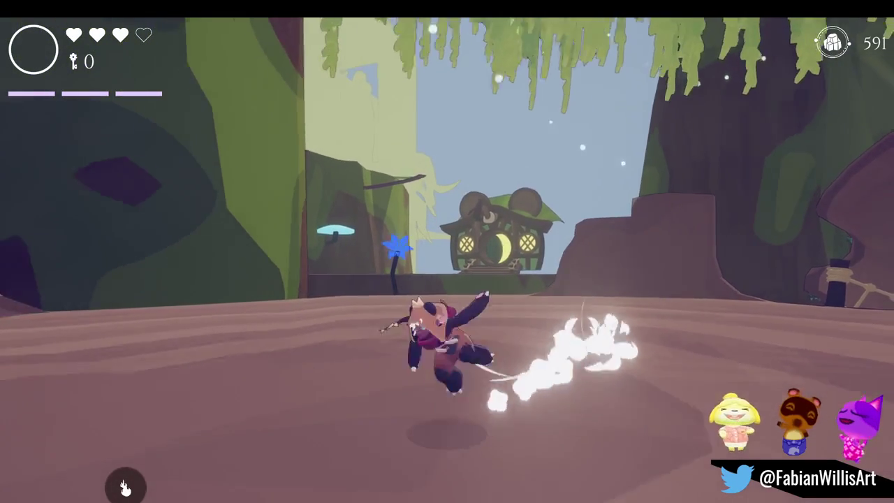
Step: Spawn three waves of Voidlings from the F1 list, fight them off, then start a screen capture
key("F1")
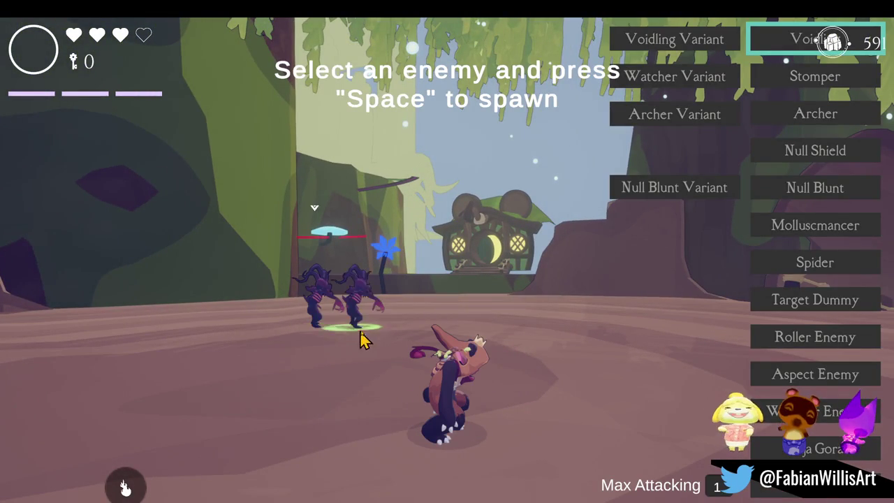
key("space")
key("F1")
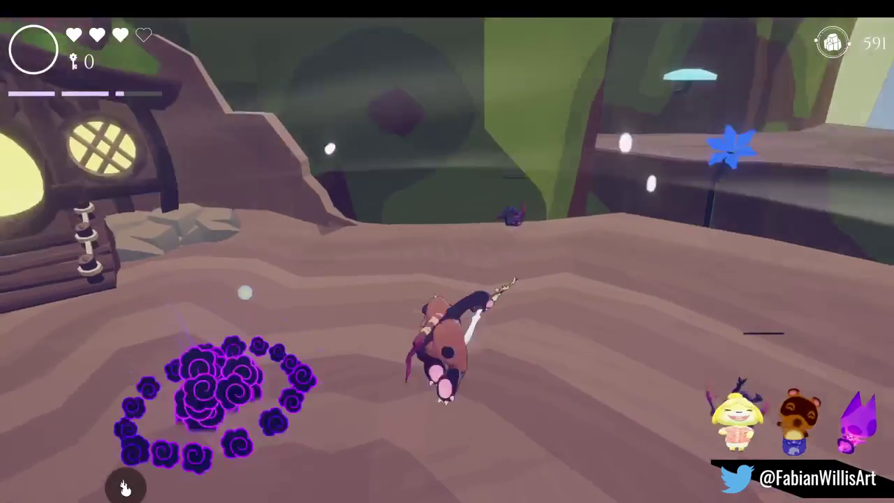
key("F1")
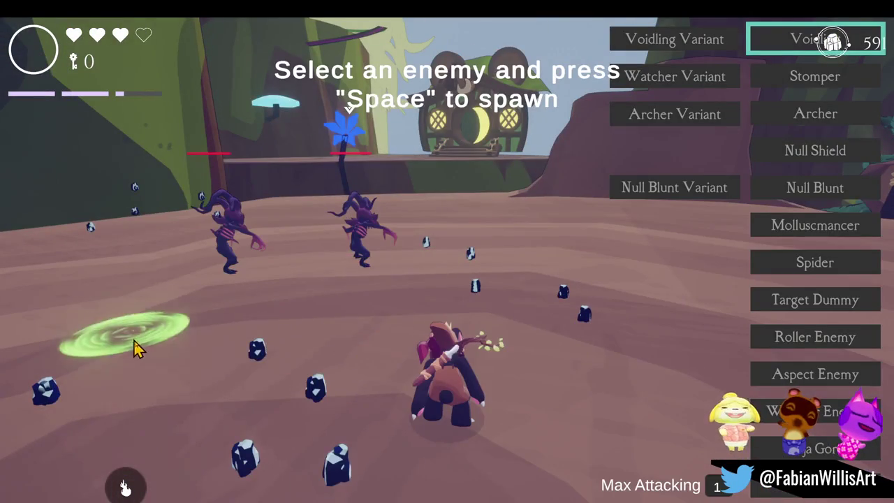
key("space")
key("F1")
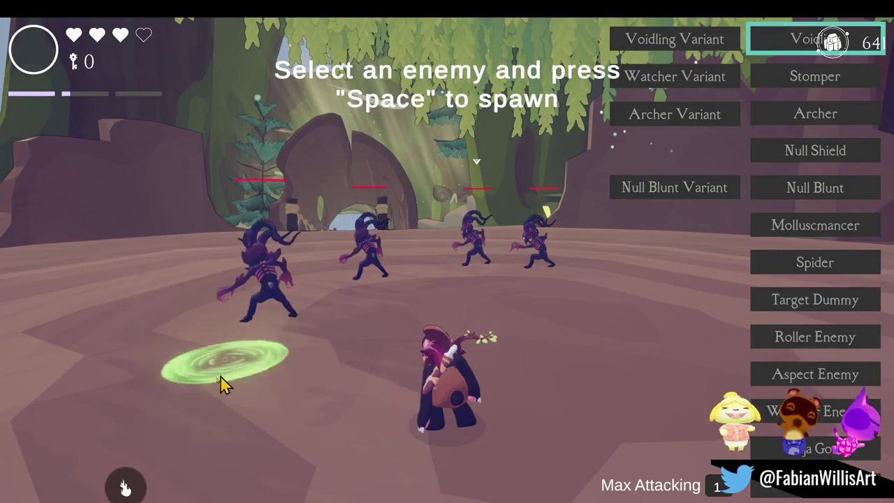
key("space")
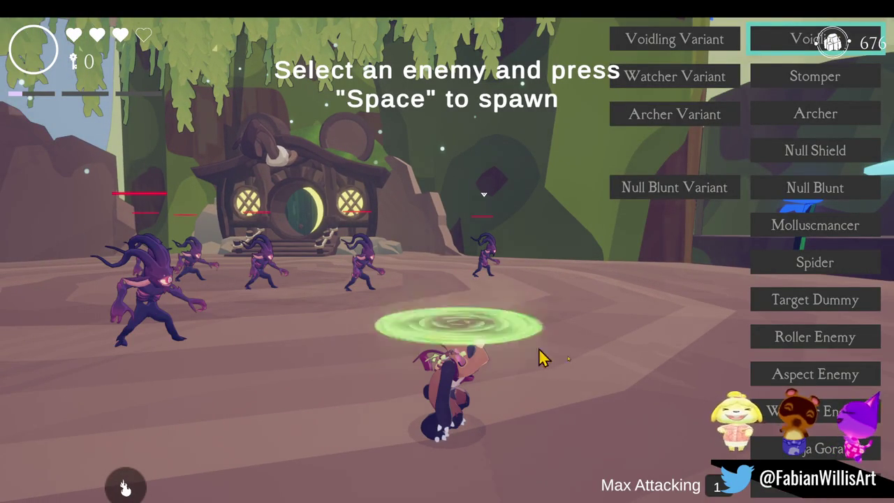
key("Escape")
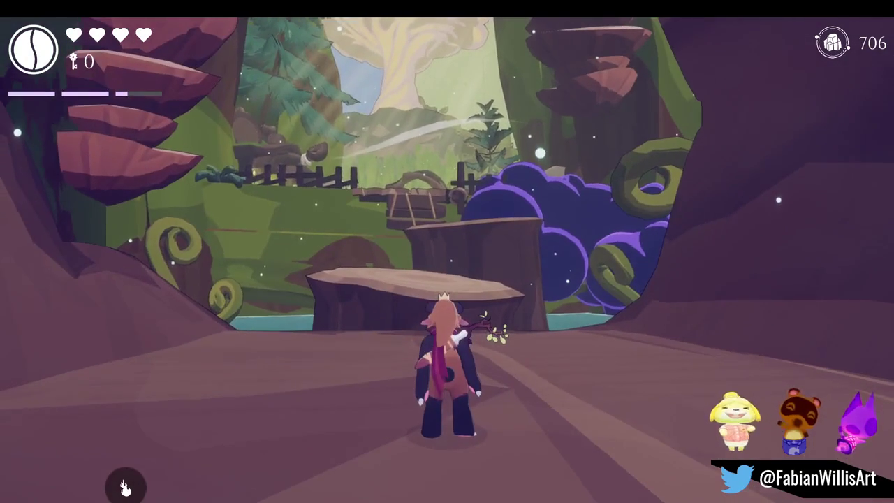
key("super+shift+s")
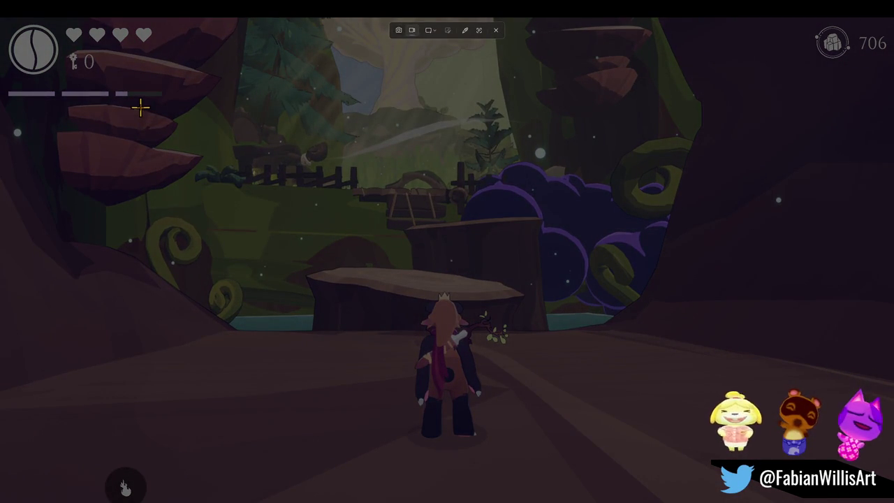
Step: Mark most of the game view as the capture region, extend it downward, and start recording
mouse_move(140, 103)
left_mouse_down()
mouse_move(659, 440)
mouse_move(779, 492)
left_mouse_up()
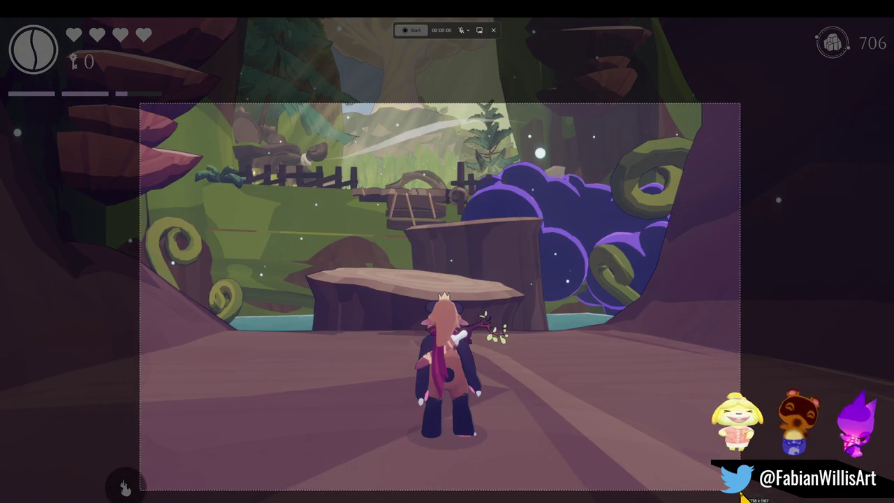
mouse_move(571, 389)
left_mouse_down()
mouse_move(565, 380)
mouse_move(564, 393)
mouse_move(554, 343)
mouse_move(561, 325)
mouse_move(565, 344)
left_mouse_up()
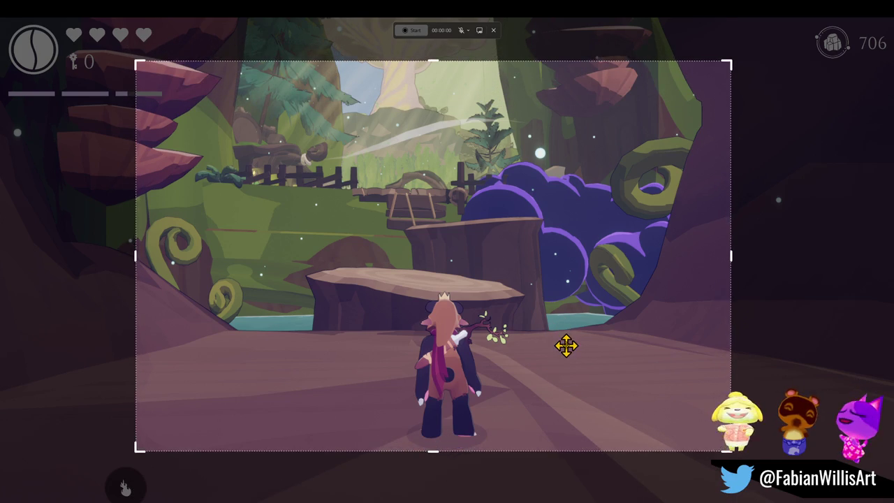
mouse_move(441, 447)
left_mouse_down()
mouse_move(447, 493)
mouse_move(448, 469)
left_mouse_up()
left_click(417, 33)
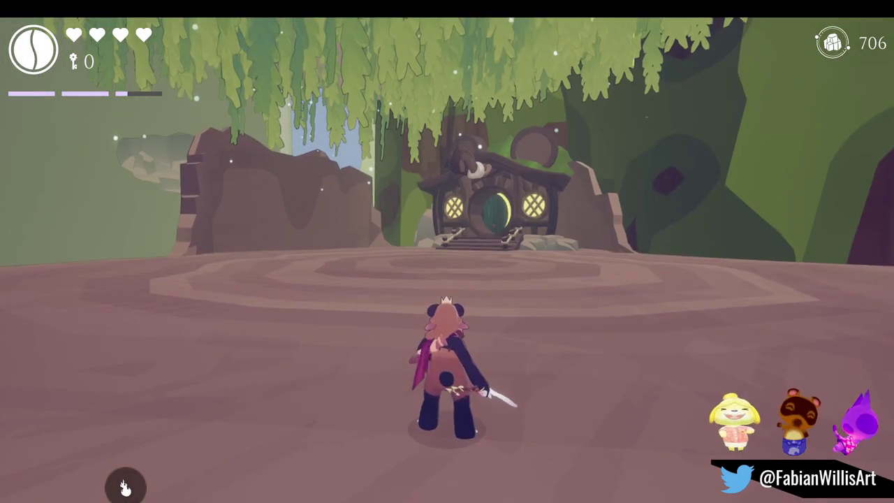
Step: Open the enemy spawn list with F1 and spawn the large armored boss in the clearing
key("F1")
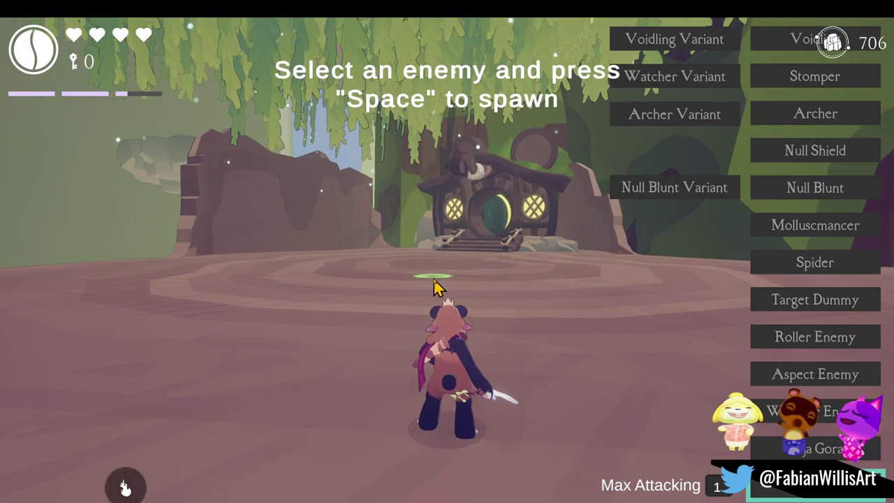
key("space")
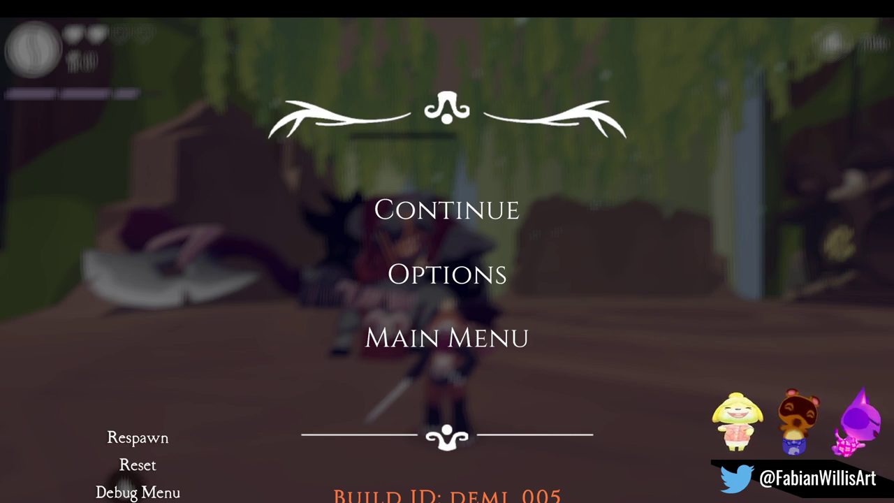
Step: Resume the game, then despawn the boss and bring up the enemy spawn list with Tab
left_click(443, 207)
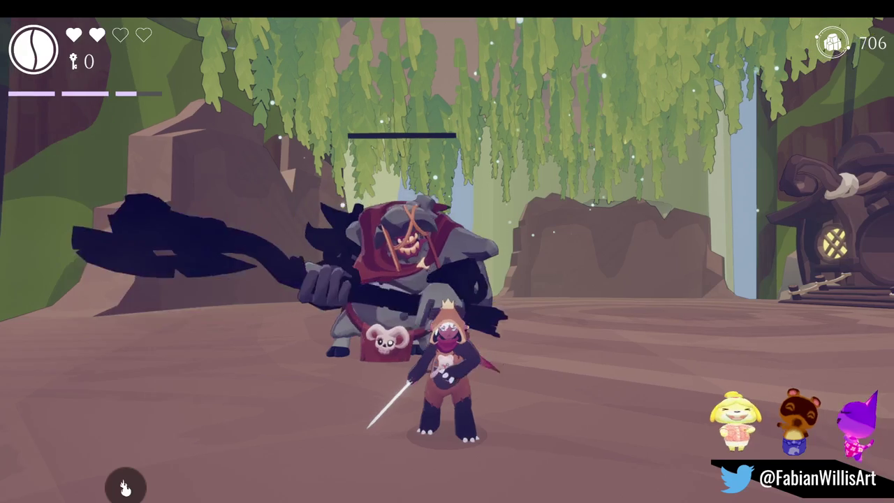
key("Tab")
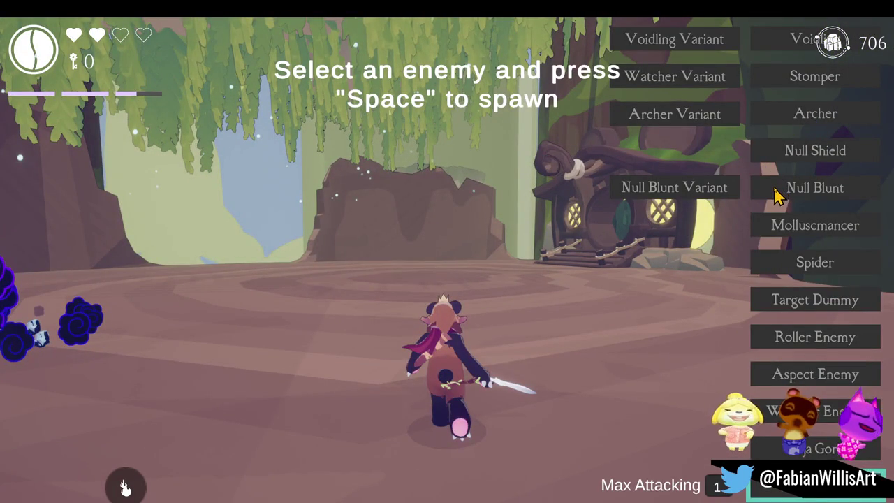
Step: Spawn Null Blunt enemies in the arena and set Max Attacking to 3
left_click(818, 192)
key("space")
key("space")
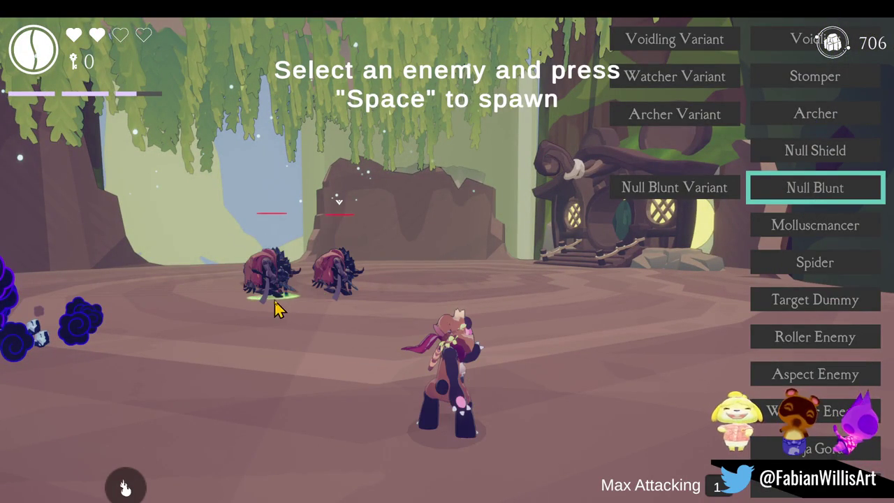
key("BackSpace")
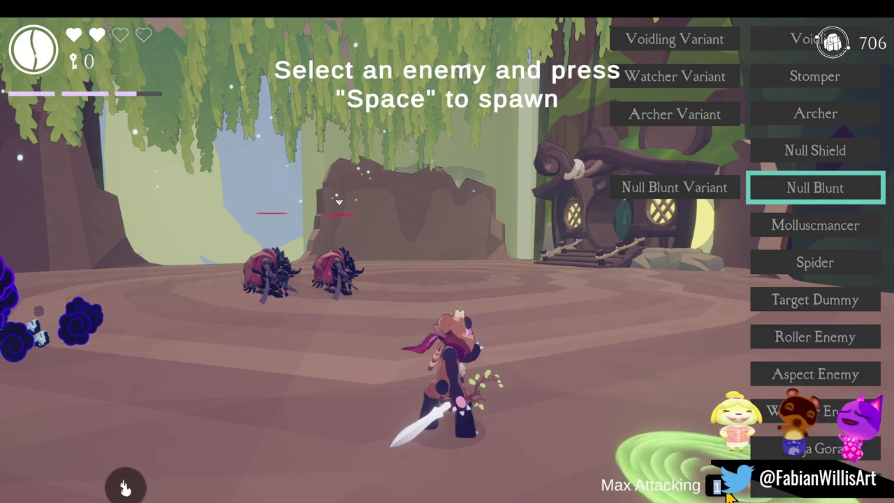
type("3")
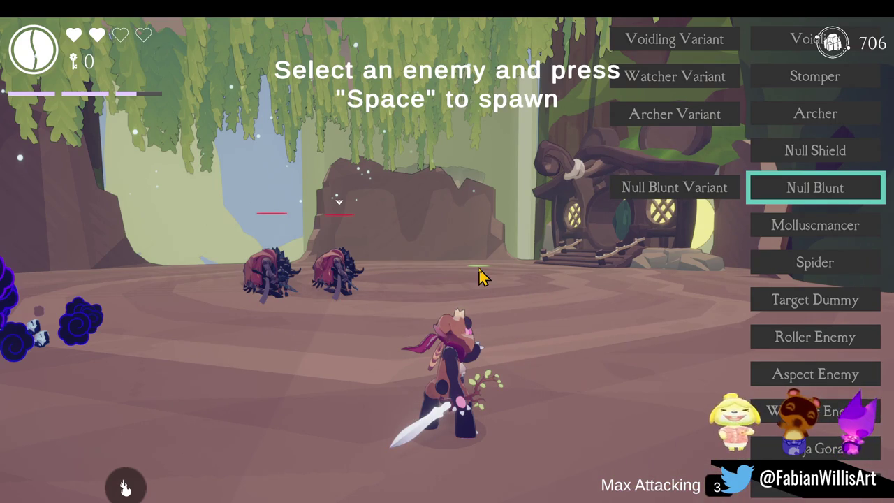
Step: Fight the Null Blunt enemies with the sword, spawning another wave, then exit to the desktop
left_click(419, 293)
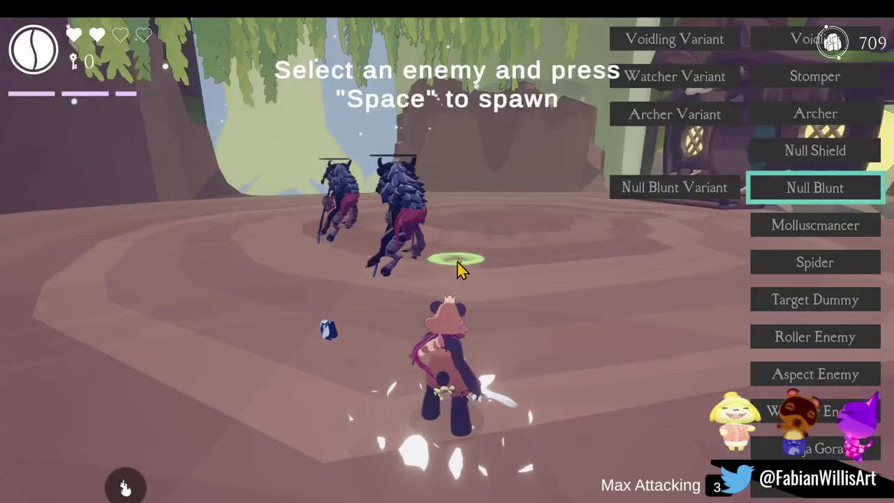
key("space")
key("space")
key("Escape")
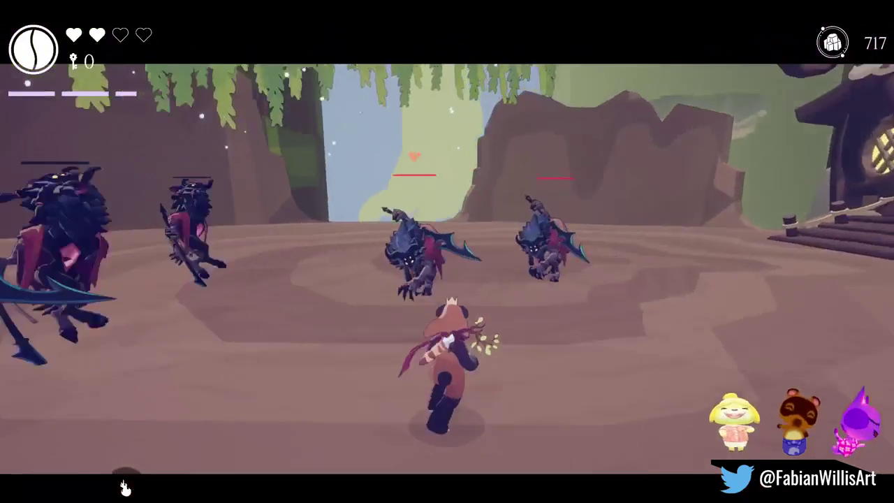
left_click(125, 487)
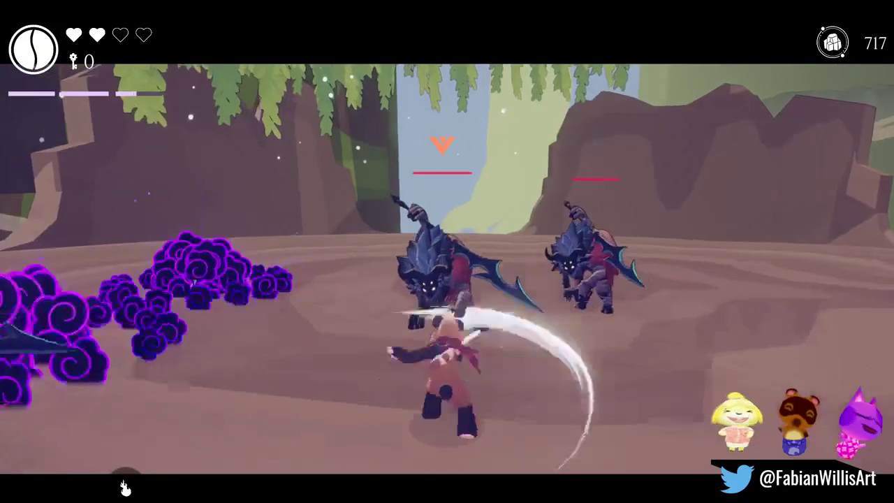
left_click(125, 487)
left_click(125, 486)
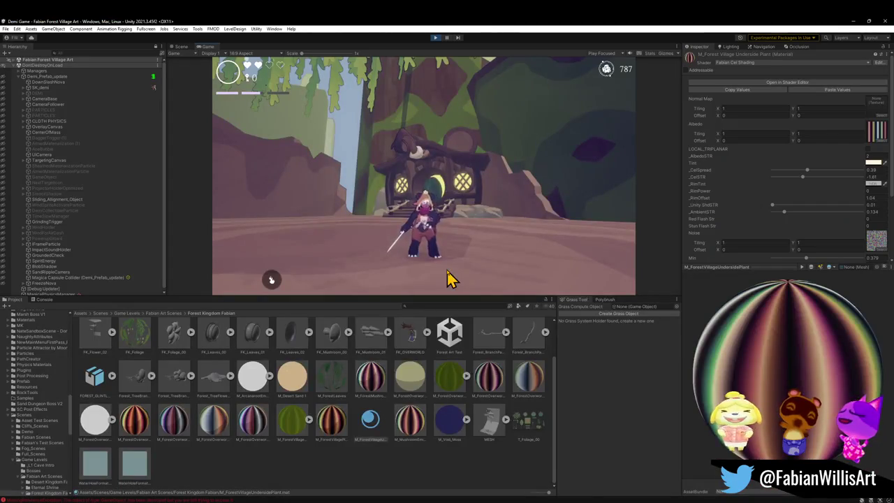
key("super")
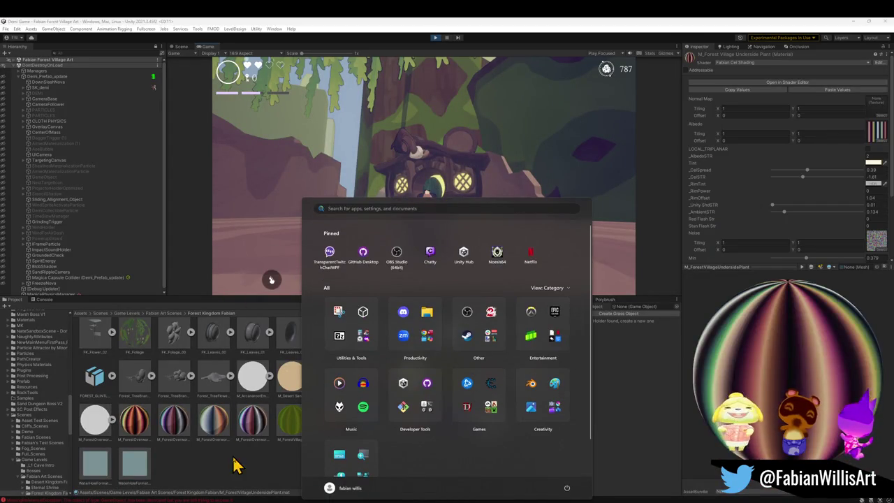
Step: Back in the editor, filter the Hierarchy for 'sideb' and scroll through the Sideburn results
left_click(236, 465)
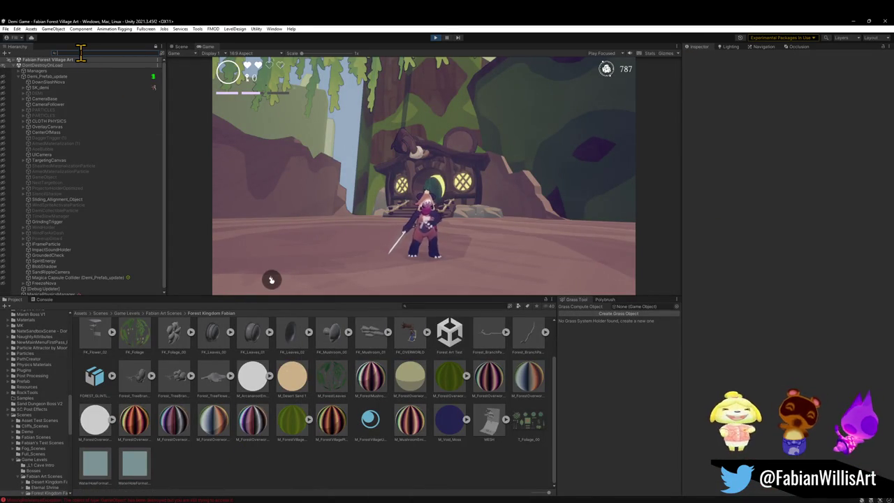
type("sideb")
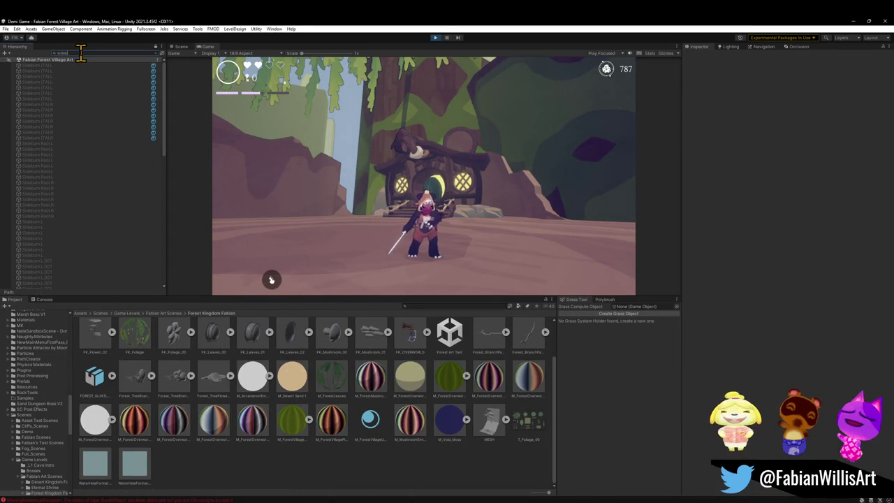
left_click_drag(166, 125, 156, 273)
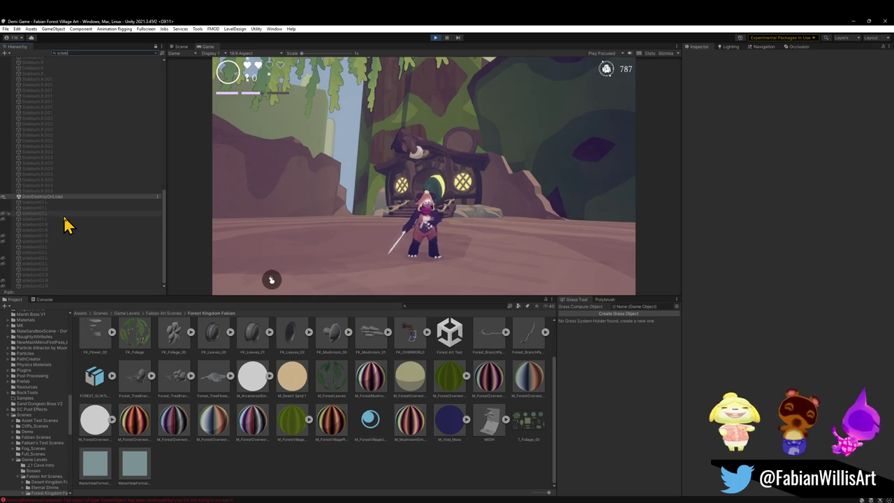
Step: Clear the Hierarchy search and select the Demi_Prefab_update player object
left_click(156, 53)
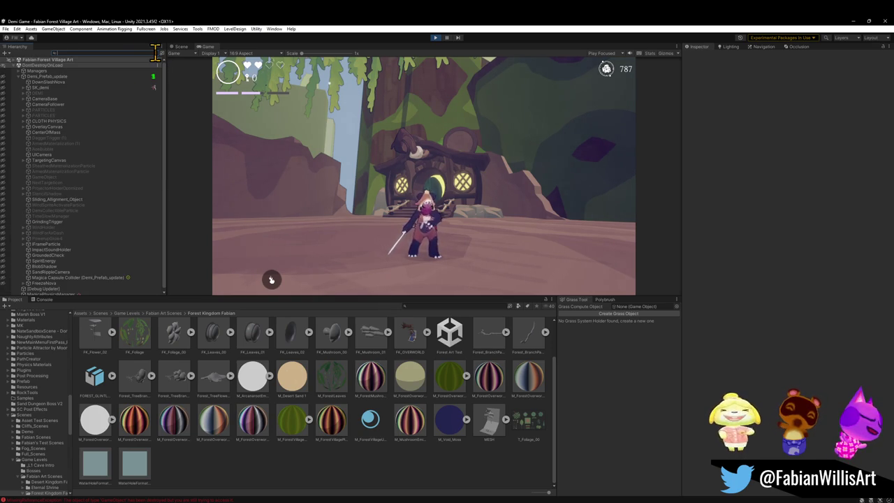
scroll(105, 248, "up", 3)
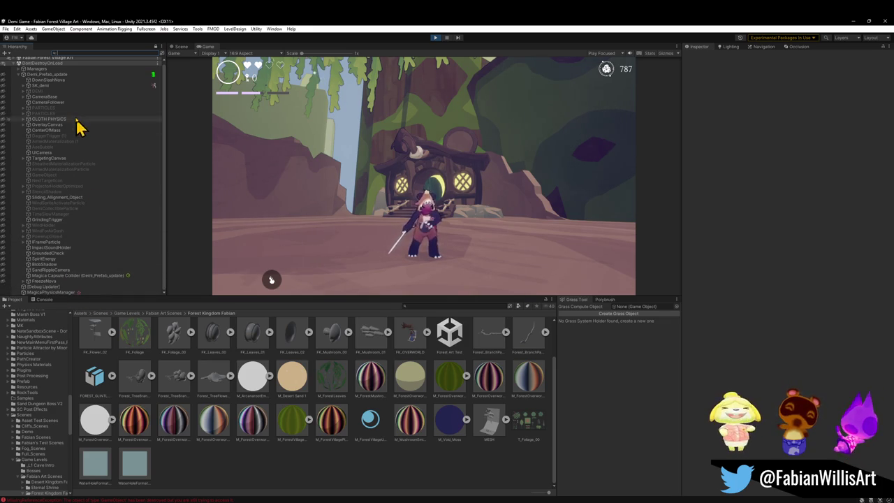
scroll(39, 89, "up", 1)
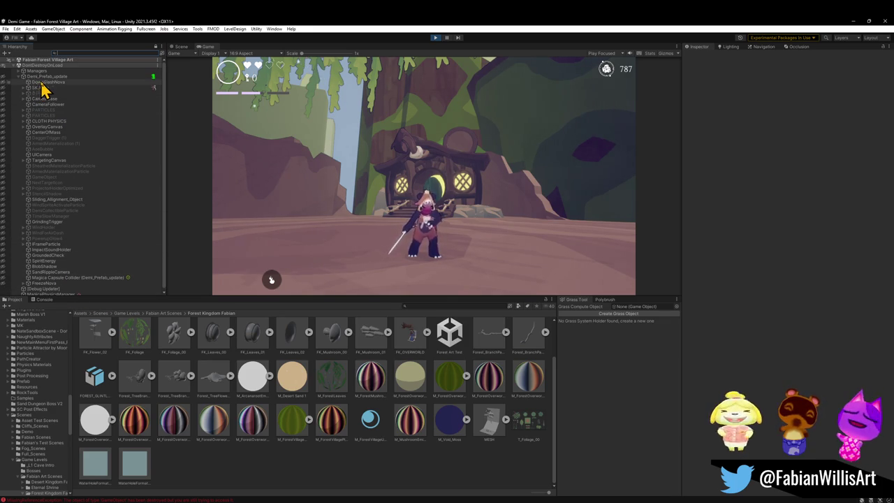
left_click(49, 77)
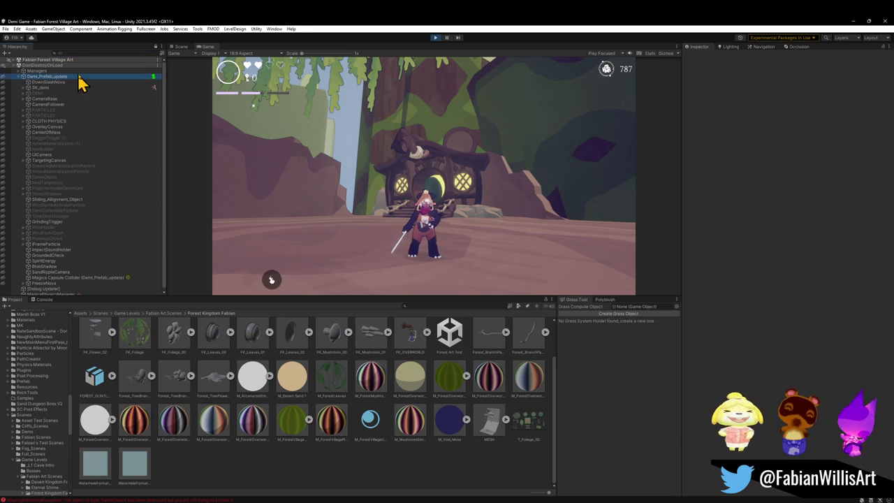
Step: In the Scene view, frame SK_demi, orbit to its front, and expand its child objects
left_click(181, 47)
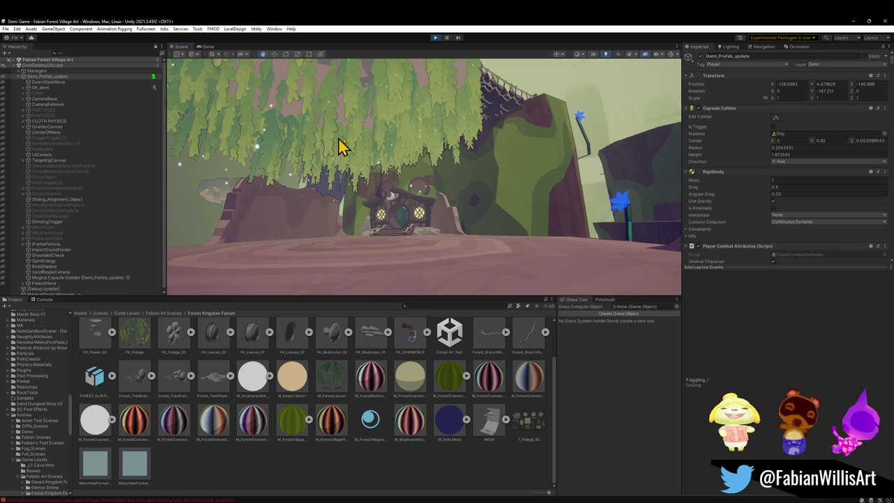
key("f")
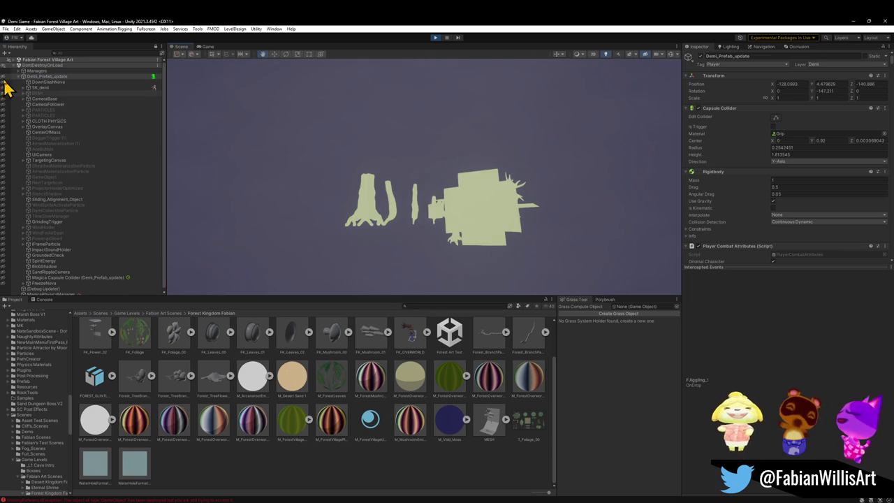
scroll(176, 119, "up", 5)
left_click(4, 77)
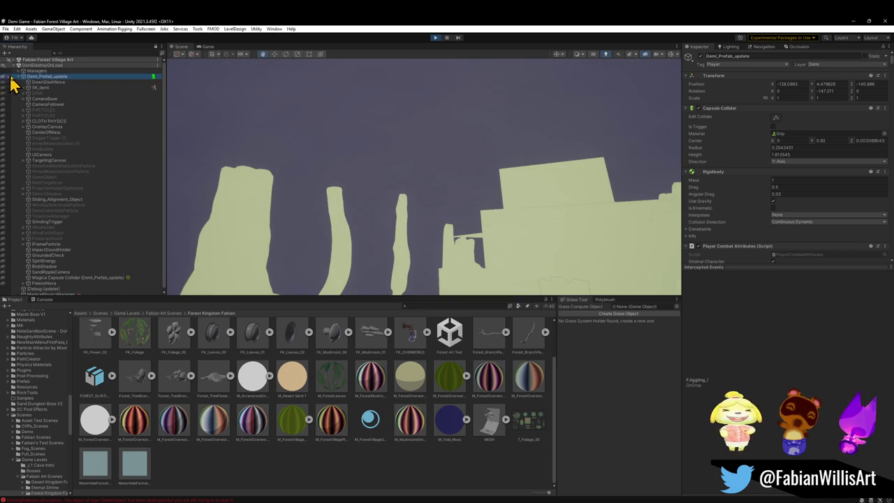
left_click(47, 89)
key("f")
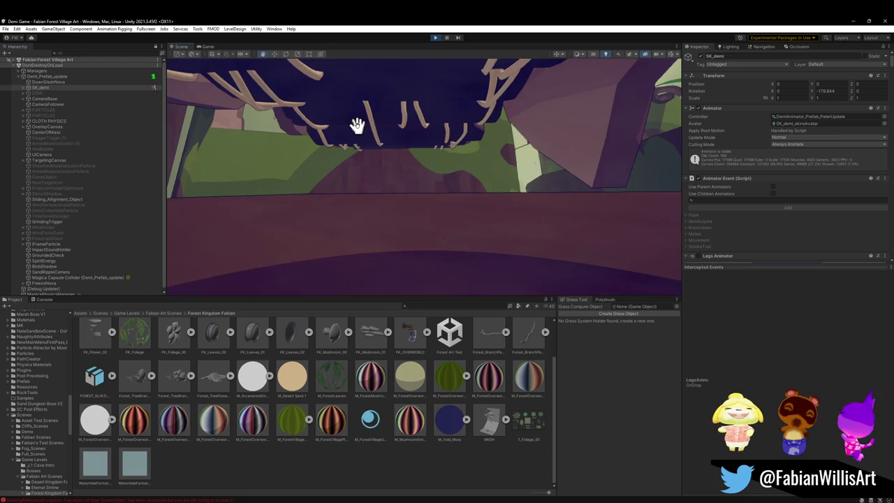
mouse_move(454, 176)
left_mouse_down()
mouse_move(461, 187)
mouse_move(369, 189)
left_mouse_up()
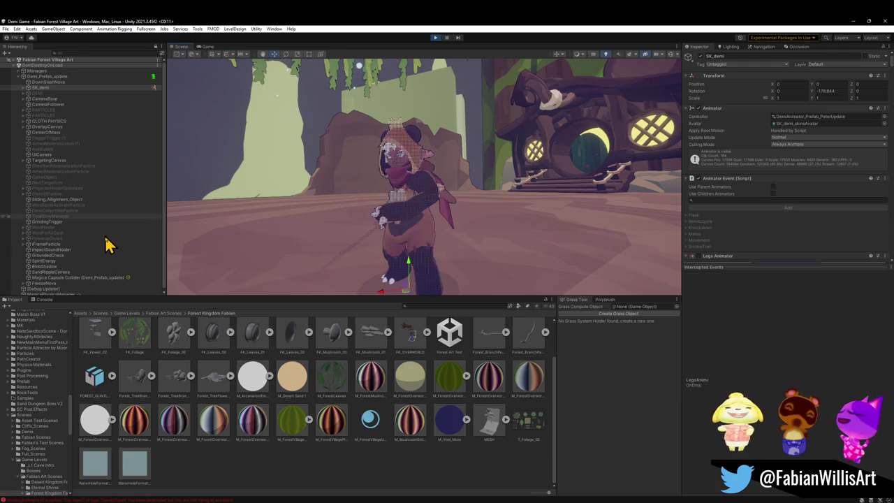
left_click(23, 88)
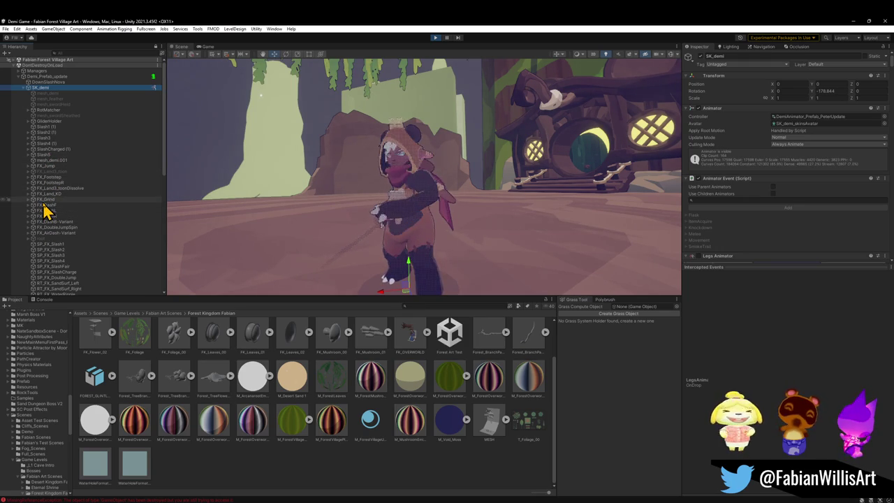
scroll(52, 180, "down", 3)
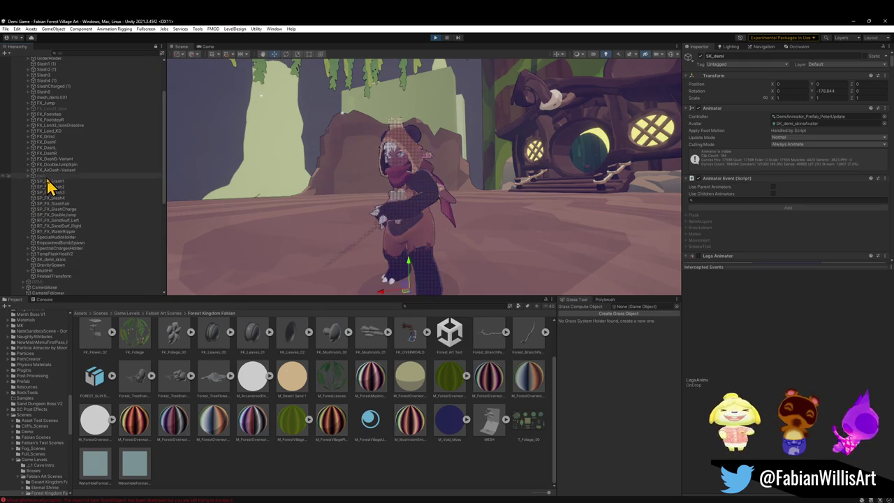
left_click(28, 259)
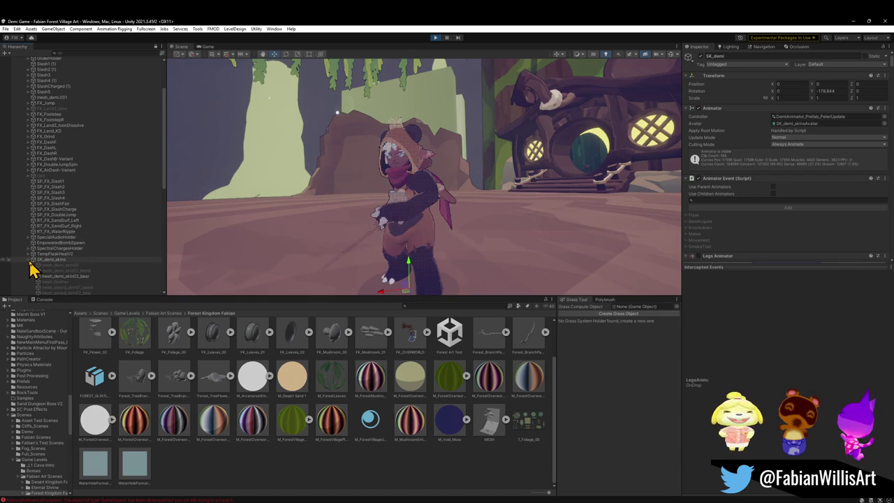
left_click(63, 277)
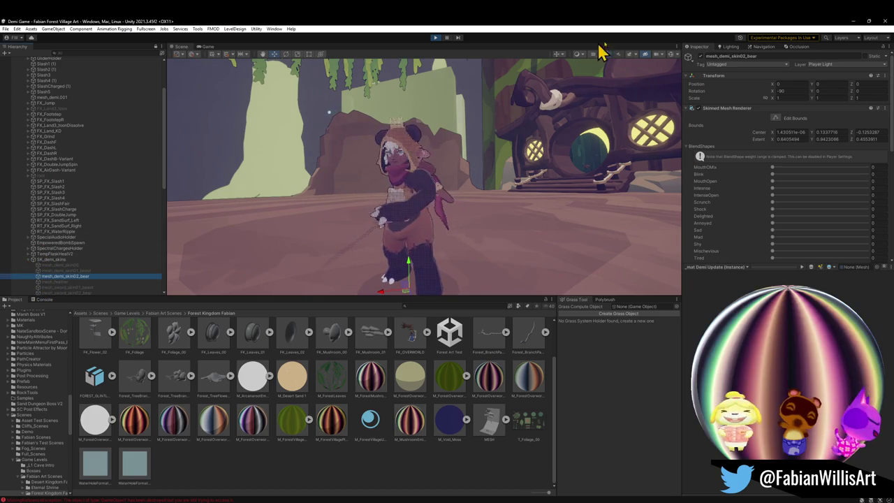
scroll(101, 265, "down", 2)
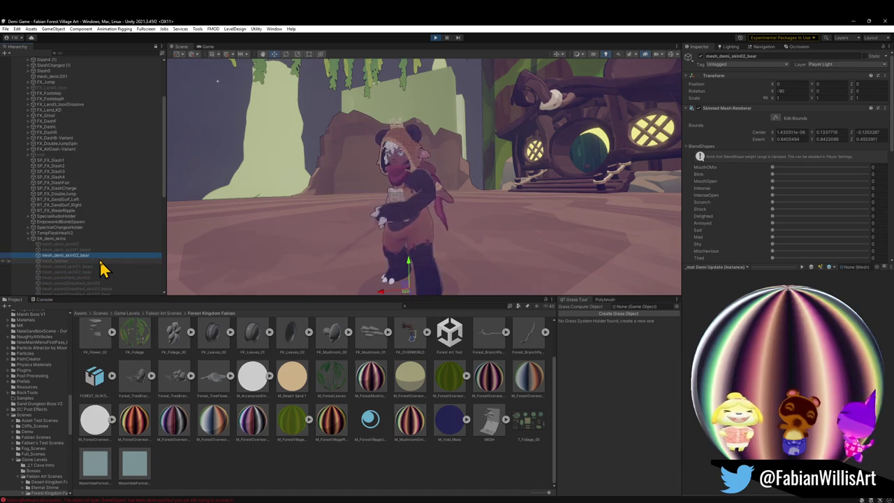
scroll(730, 213, "down", 2)
scroll(732, 213, "down", 2)
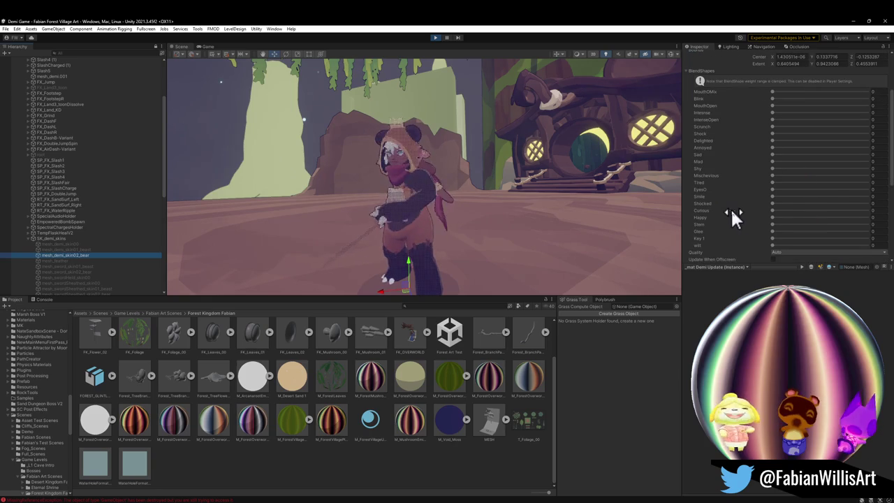
Step: Raise the MouthOMix blend shape slider to open the character's mouth
mouse_move(772, 93)
left_mouse_down()
mouse_move(839, 103)
mouse_move(789, 106)
mouse_move(835, 112)
mouse_move(814, 120)
mouse_move(842, 113)
left_mouse_up()
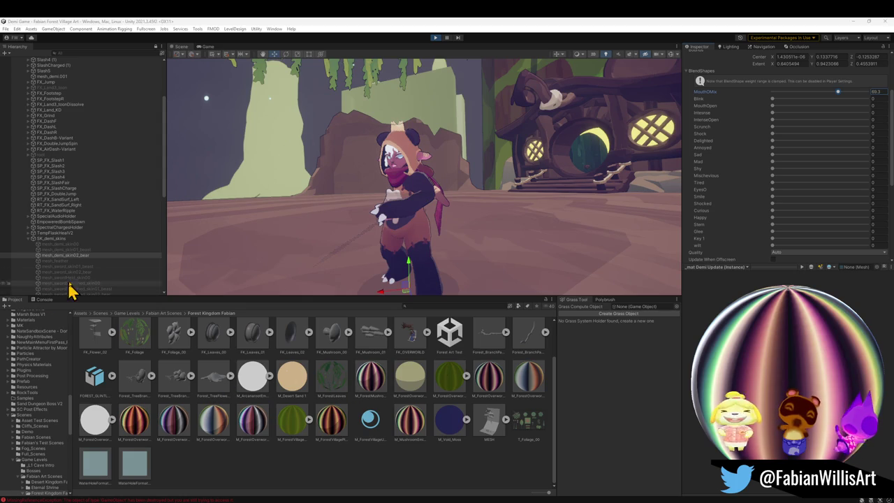
scroll(73, 286, "down", 5)
scroll(78, 282, "down", 4)
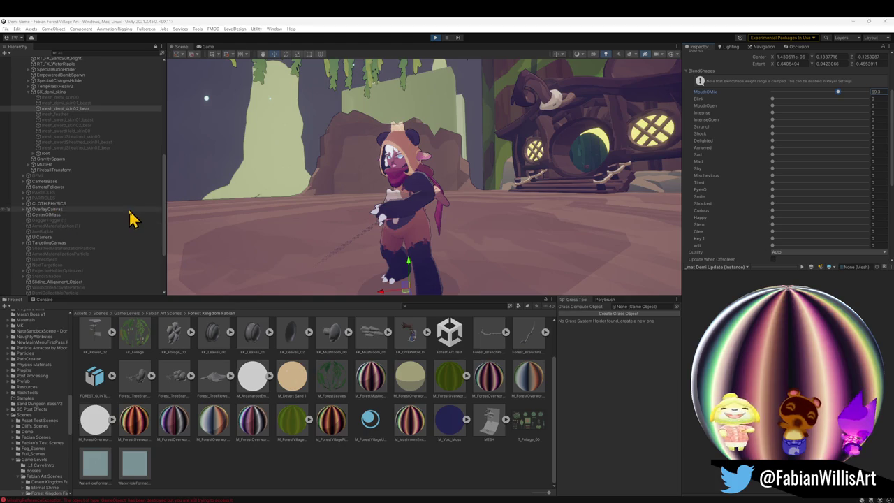
Step: Select the skeleton's root object and expand it to list its child bones
scroll(126, 218, "up", 4)
left_click(56, 217)
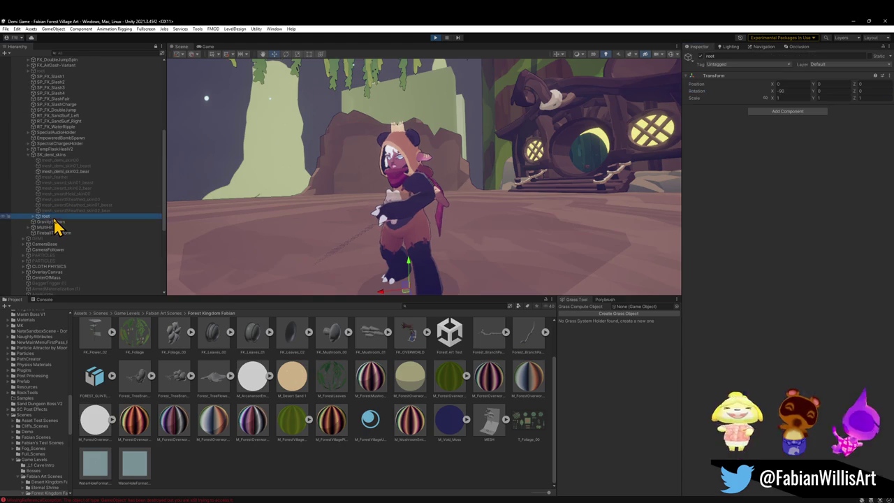
left_click(33, 216)
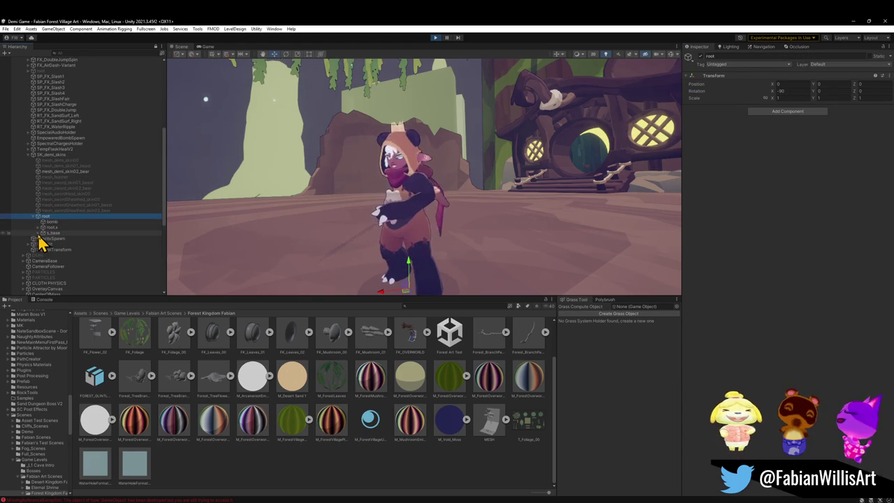
Step: Expand root.x and spine_01.x in the skeleton hierarchy, leaving x_base collapsed
left_click(38, 233)
scroll(69, 273, "down", 4)
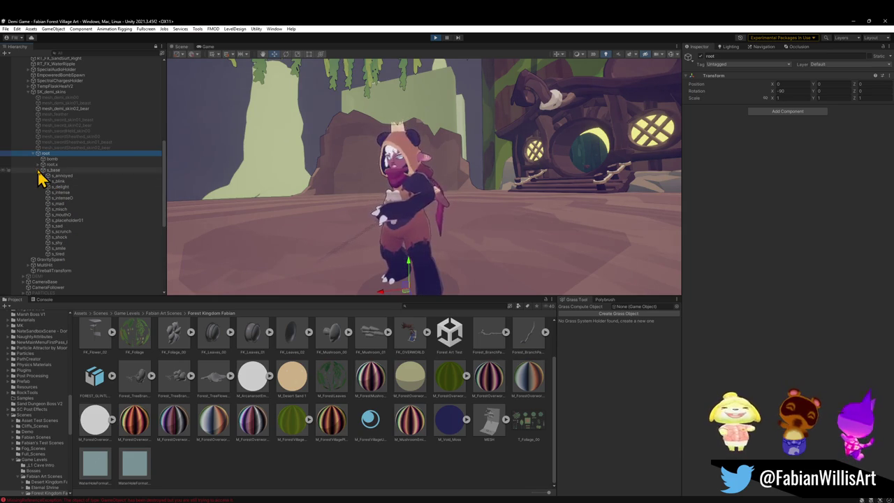
left_click(38, 170)
left_click(39, 164)
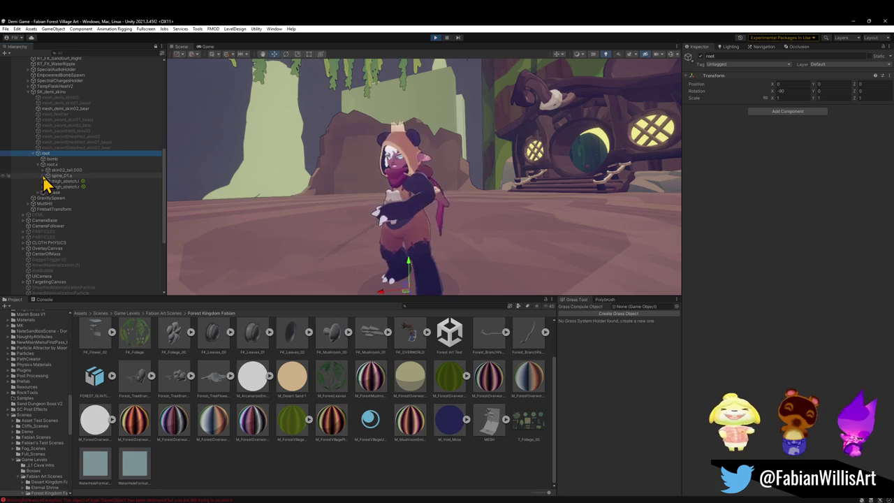
left_click(43, 176)
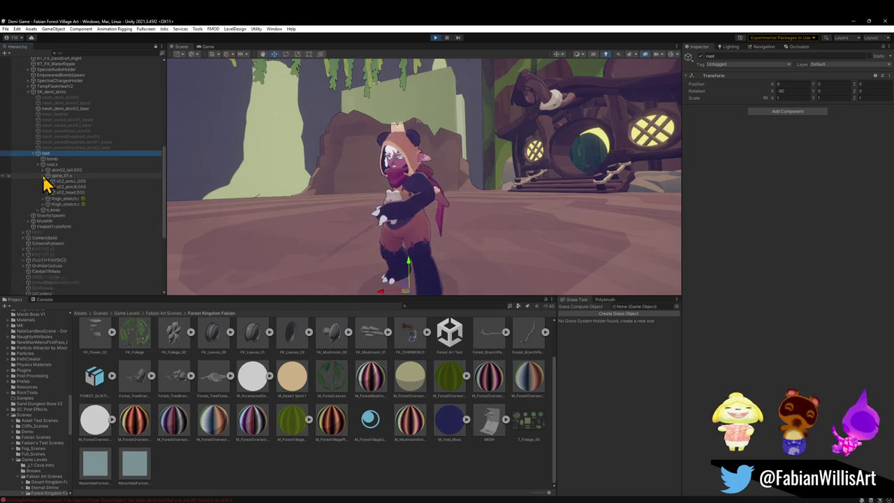
left_click(44, 175)
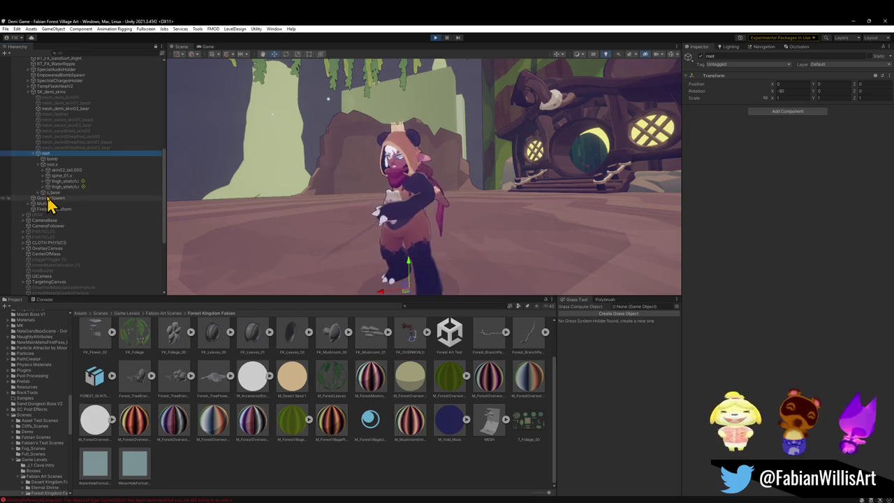
left_click(43, 176)
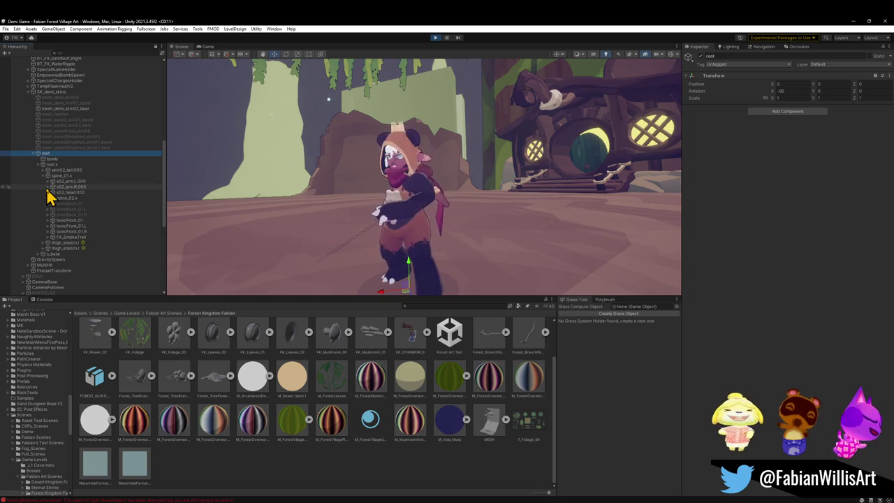
Step: Unfold spine_02.x, spine_03.x, neck.x and head.x, then select the bangs.009 bone
left_click(47, 199)
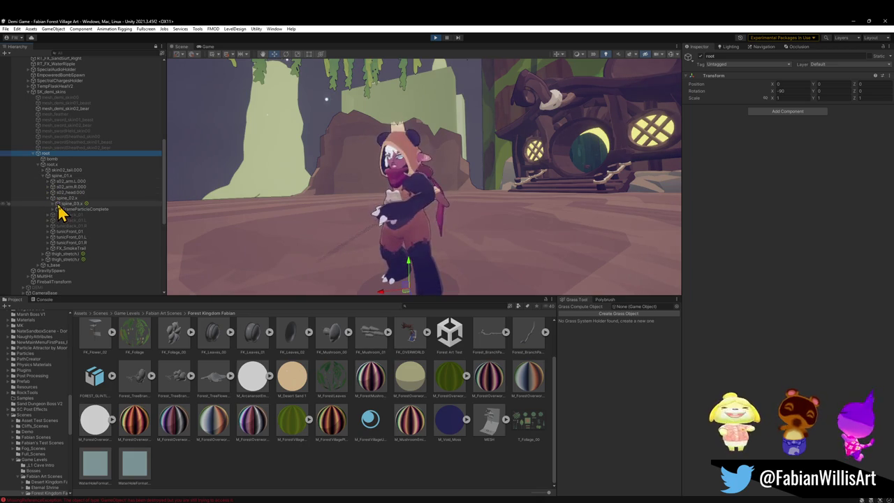
left_click(53, 203)
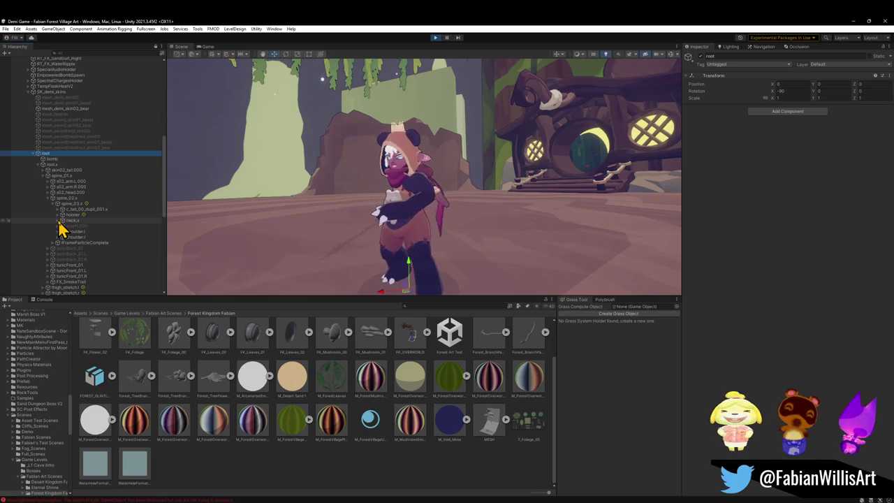
left_click(61, 220)
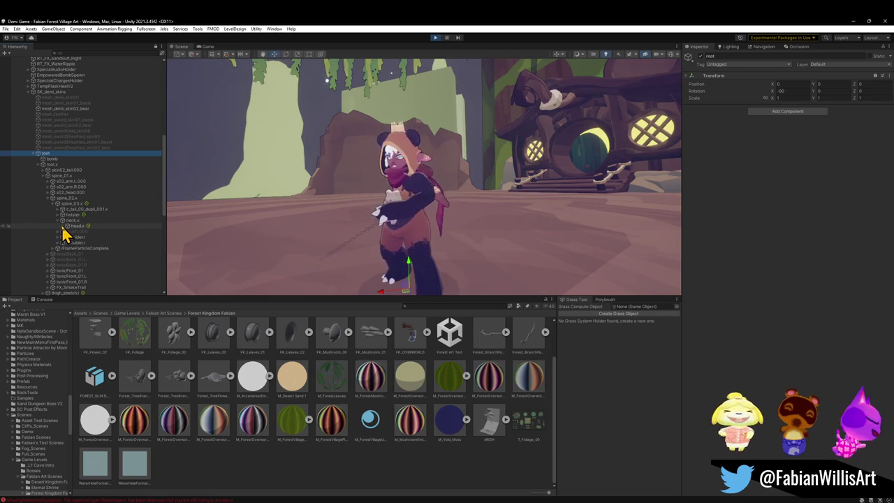
left_click(64, 226)
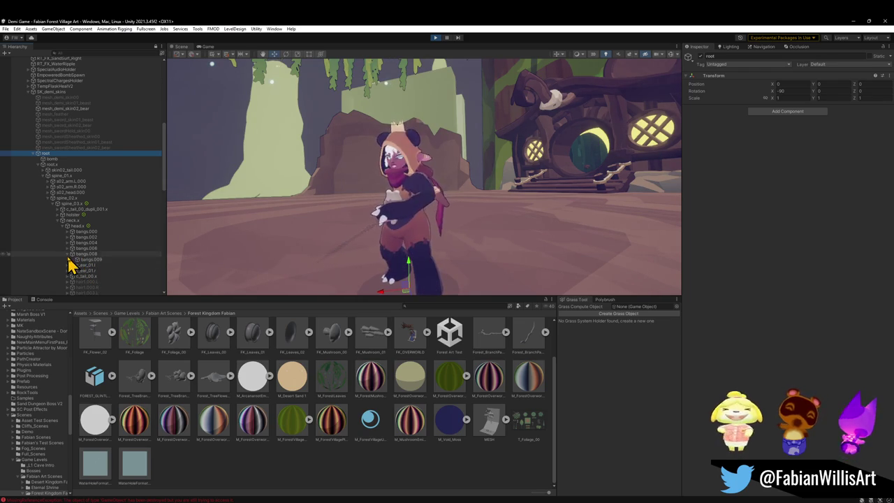
left_click(79, 261)
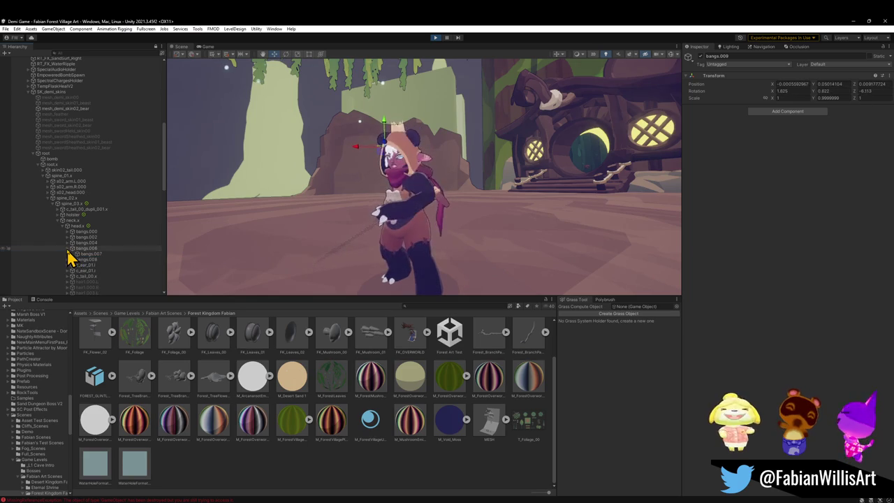
Step: Inspect bangs.007, bangs.005, bangs.003, bangs.000 and bangs.001 in turn, then collapse the bangs foldouts
left_click(70, 254)
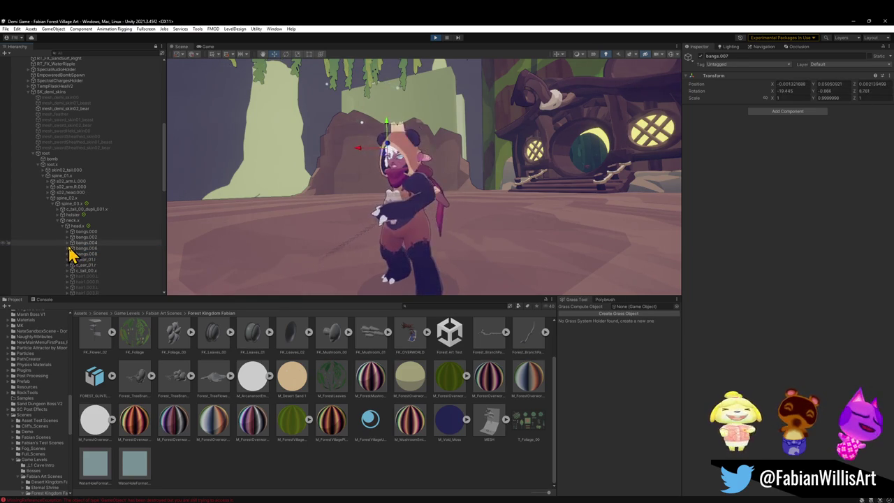
left_click(73, 249)
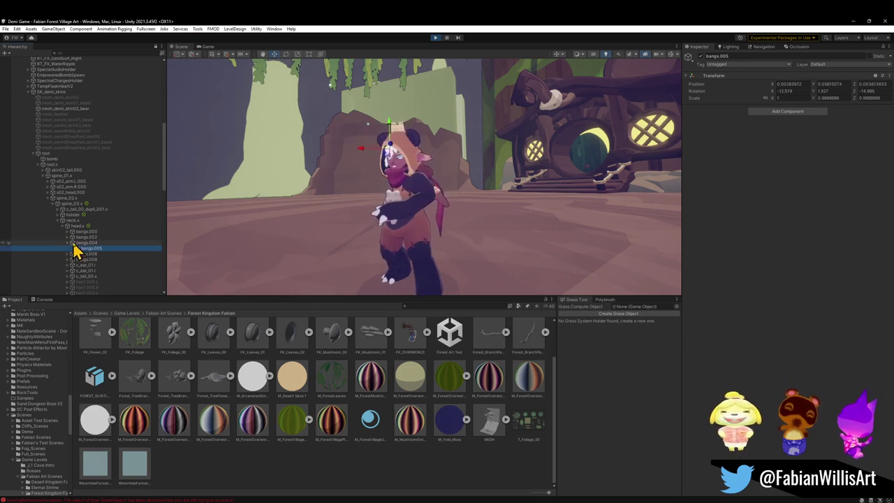
left_click(68, 237)
left_click(79, 244)
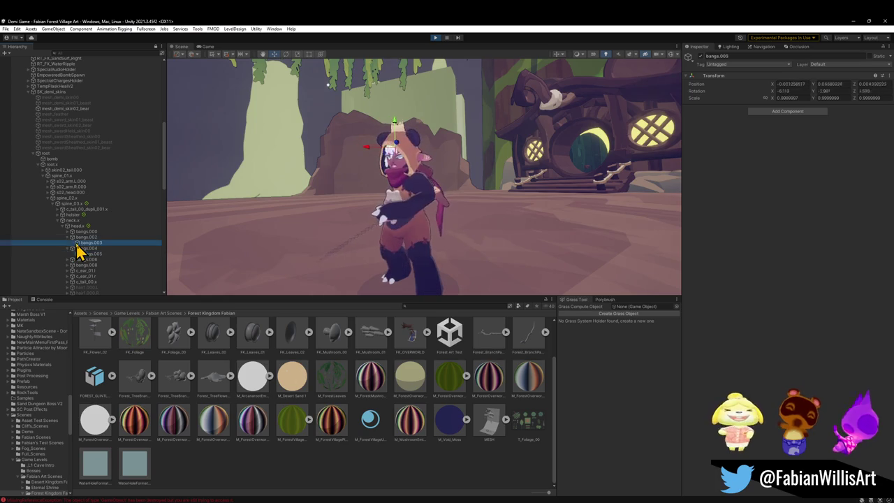
key("Up")
key("Up")
left_click(69, 232)
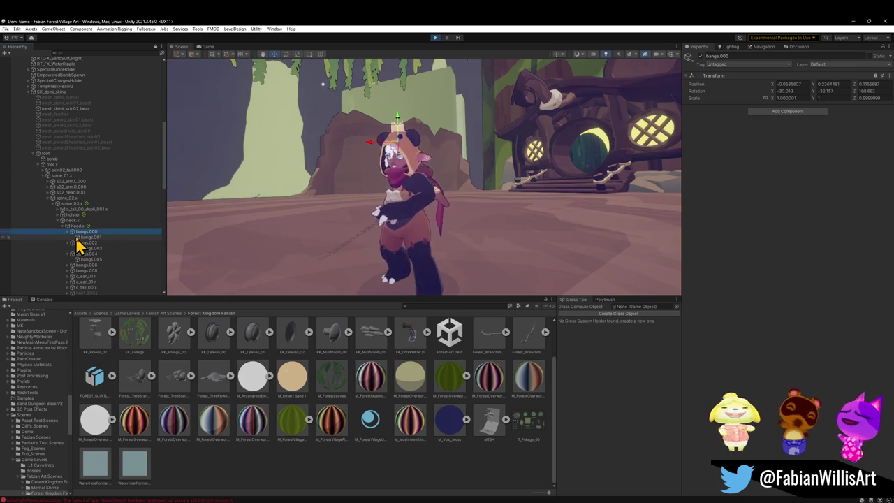
left_click(81, 237)
left_click(68, 233)
left_click(69, 237)
left_click(69, 243)
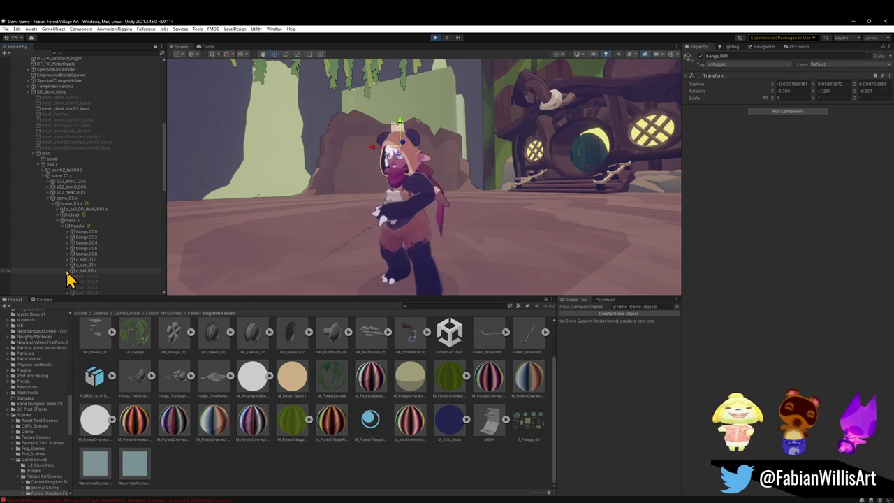
Step: Inspect tail bones c_tail_00.x through c_tail_02.x, framing c_tail_00.x in the Scene view
left_click(79, 276)
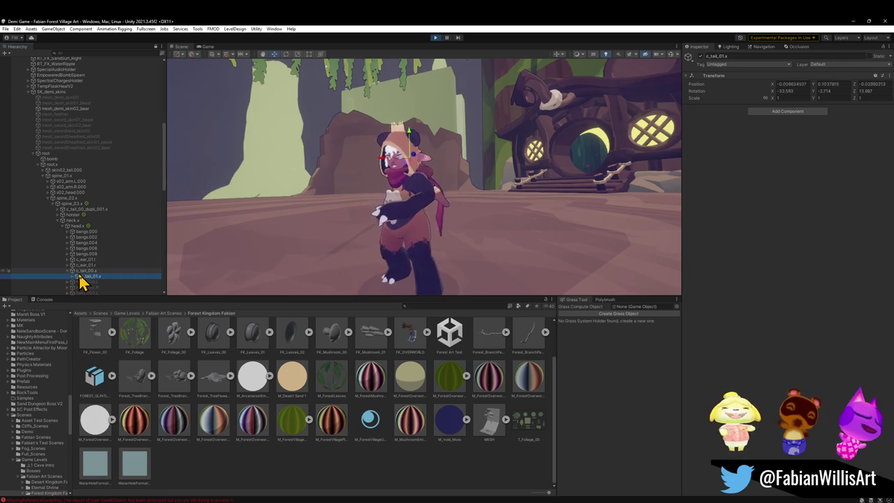
left_click(84, 270)
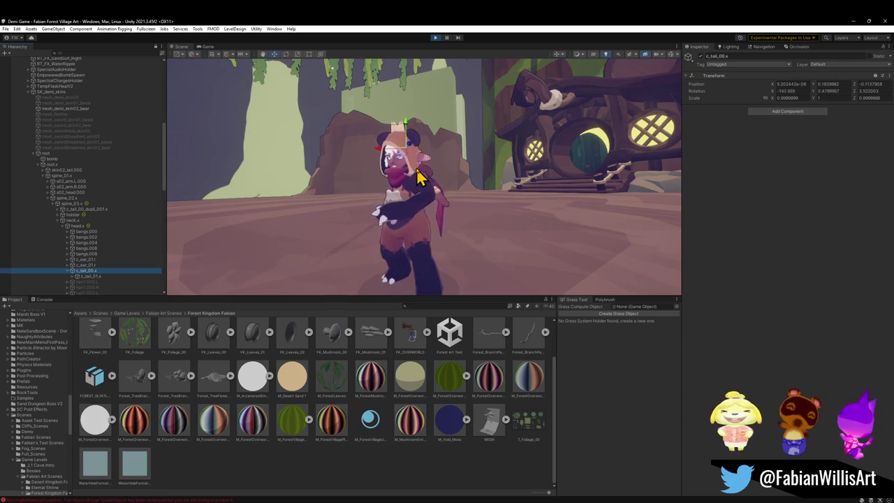
key("f")
left_click(84, 276)
scroll(530, 171, "down", 5)
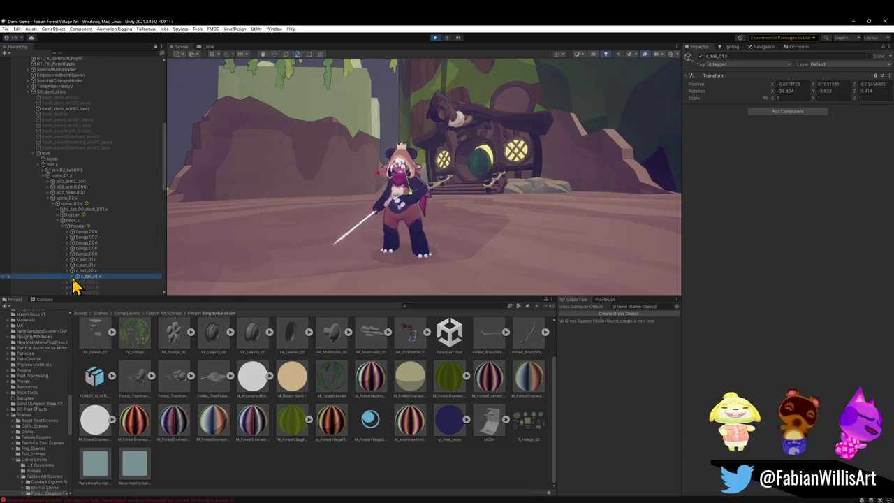
left_click(97, 282)
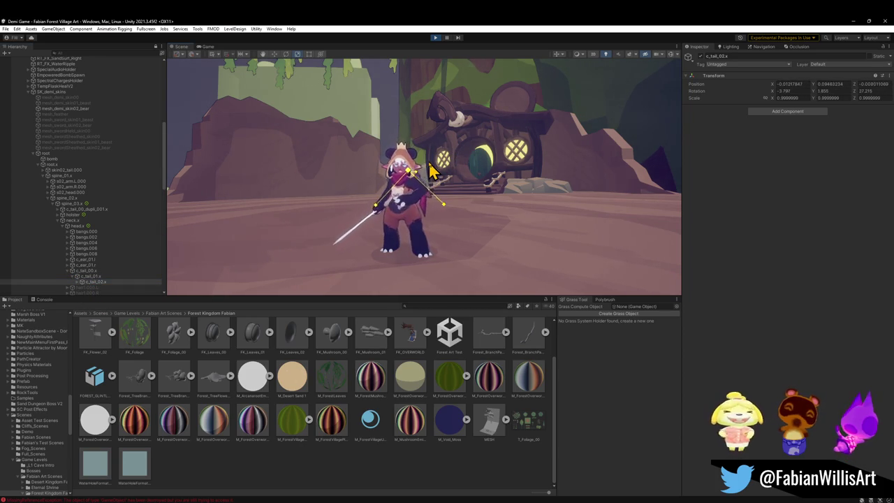
mouse_move(435, 176)
left_mouse_down()
mouse_move(467, 170)
mouse_move(461, 155)
mouse_move(493, 154)
mouse_move(485, 163)
left_mouse_up()
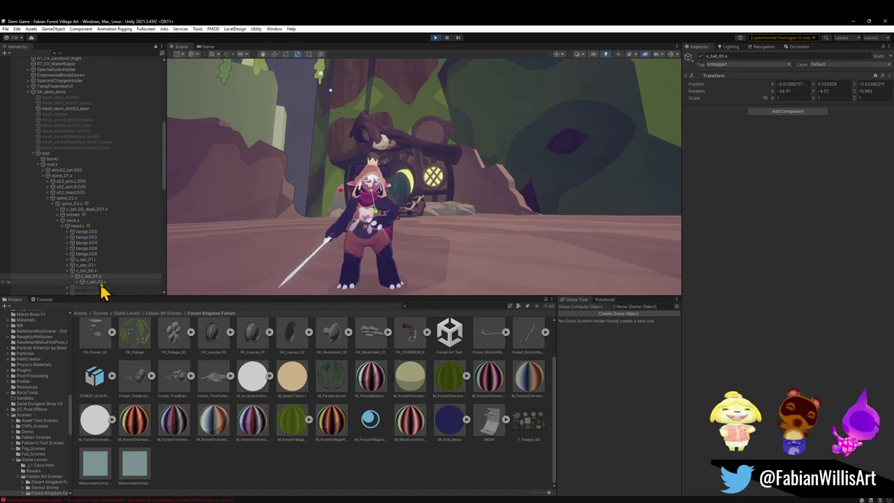
scroll(116, 282, "down", 5)
left_click(89, 244)
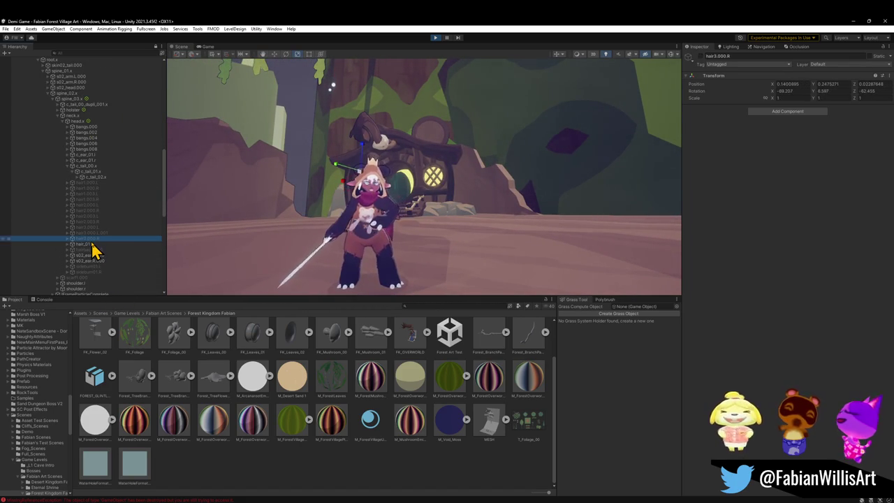
left_click(69, 245)
left_click(88, 250)
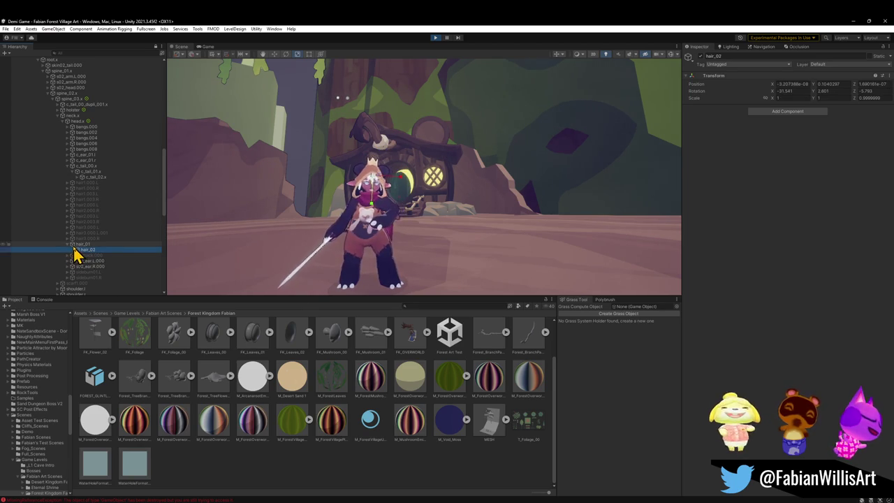
left_click(68, 244)
left_click(87, 256)
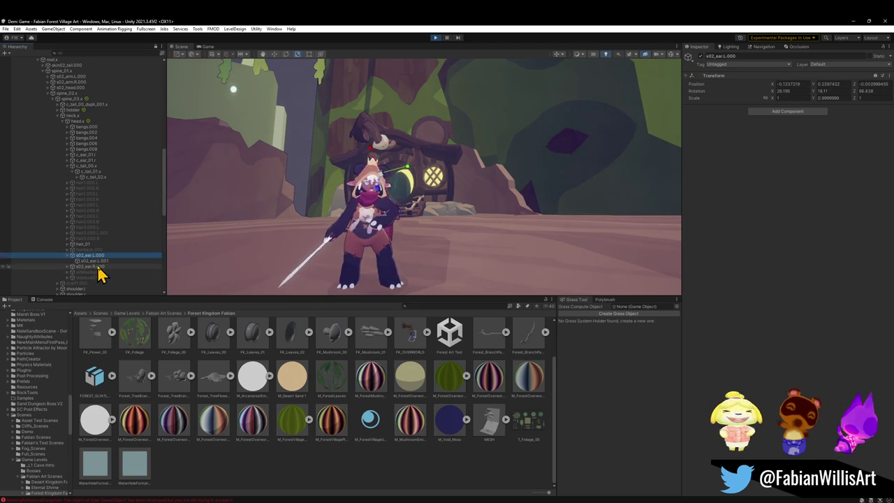
left_click(68, 255)
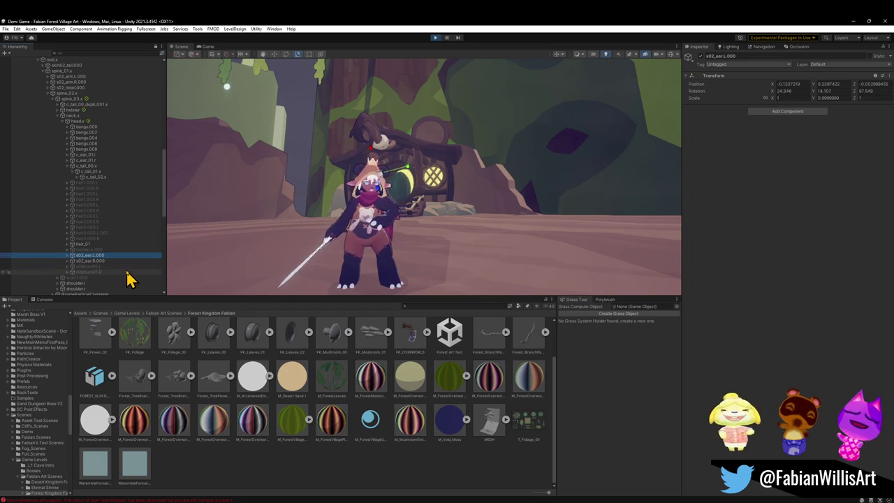
scroll(133, 275, "down", 2)
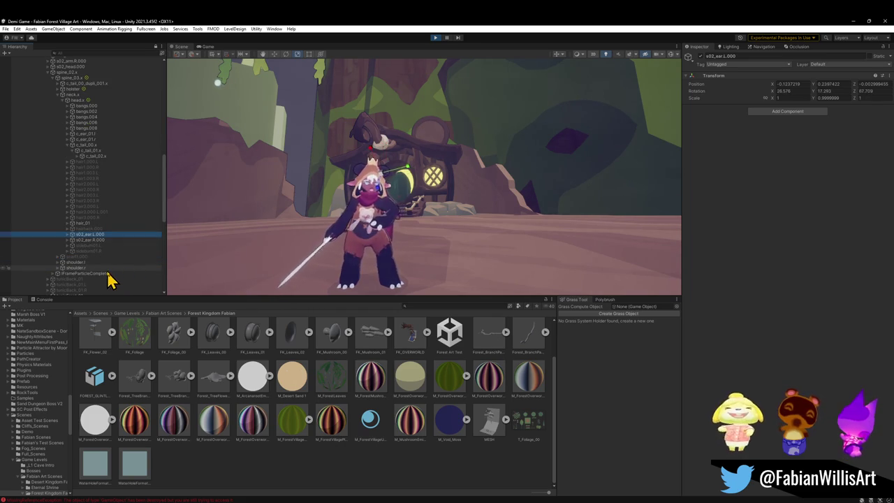
left_click(94, 156)
key("Up")
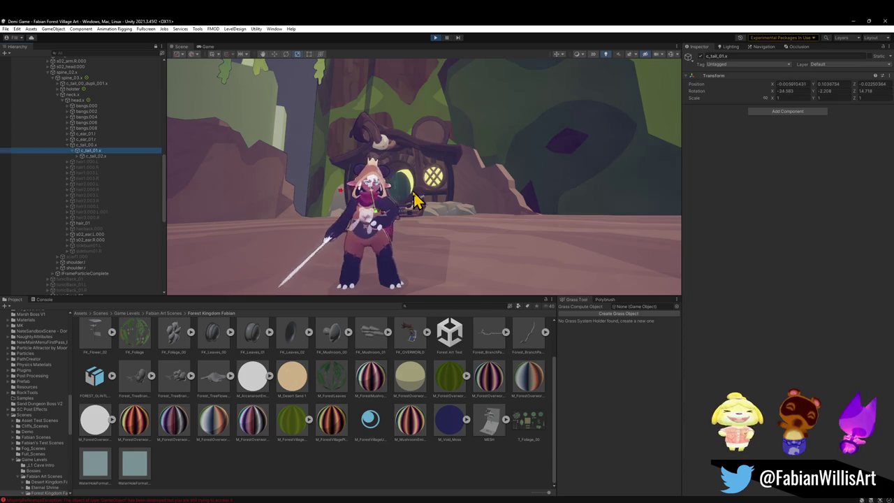
left_click_drag(414, 201, 384, 190)
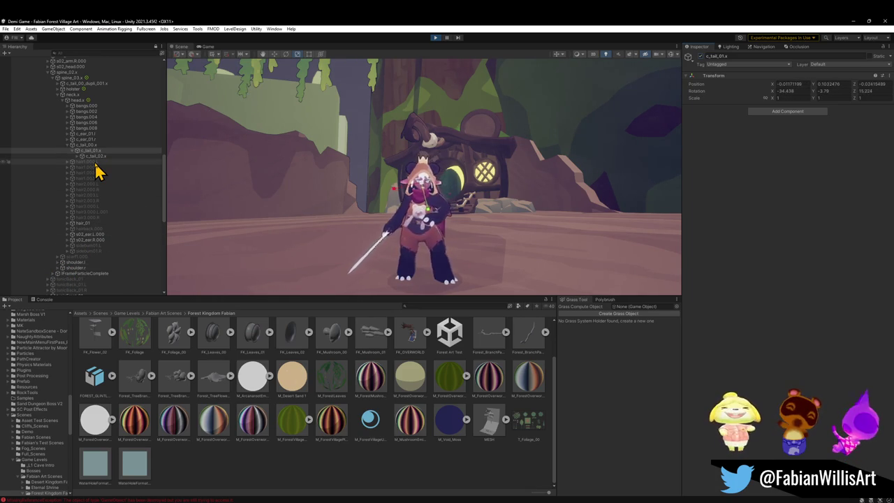
left_click(95, 162)
left_click(97, 217, "shift")
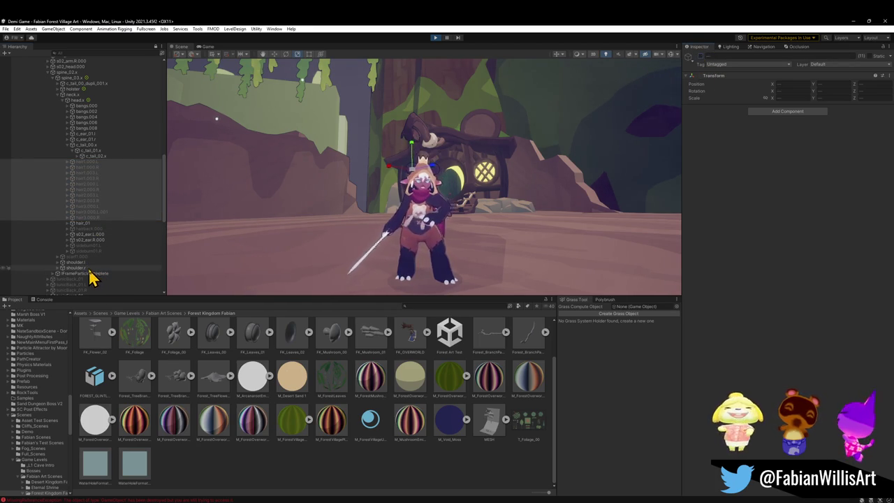
left_click(105, 151)
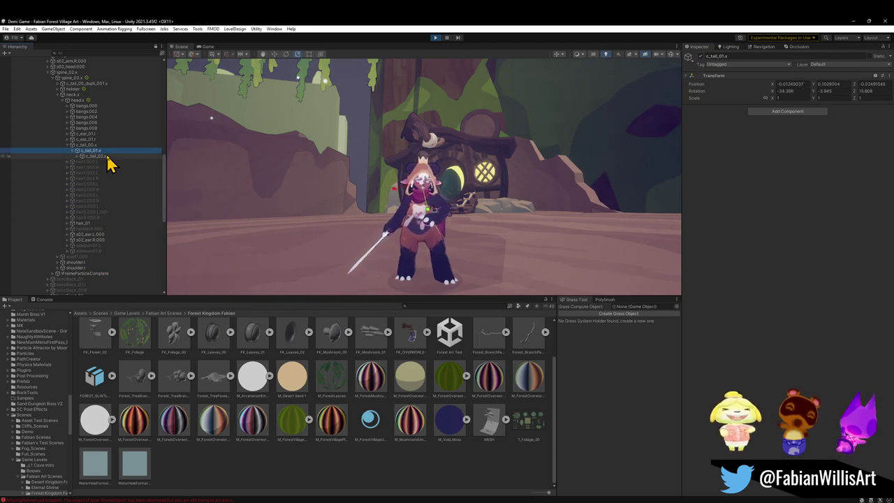
left_click(98, 155)
left_click(370, 481)
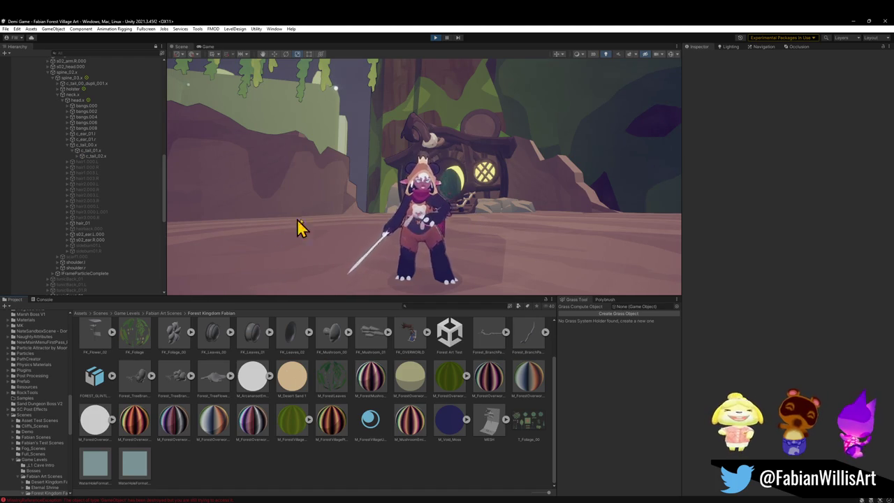
Step: Orbit the Scene view to the moss by the tree house and select Moss (1)
mouse_move(440, 196)
left_mouse_down()
mouse_move(449, 191)
mouse_move(451, 206)
mouse_move(475, 194)
mouse_move(451, 155)
mouse_move(409, 190)
mouse_move(426, 174)
mouse_move(435, 180)
left_mouse_up()
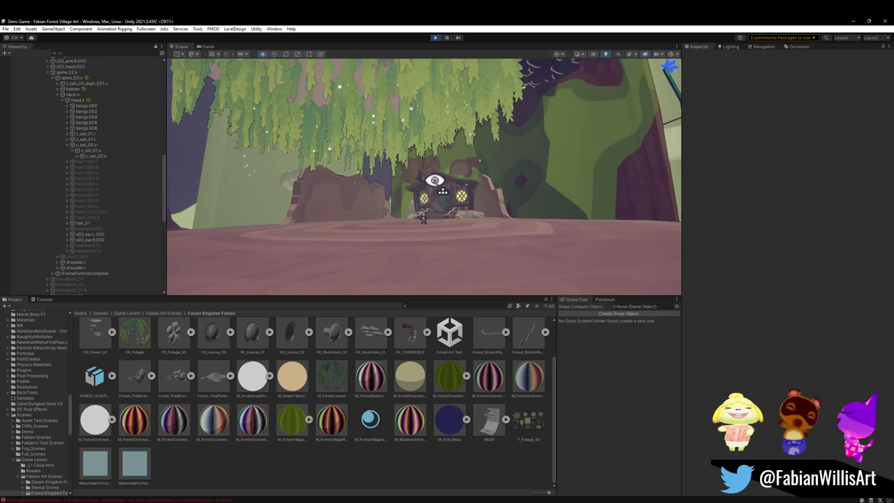
mouse_move(488, 183)
left_mouse_down()
mouse_move(505, 160)
mouse_move(482, 193)
mouse_move(497, 207)
mouse_move(590, 218)
mouse_move(588, 193)
mouse_move(624, 200)
mouse_move(479, 219)
left_mouse_up()
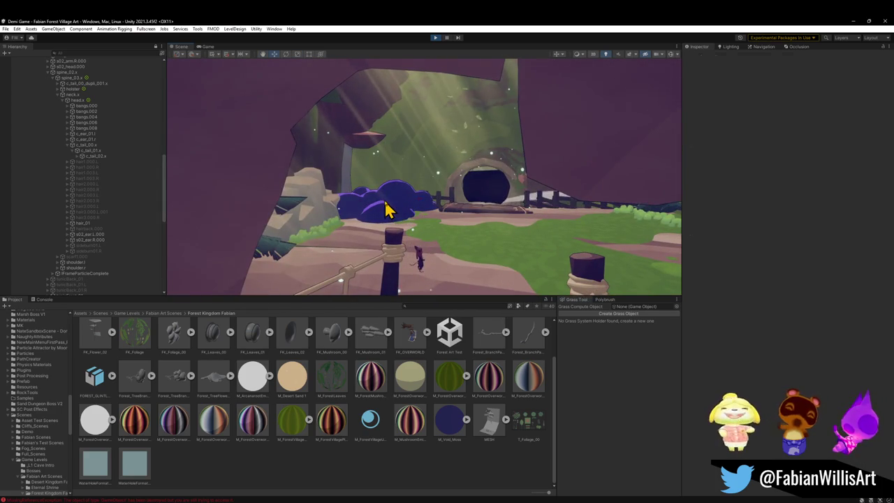
left_click(410, 209)
left_click_drag(412, 210, 468, 208)
left_click(412, 201)
mouse_move(409, 199)
left_mouse_down()
mouse_move(504, 215)
mouse_move(225, 200)
mouse_move(419, 215)
mouse_move(419, 240)
mouse_move(453, 234)
mouse_move(413, 238)
mouse_move(295, 222)
mouse_move(365, 245)
mouse_move(474, 236)
mouse_move(449, 216)
mouse_move(485, 226)
mouse_move(489, 214)
mouse_move(511, 235)
mouse_move(496, 232)
mouse_move(459, 256)
mouse_move(442, 279)
mouse_move(437, 272)
left_mouse_up()
Step: Rotate and move Moss (1) onto the slope by the house steps, at -66.78, 35.73, 6.46
key("e")
key("w")
key("e")
key("w")
scroll(497, 232, "up", 3)
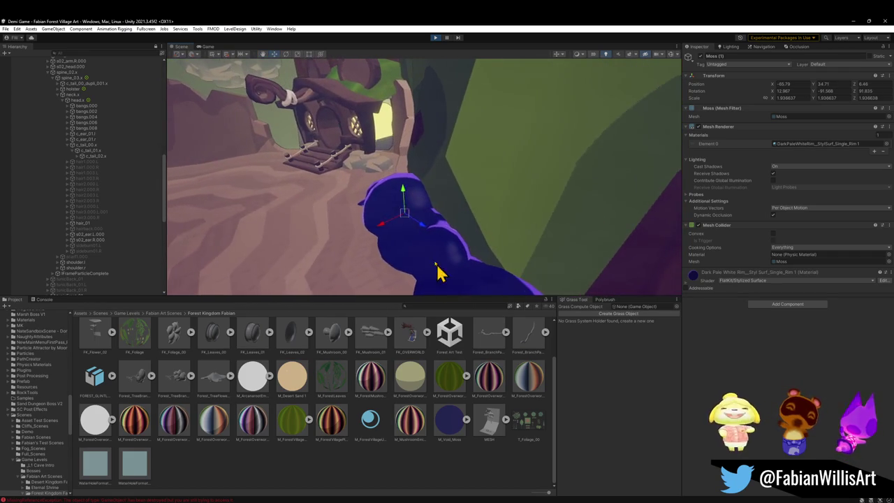
mouse_move(409, 222)
left_mouse_down()
mouse_move(416, 207)
mouse_move(428, 227)
mouse_move(246, 203)
mouse_move(219, 189)
mouse_move(203, 163)
left_mouse_up()
Step: Pull Moss (1) toward the camera, then place a duplicate Moss (2) to its right, scaled to 1.542938
key("e")
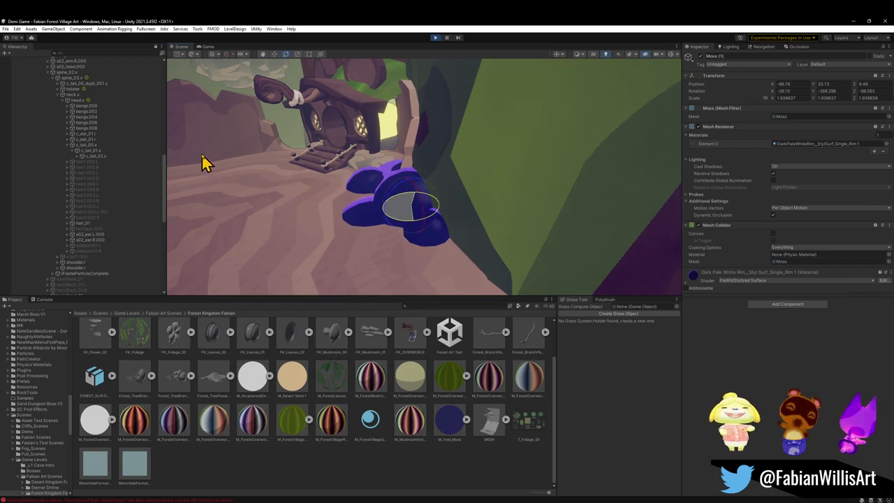
key("w")
mouse_move(413, 190)
left_mouse_down()
mouse_move(419, 139)
mouse_move(413, 163)
mouse_move(448, 162)
mouse_move(479, 156)
mouse_move(482, 133)
mouse_move(429, 184)
left_mouse_up()
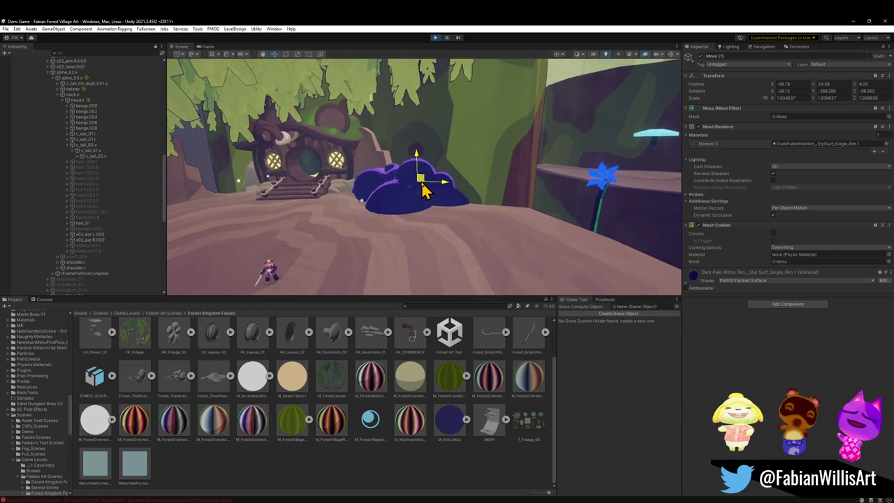
mouse_move(422, 202)
left_mouse_down()
mouse_move(498, 203)
mouse_move(479, 202)
mouse_move(472, 211)
mouse_move(479, 184)
mouse_move(479, 205)
left_mouse_up()
key("w")
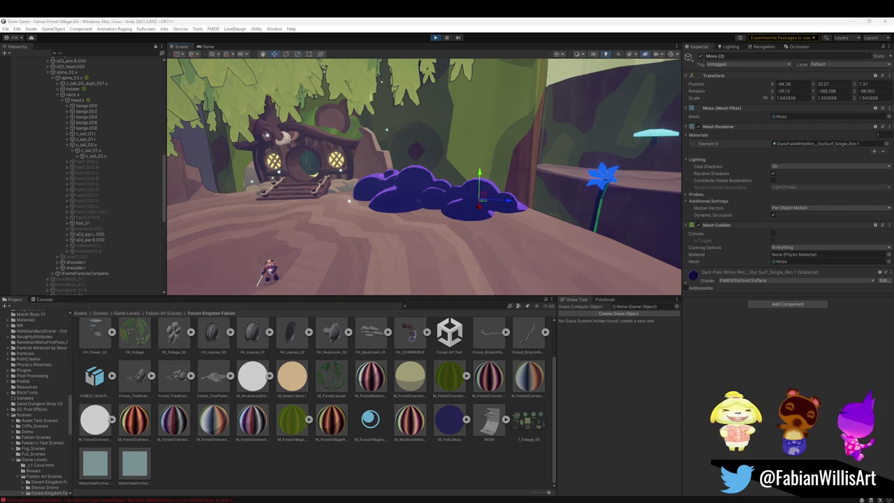
Step: Tilt the moss copy to follow the ground slope and nudge it onto the surface
mouse_move(486, 211)
left_mouse_down()
mouse_move(485, 202)
mouse_move(514, 225)
mouse_move(485, 213)
left_mouse_up()
key("e")
mouse_move(434, 229)
left_mouse_down()
mouse_move(379, 239)
mouse_move(309, 230)
left_mouse_up()
key("w")
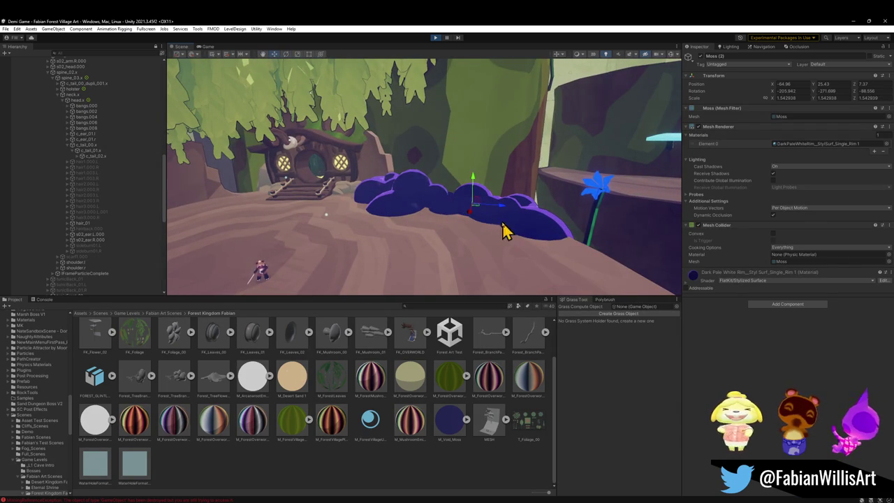
mouse_move(477, 216)
left_mouse_down()
mouse_move(442, 202)
mouse_move(493, 221)
mouse_move(485, 202)
mouse_move(463, 200)
mouse_move(379, 203)
mouse_move(379, 216)
mouse_move(429, 202)
mouse_move(423, 179)
mouse_move(471, 216)
mouse_move(414, 218)
mouse_move(514, 199)
mouse_move(470, 187)
left_mouse_up()
Step: Duplicate the moss clump and place the new copy in the clearing's centre
key("ctrl+d")
mouse_move(498, 219)
left_mouse_down()
mouse_move(359, 230)
mouse_move(255, 223)
mouse_move(355, 225)
mouse_move(316, 228)
left_mouse_up()
scroll(358, 240, "up", 3)
key("w")
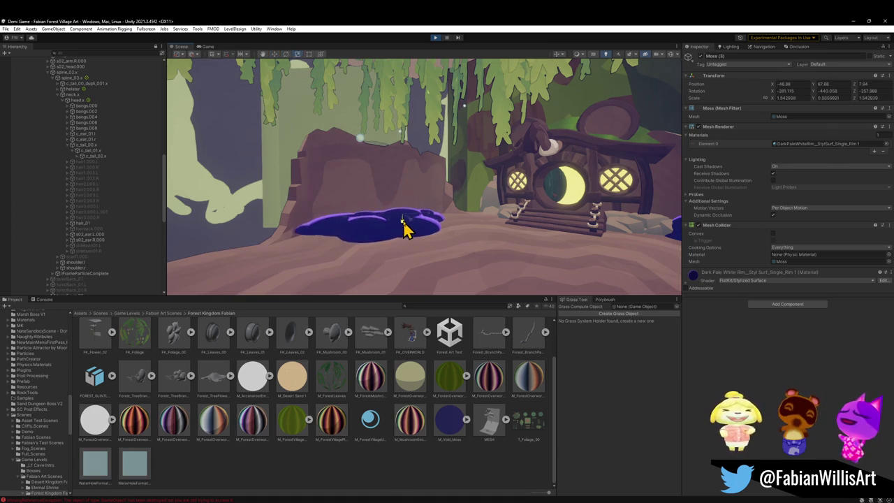
mouse_move(402, 222)
left_mouse_down()
mouse_move(481, 207)
mouse_move(376, 205)
mouse_move(337, 224)
mouse_move(566, 233)
mouse_move(549, 227)
left_mouse_up()
mouse_move(526, 225)
left_mouse_down()
mouse_move(391, 222)
mouse_move(453, 223)
mouse_move(447, 209)
mouse_move(459, 208)
mouse_move(447, 205)
mouse_move(409, 225)
left_mouse_up()
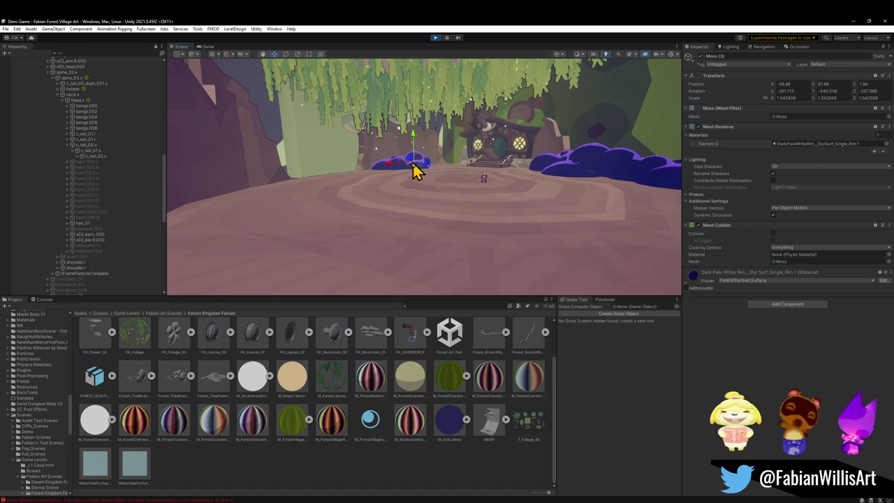
Step: Shift that moss clump left along the ground and re-angle it
mouse_move(326, 208)
left_mouse_down()
mouse_move(285, 198)
mouse_move(328, 218)
left_mouse_up()
mouse_move(405, 210)
left_mouse_down()
mouse_move(413, 235)
mouse_move(395, 220)
mouse_move(513, 232)
mouse_move(434, 255)
left_mouse_up()
key("e")
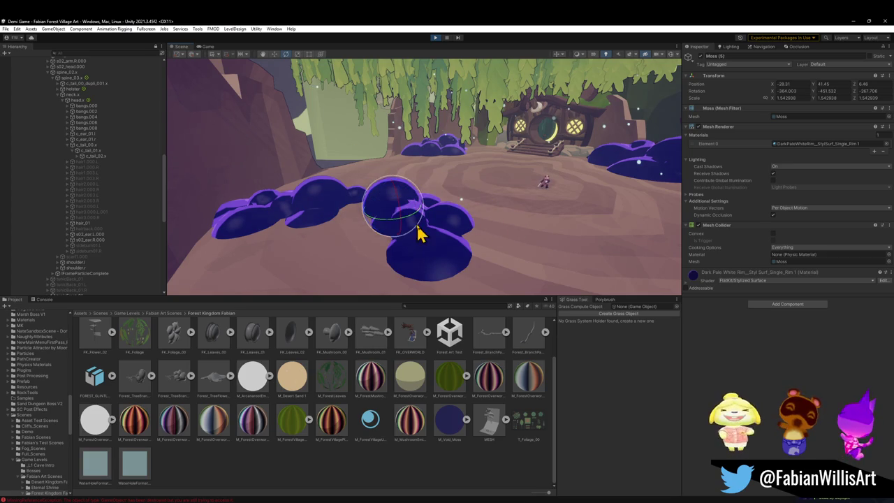
mouse_move(396, 220)
left_mouse_down()
mouse_move(368, 223)
mouse_move(339, 210)
mouse_move(295, 230)
mouse_move(234, 232)
mouse_move(279, 219)
mouse_move(265, 219)
mouse_move(411, 222)
mouse_move(433, 203)
mouse_move(277, 233)
left_mouse_up()
Step: Place another duplicate, Moss (6), in the clearing's centre and flatten it to Y scale 0.7326843
key("ctrl+d")
mouse_move(231, 253)
left_mouse_down()
mouse_move(393, 205)
mouse_move(425, 184)
mouse_move(353, 207)
left_mouse_up()
key("r")
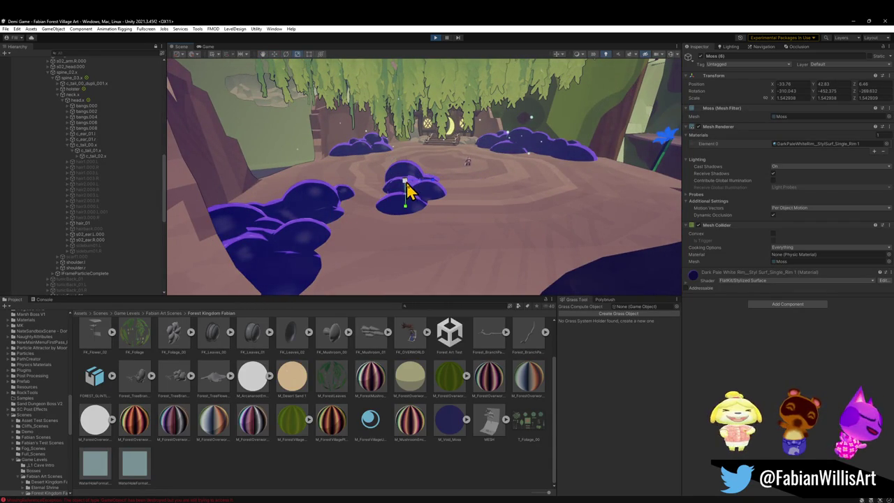
mouse_move(416, 203)
left_mouse_down()
mouse_move(431, 175)
mouse_move(421, 164)
mouse_move(393, 168)
mouse_move(391, 199)
mouse_move(391, 157)
left_mouse_up()
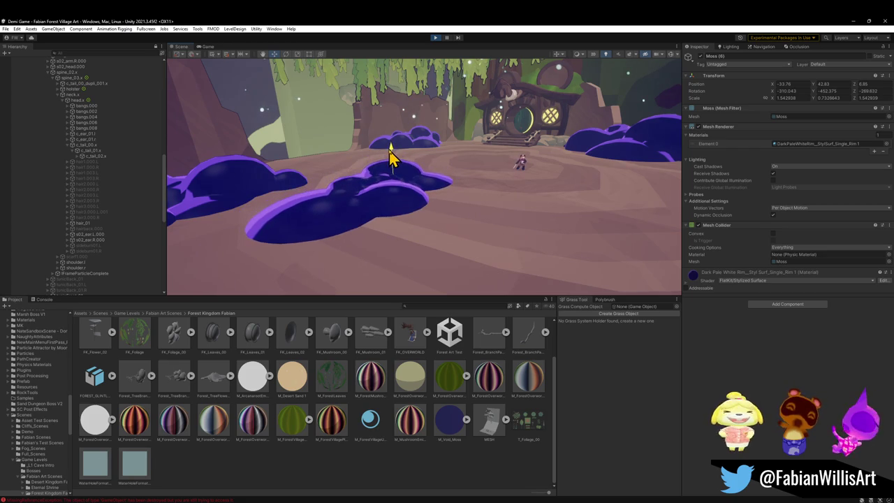
Step: Check the moss material's shader settings, flatten Moss (6), and fly the view to the rope-wrapped post
left_click(688, 286)
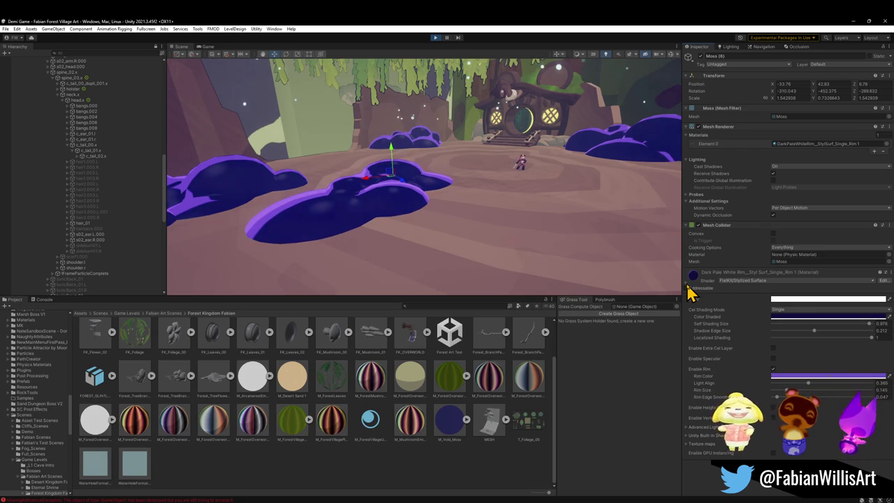
left_click(688, 287)
mouse_move(549, 263)
left_mouse_down()
mouse_move(407, 225)
mouse_move(422, 230)
mouse_move(417, 218)
mouse_move(461, 188)
left_mouse_up()
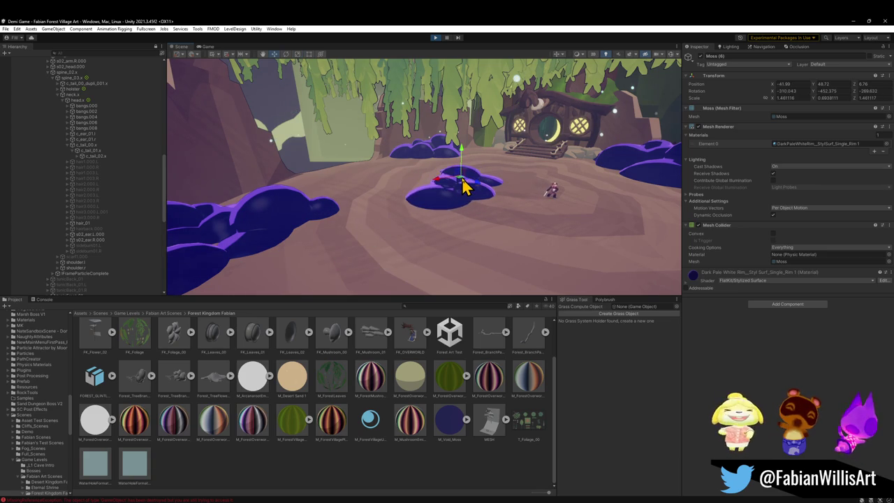
left_click_drag(538, 202, 514, 201)
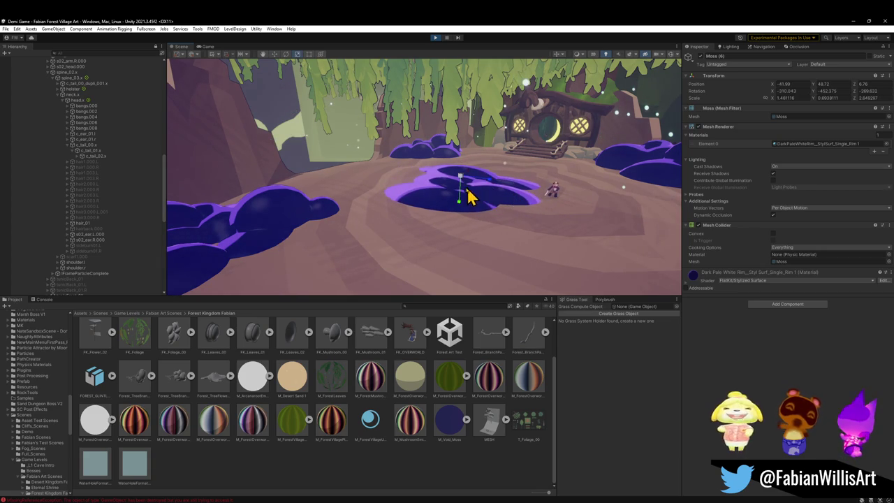
mouse_move(457, 227)
left_mouse_down()
mouse_move(509, 184)
mouse_move(498, 185)
mouse_move(505, 193)
mouse_move(412, 216)
mouse_move(531, 256)
mouse_move(580, 241)
mouse_move(493, 222)
mouse_move(465, 201)
mouse_move(463, 186)
mouse_move(549, 189)
mouse_move(515, 204)
mouse_move(543, 214)
mouse_move(567, 241)
mouse_move(467, 252)
left_mouse_up()
Step: Re-angle Moss (7) and settle it on the slope by the tree roots at -38.76, 17.3, 6.48
key("e")
mouse_move(405, 226)
left_mouse_down()
mouse_move(339, 160)
mouse_move(336, 197)
mouse_move(233, 199)
left_mouse_up()
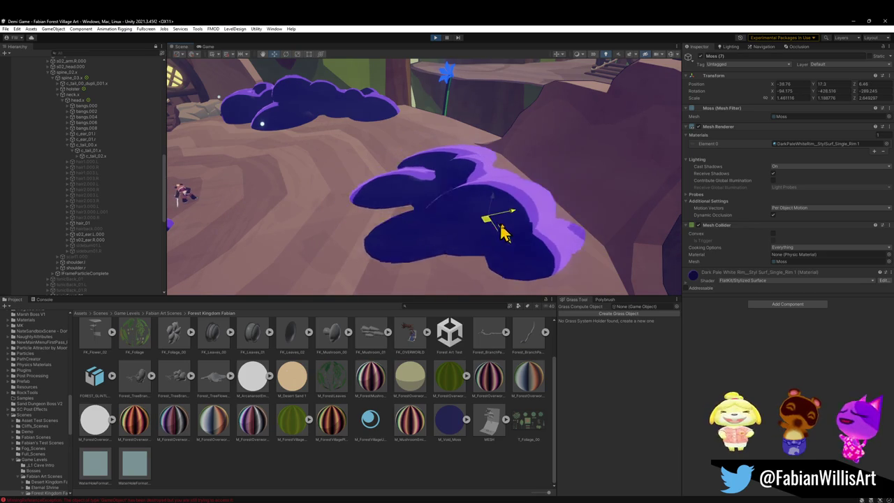
mouse_move(516, 227)
left_mouse_down()
mouse_move(473, 227)
mouse_move(481, 195)
mouse_move(525, 190)
mouse_move(463, 186)
mouse_move(410, 151)
mouse_move(365, 143)
left_mouse_up()
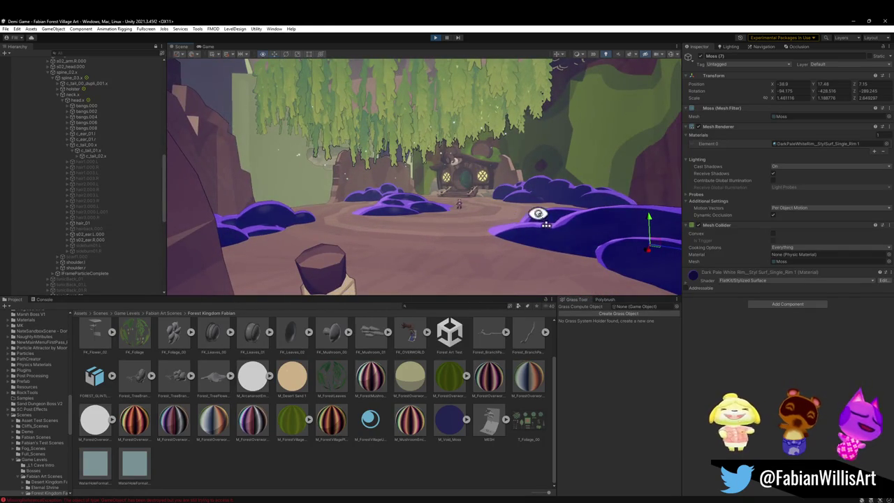
left_click_drag(538, 214, 431, 208)
left_click(412, 213)
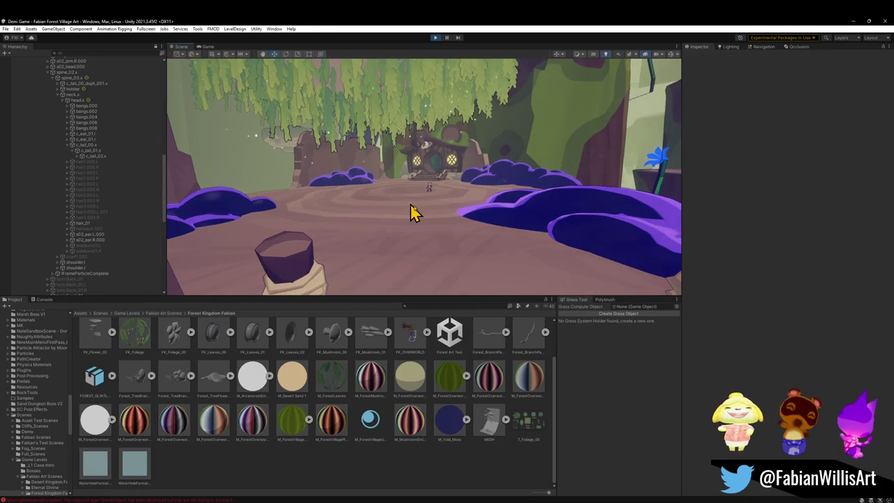
left_click_drag(524, 227, 541, 233)
left_click(557, 226)
key("e")
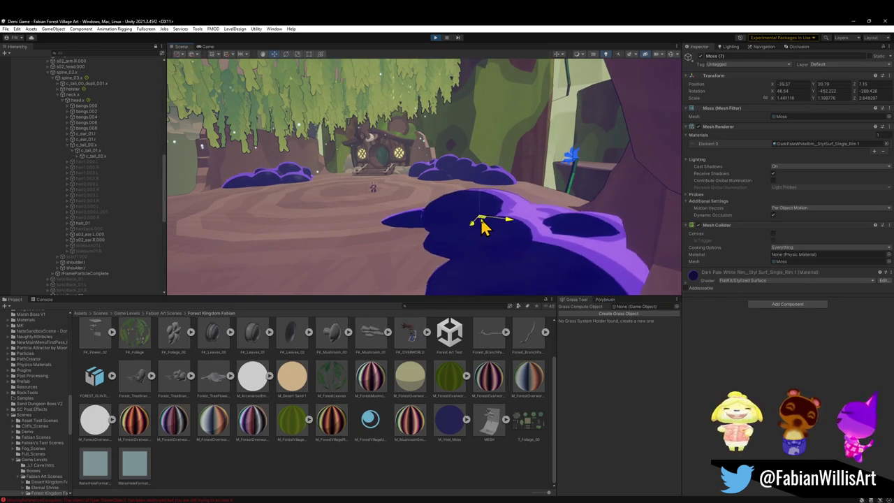
Step: Fly the view back onto the rope bridge, deselect the moss, and start the fullscreen play test
mouse_move(483, 225)
left_mouse_down()
mouse_move(499, 216)
mouse_move(491, 212)
left_mouse_up()
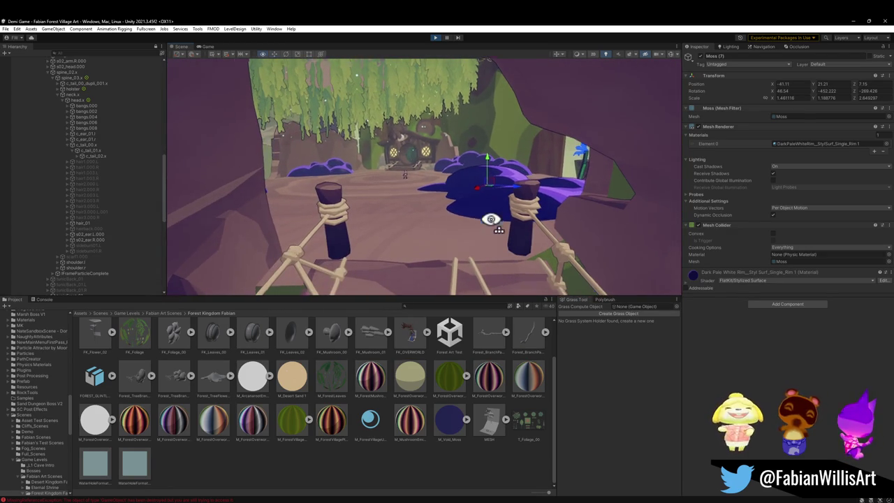
left_click(389, 455)
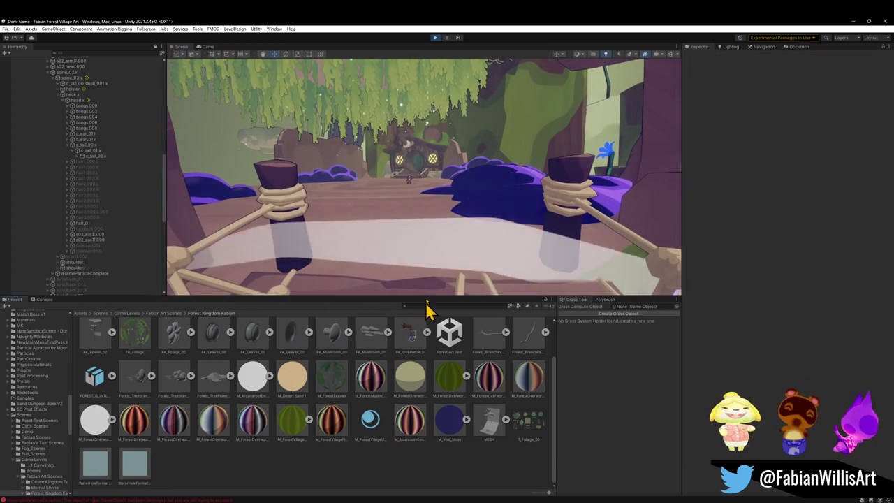
key("F10")
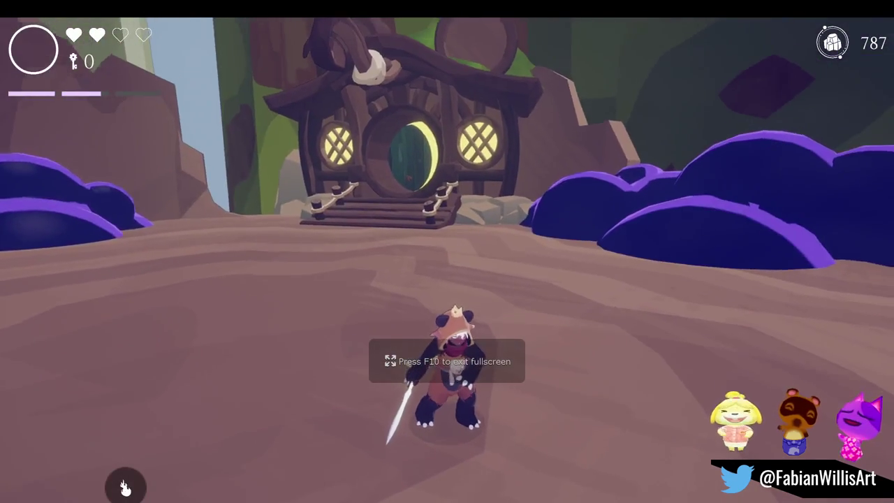
Step: Run the character across the clearing, swinging the sword and dashing past the purple moss clumps
key("d")
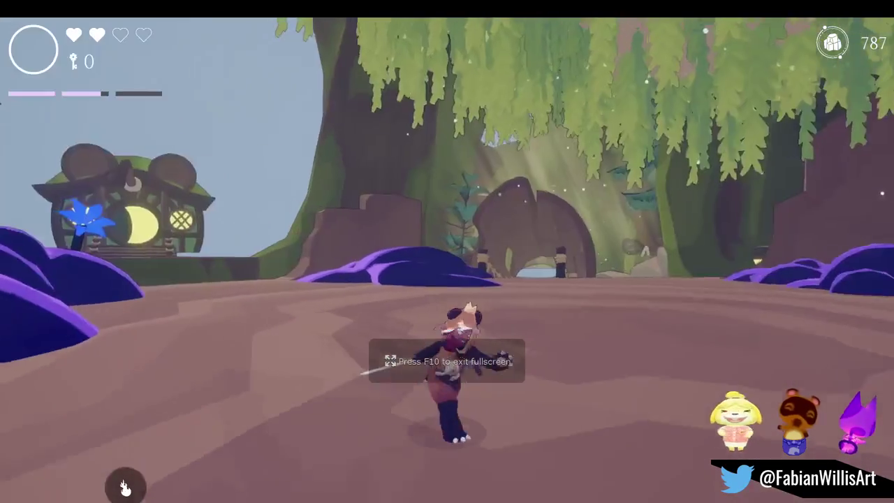
key("w")
left_click(125, 486)
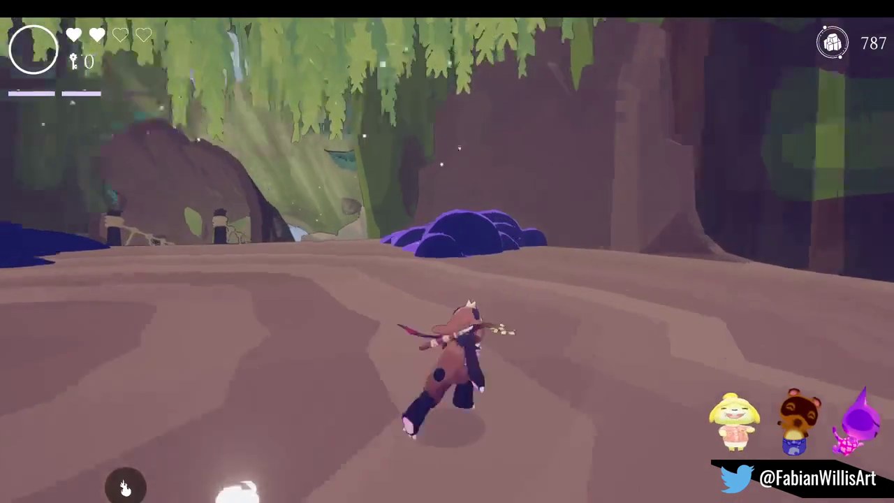
key("w")
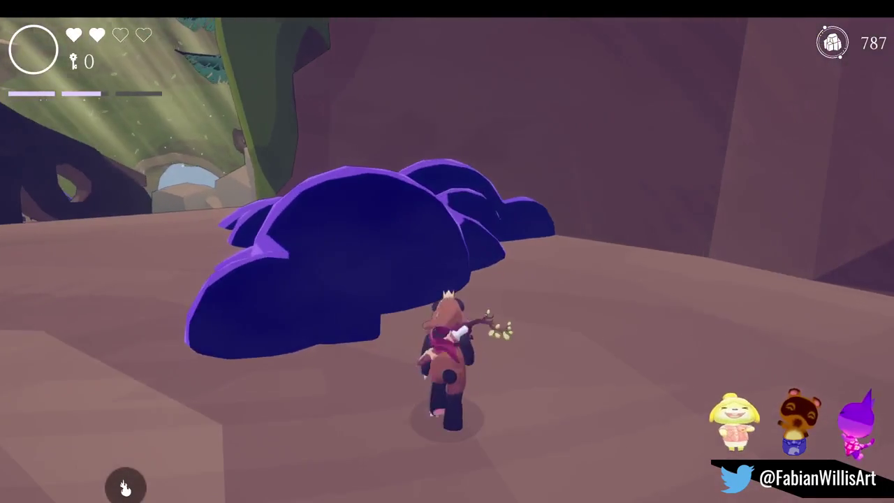
key("w")
left_click(125, 486)
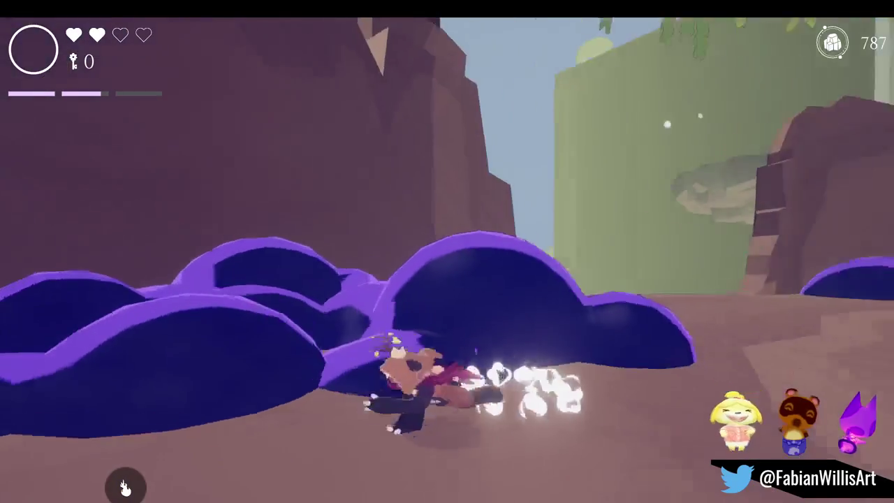
key("w")
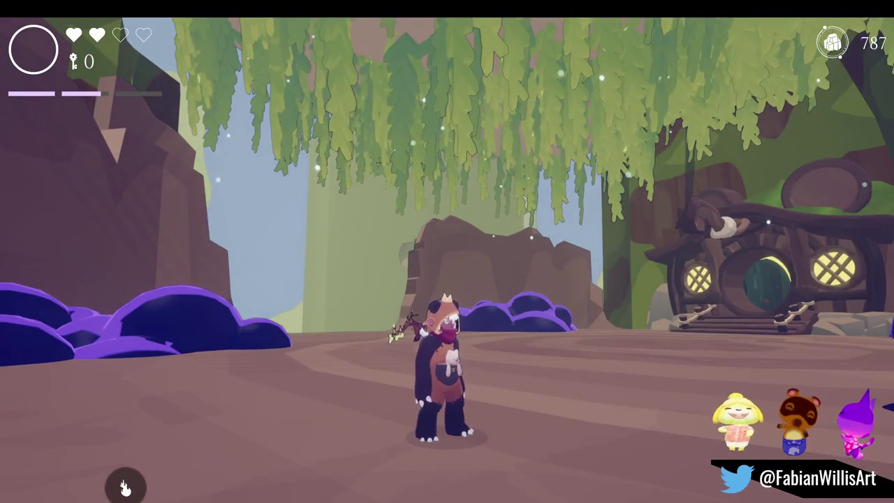
key("w")
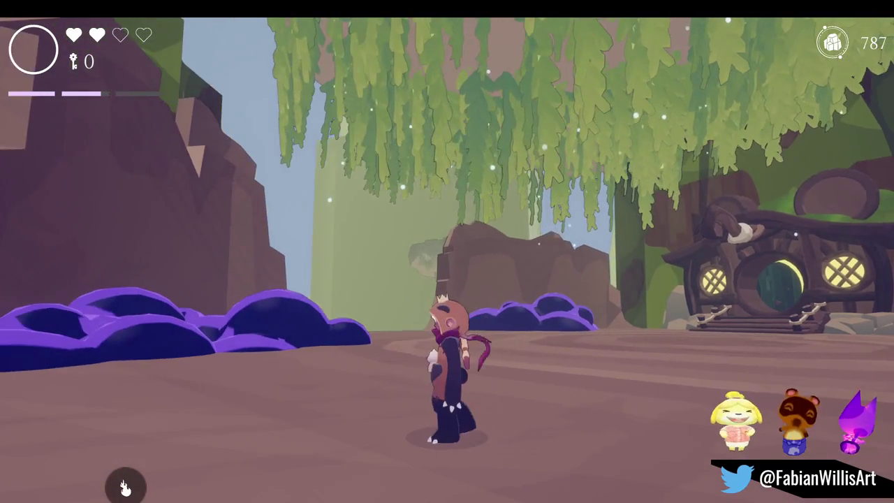
key("w")
key("space")
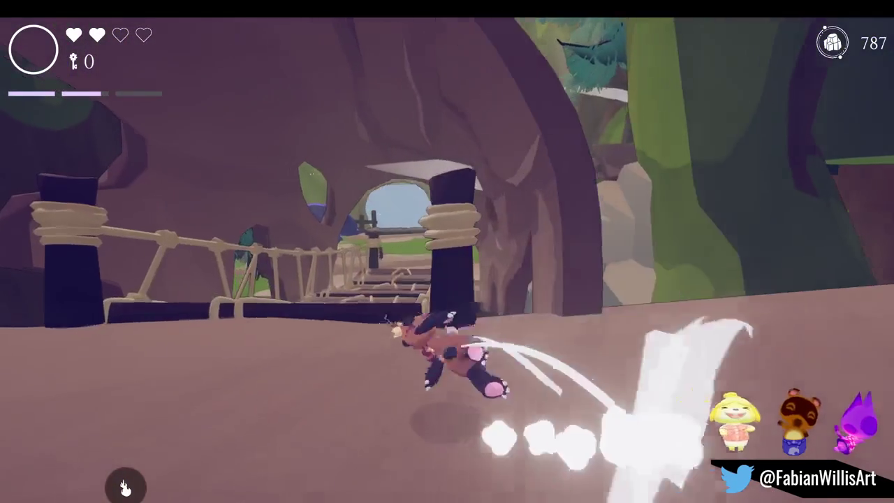
key("w")
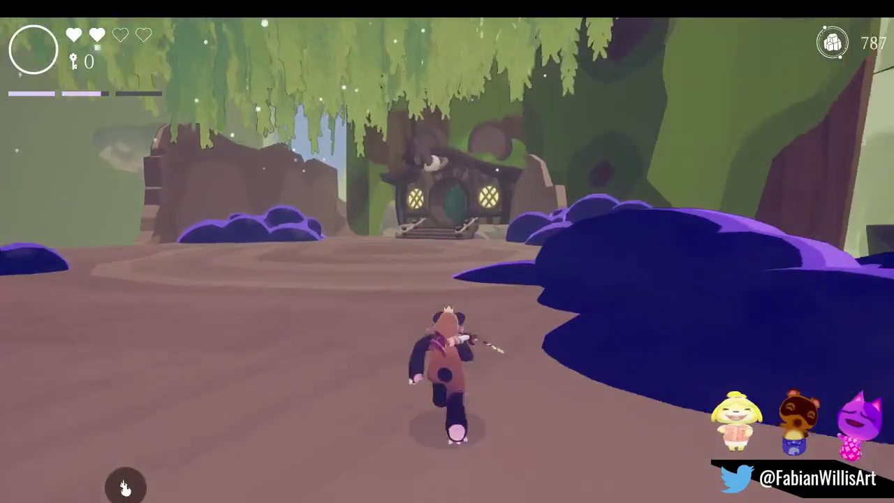
key("s")
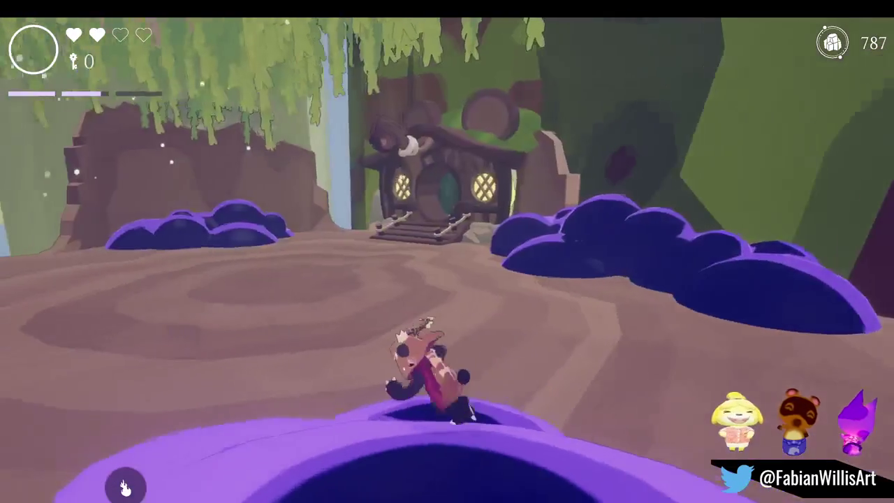
key("s")
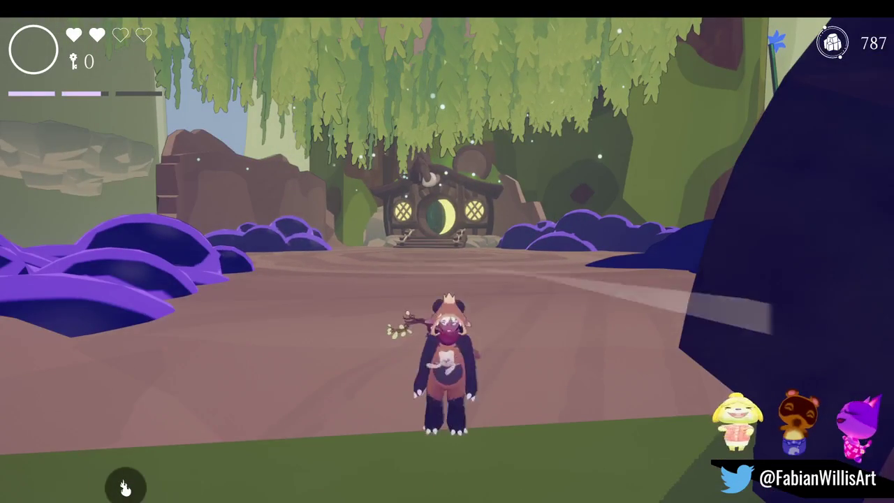
Step: Spawn a Null Blunt enemy in the clearing and slash it until its health drains
key("w")
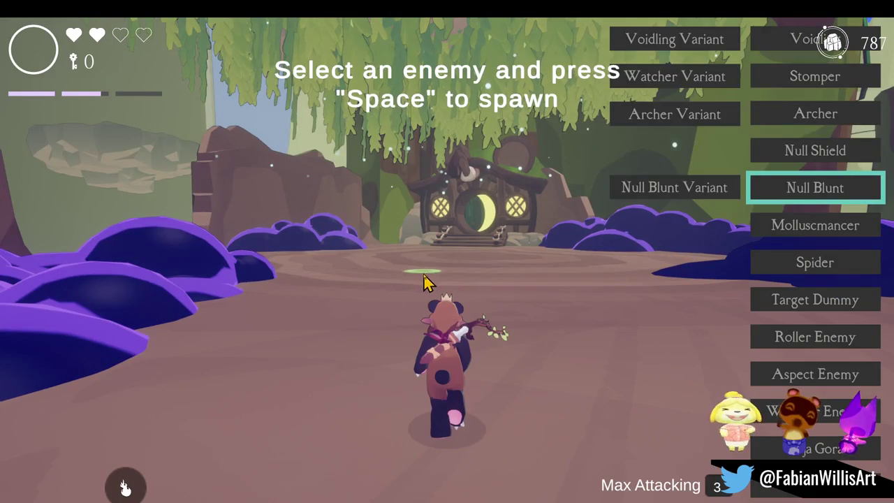
key("space")
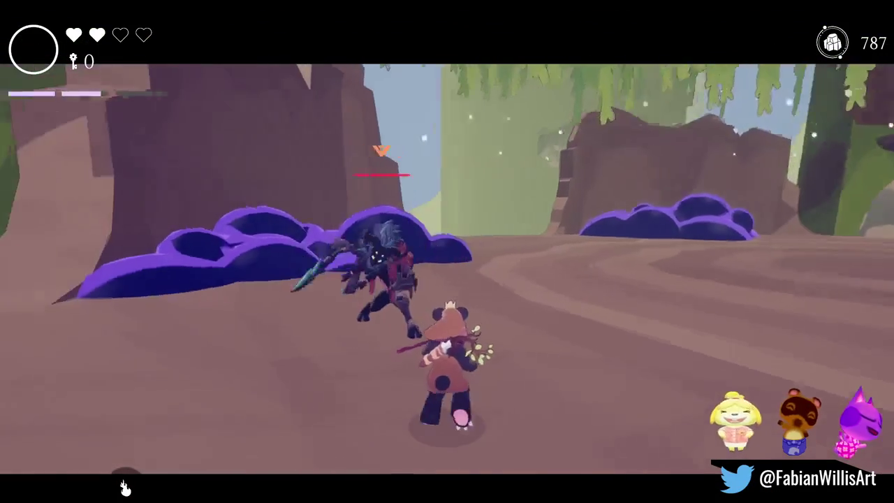
left_click(124, 487)
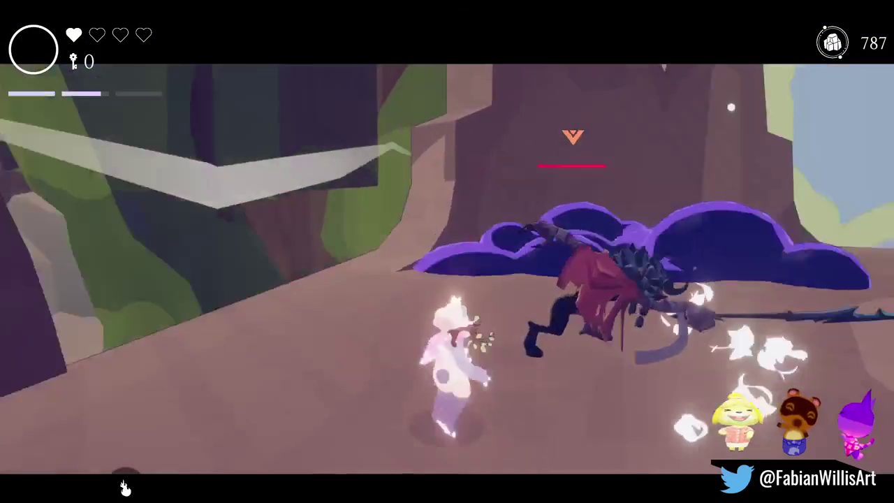
left_click(124, 488)
left_click(124, 487)
left_click(125, 487)
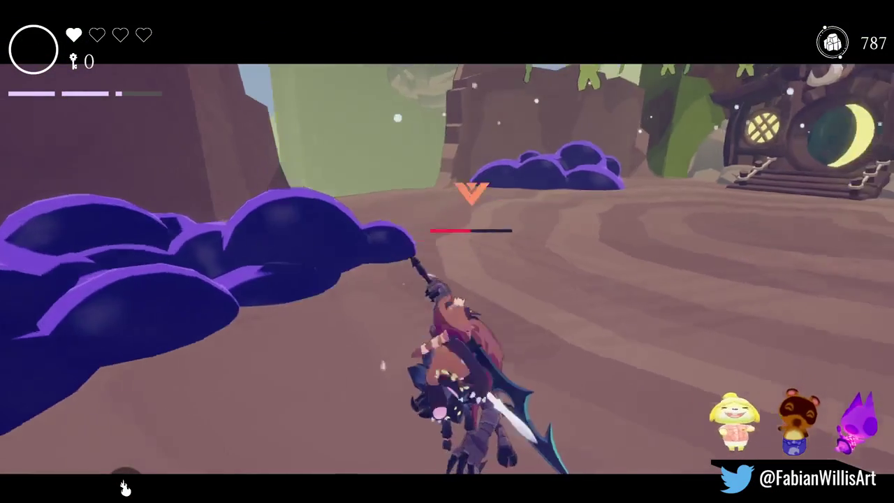
left_click(124, 488)
left_click(124, 487)
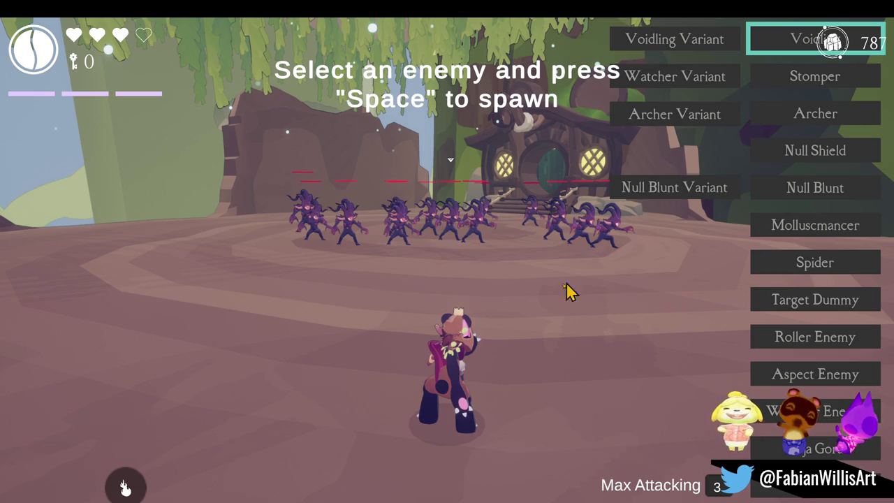
Step: Attack the crowd of spawned Voidlings, then bring up the Charms menu with Tab
left_click(539, 289)
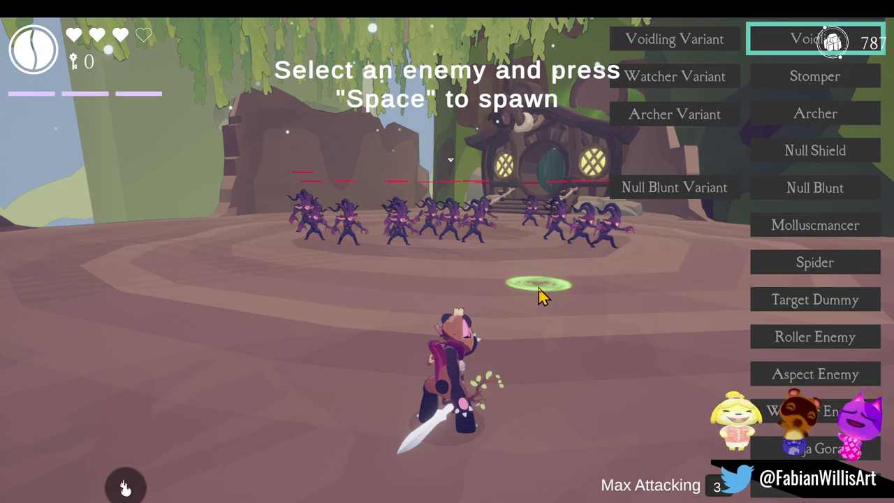
left_click(567, 312)
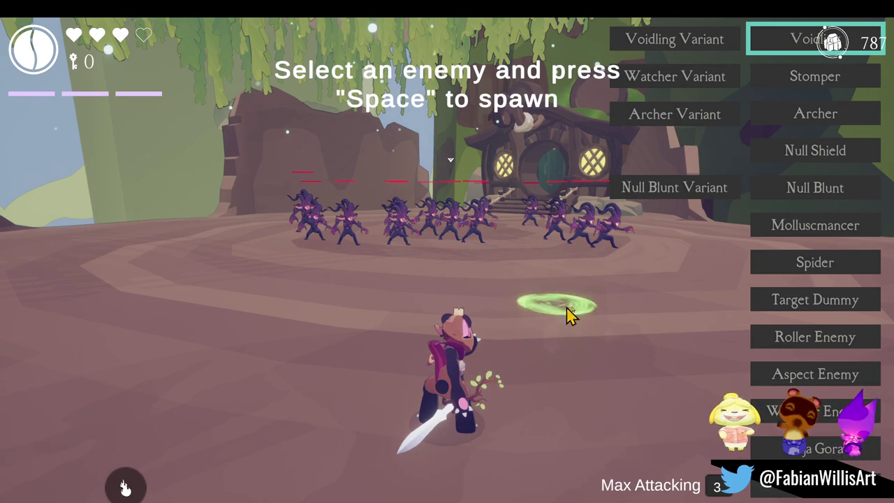
left_click(589, 293)
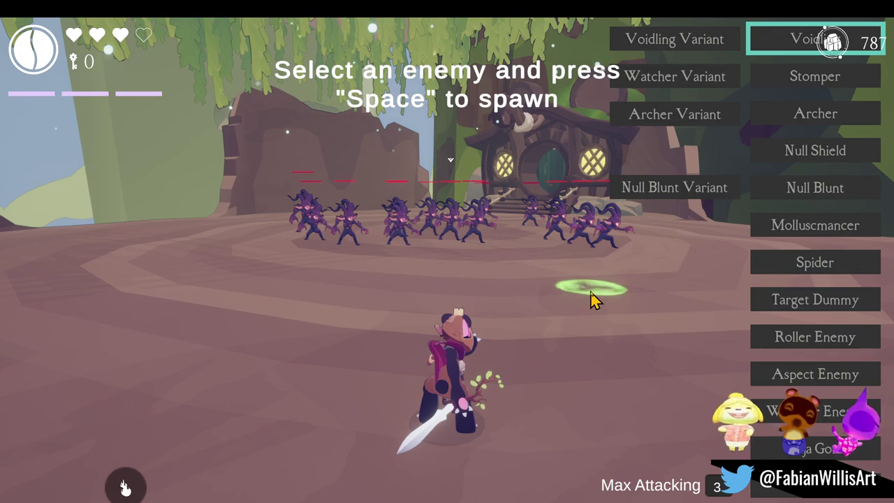
key("Tab")
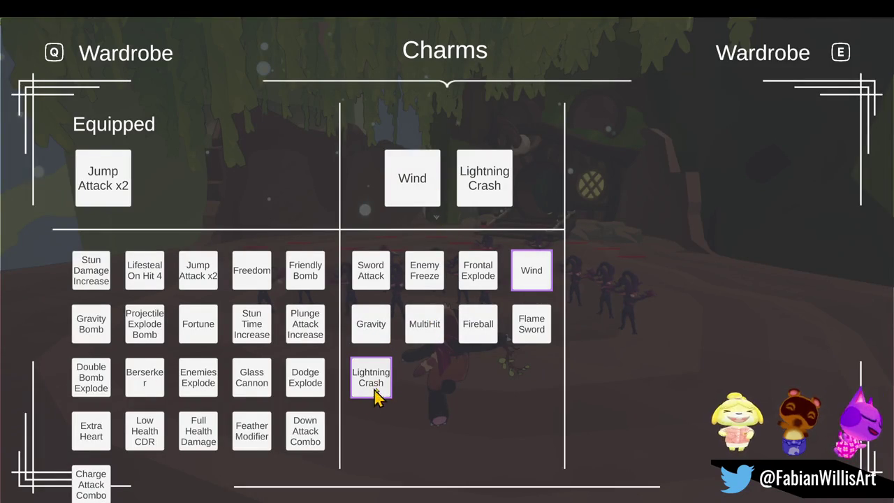
Step: Replace the Wind charm with Gravity, then browse the passive charms to the Low Health CDR description
left_click(418, 178)
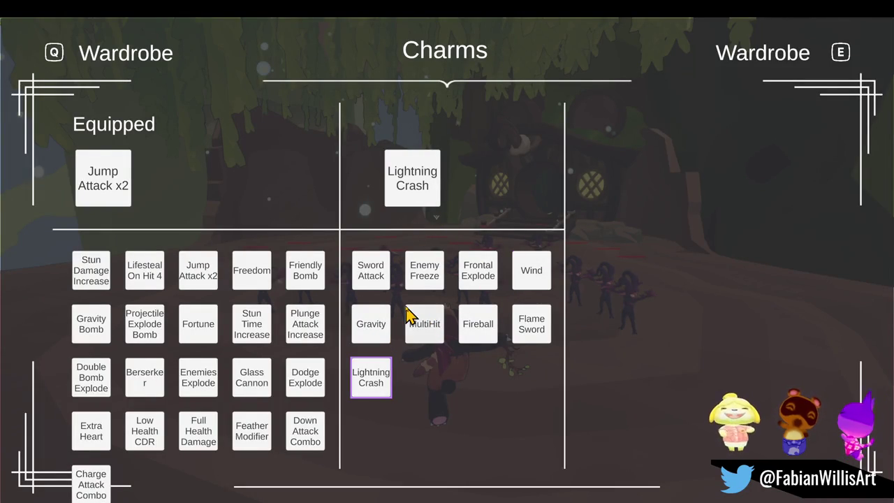
left_click(388, 335)
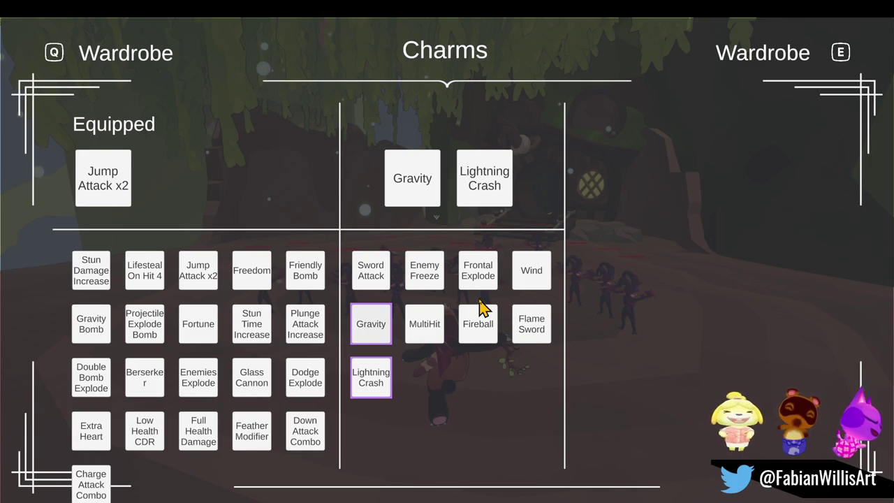
key("Left")
key("Right")
key("Left")
key("Right")
key("Left")
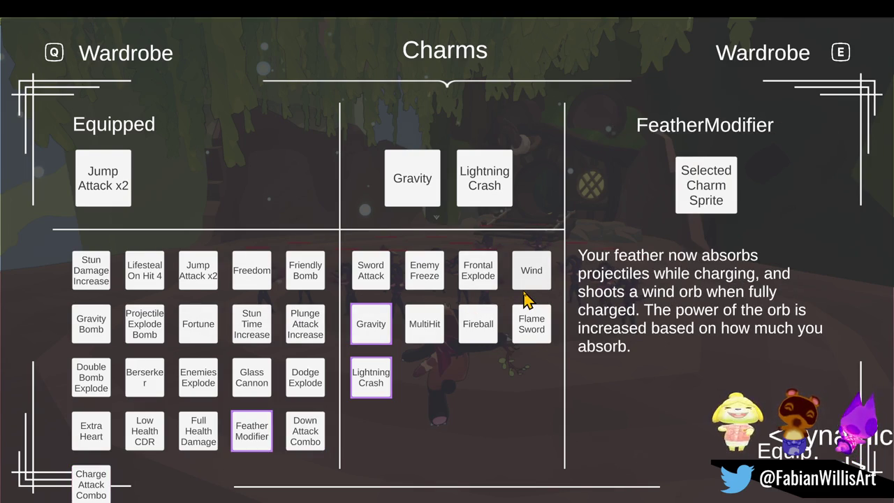
key("Left")
key("Left")
key("Left")
key("Right")
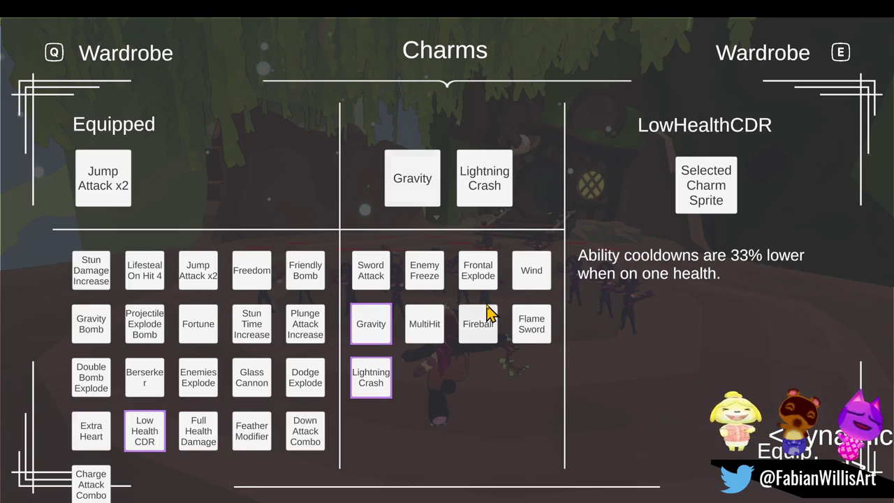